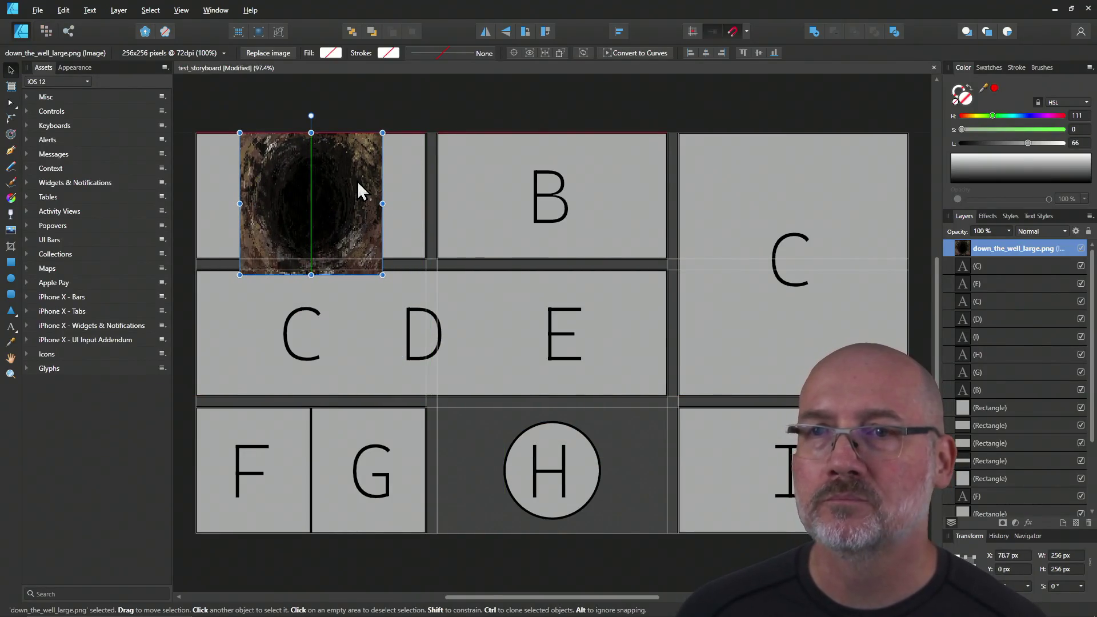
# Step: Resize the well image to cover the top-left panel at 413.3 × 226.7 px
pyautogui.moveTo(382, 270); pyautogui.dragTo(389, 277)
pyautogui.moveTo(369, 223); pyautogui.dragTo(425, 208)
pyautogui.moveTo(236, 208); pyautogui.dragTo(196, 208)
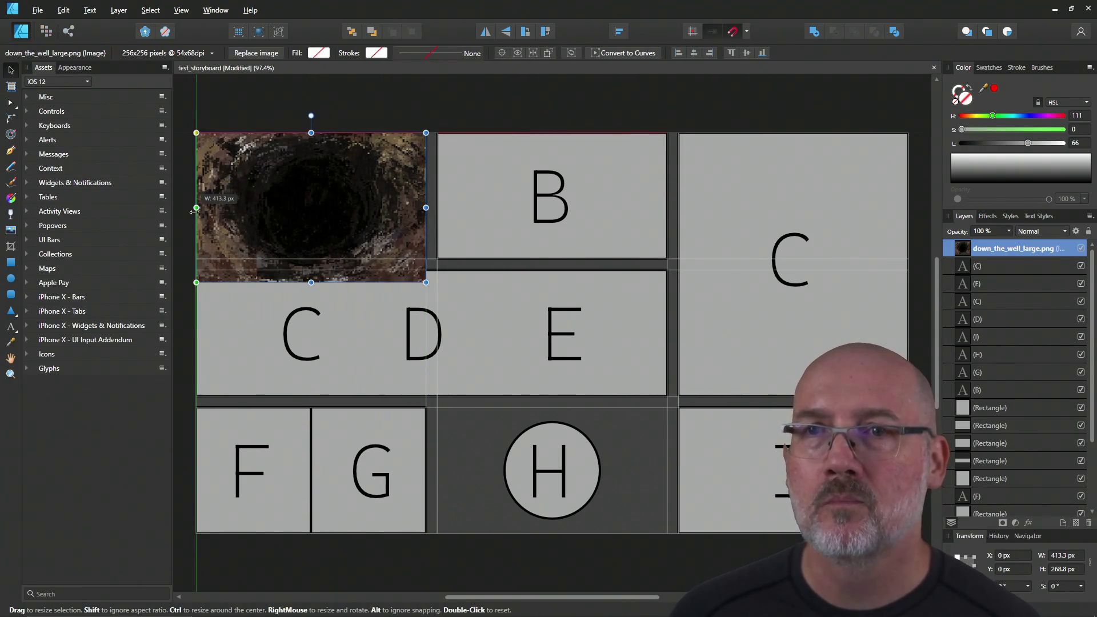
pyautogui.moveTo(311, 132); pyautogui.dragTo(311, 132)
pyautogui.moveTo(311, 282); pyautogui.dragTo(312, 259)
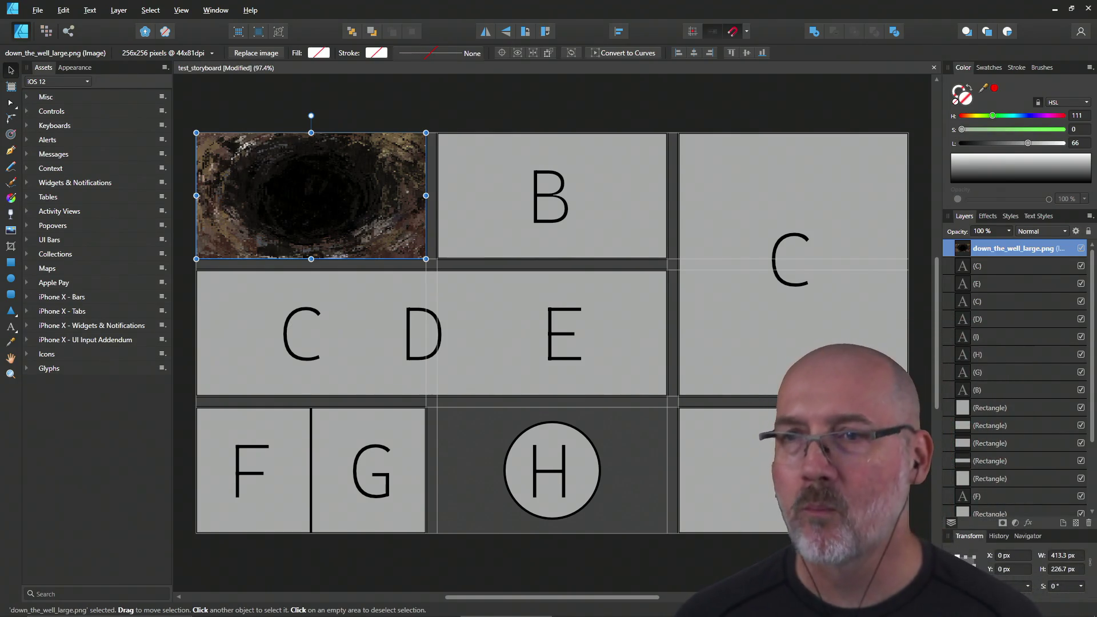
pyautogui.hotkey('alt', 'Tab')
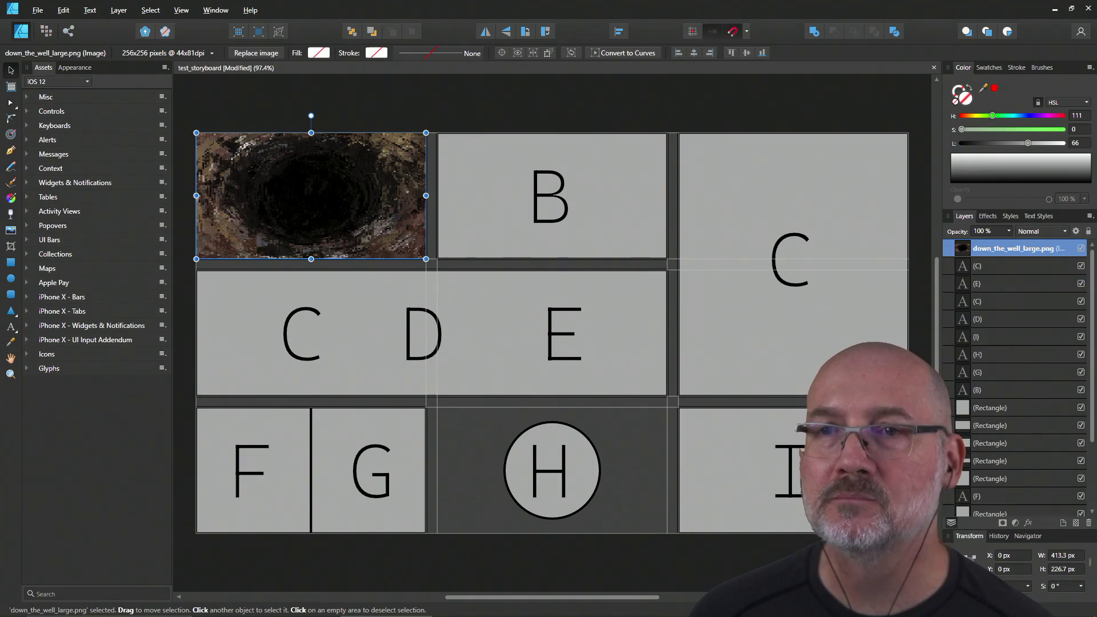
pyautogui.moveTo(1069, 359)
pyautogui.mouseDown()
pyautogui.moveTo(482, 247)
pyautogui.moveTo(354, 197)
pyautogui.moveTo(382, 266)
pyautogui.moveTo(451, 357)
pyautogui.mouseUp()
# Step: Place the peasant girl image over the well and shrink it to 118.4 × 159.9 px
pyautogui.moveTo(502, 433); pyautogui.dragTo(310, 194)
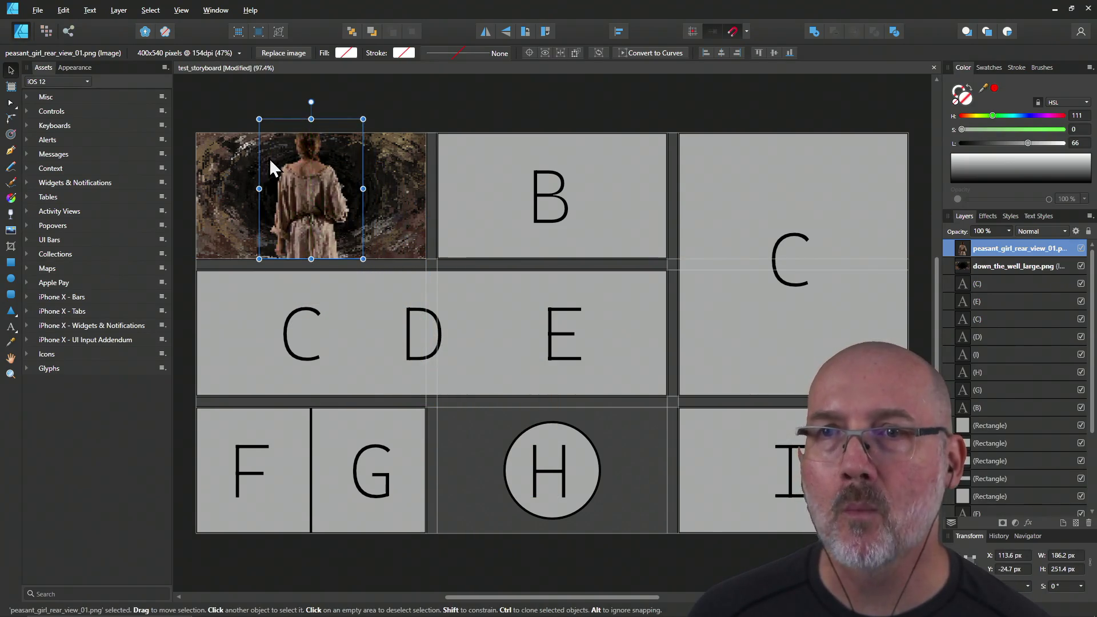
pyautogui.moveTo(253, 120); pyautogui.dragTo(296, 170)
pyautogui.moveTo(330, 221); pyautogui.dragTo(314, 215)
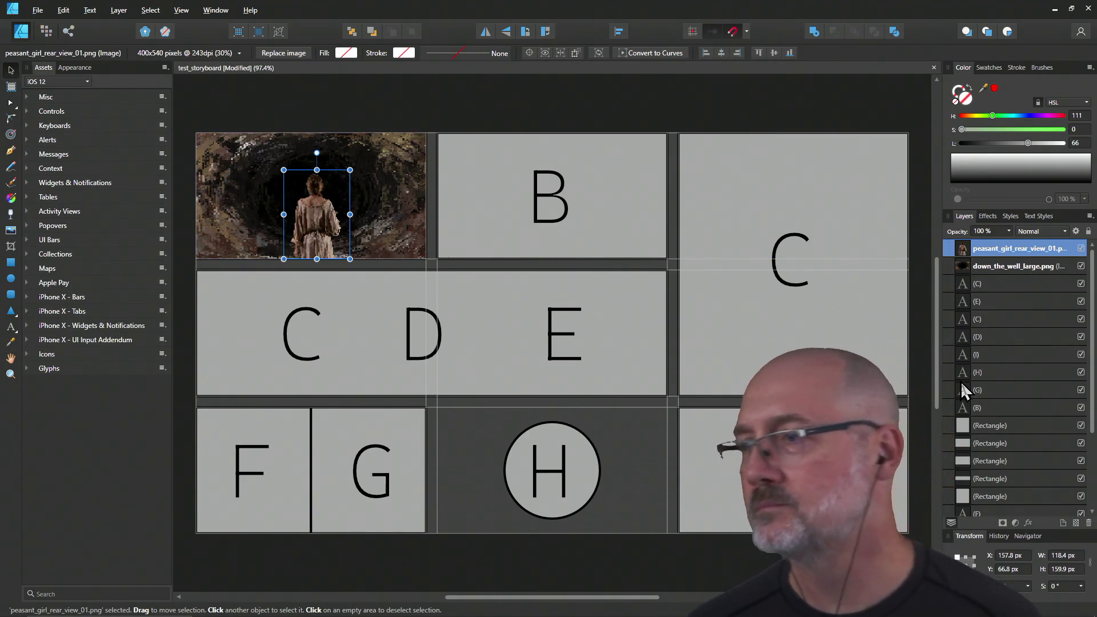
pyautogui.scroll(-3, 1016, 389)
pyautogui.click(1020, 495)
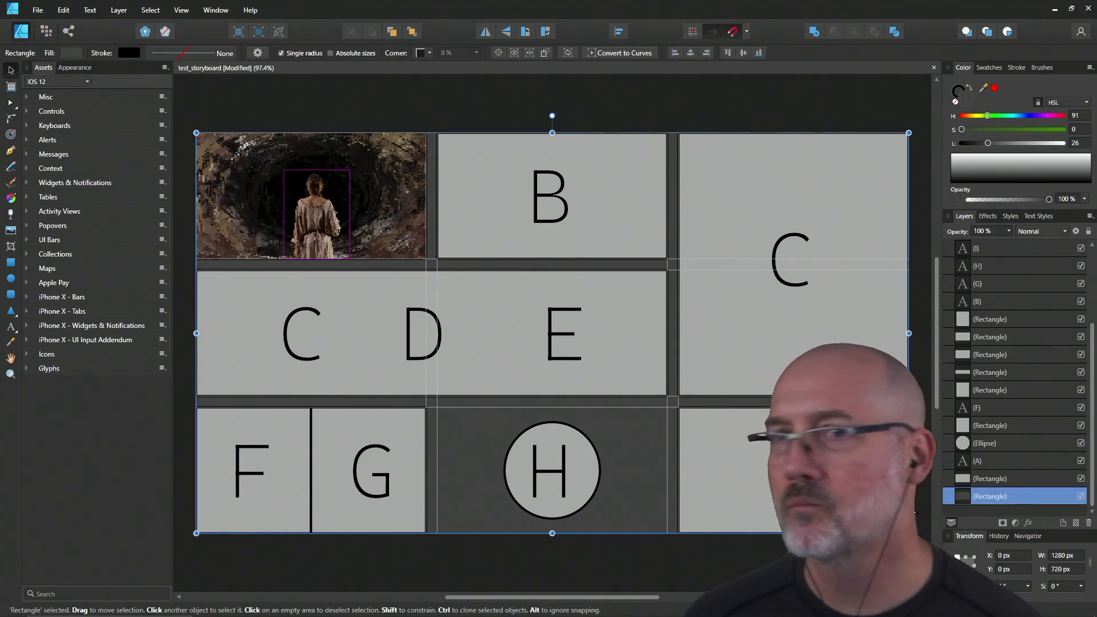
# Step: Set the background rectangle's fill to pure black by dragging lightness to 0
pyautogui.click(66, 51)
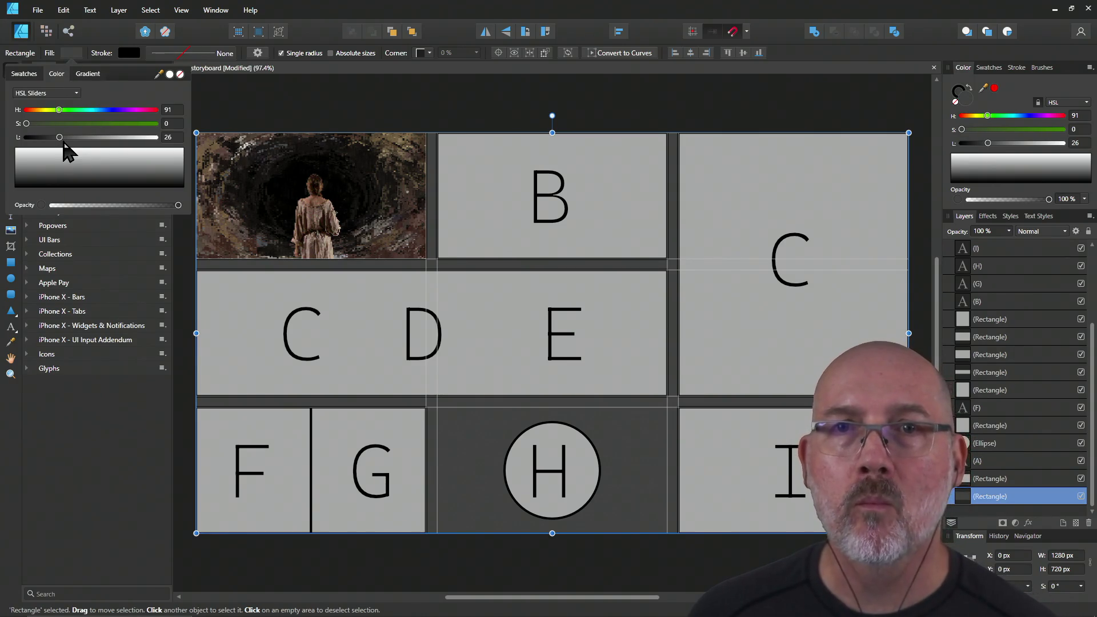
pyautogui.moveTo(61, 139); pyautogui.dragTo(6, 148)
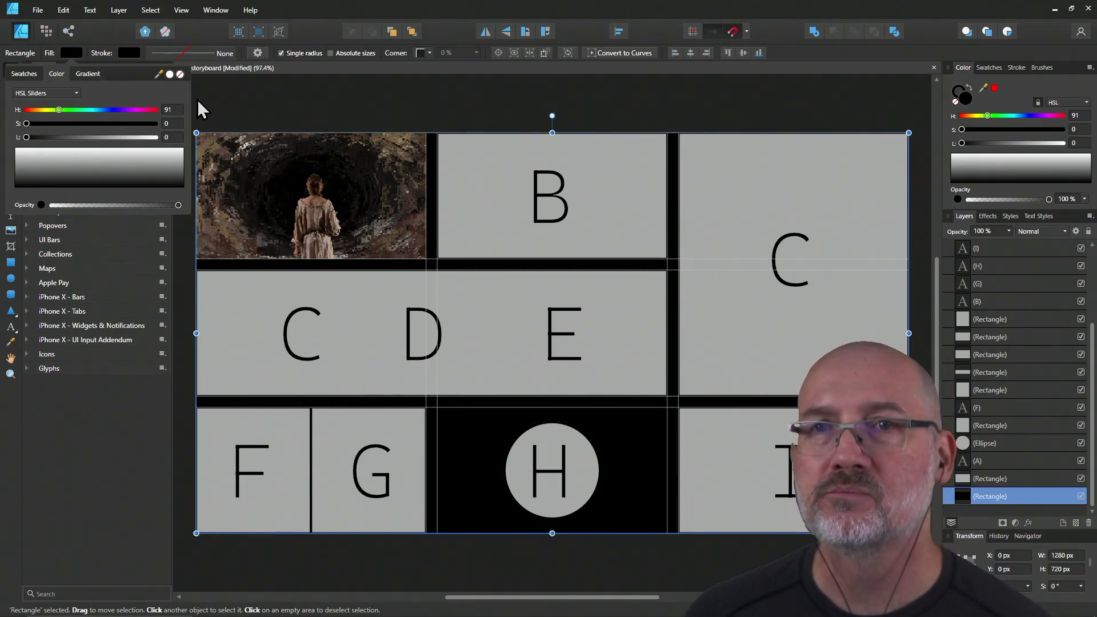
pyautogui.click(265, 91)
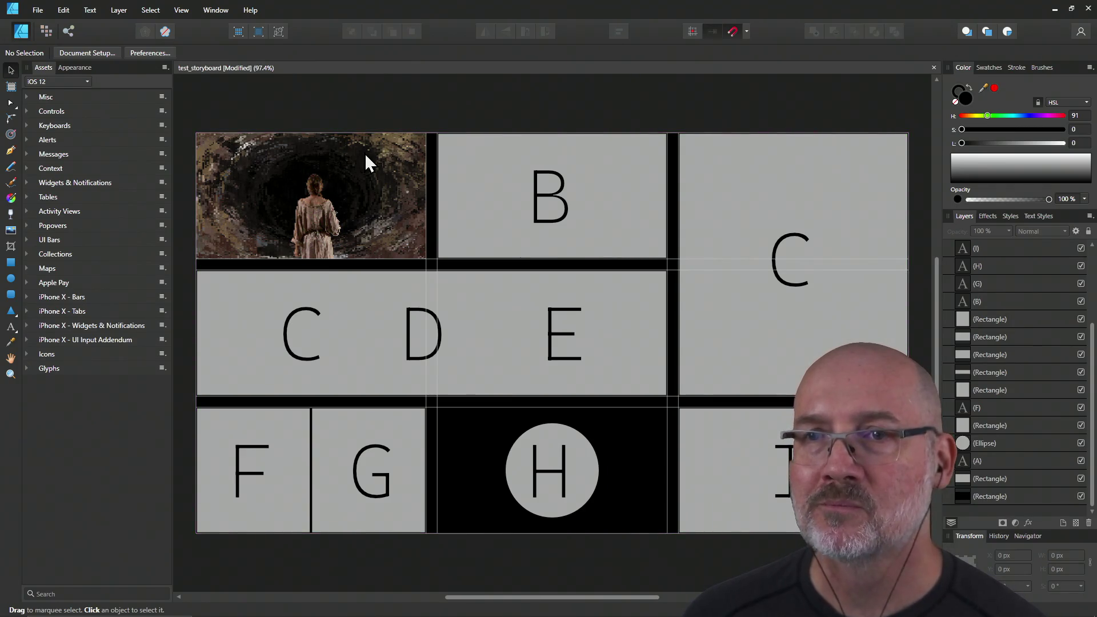
pyautogui.click(495, 210)
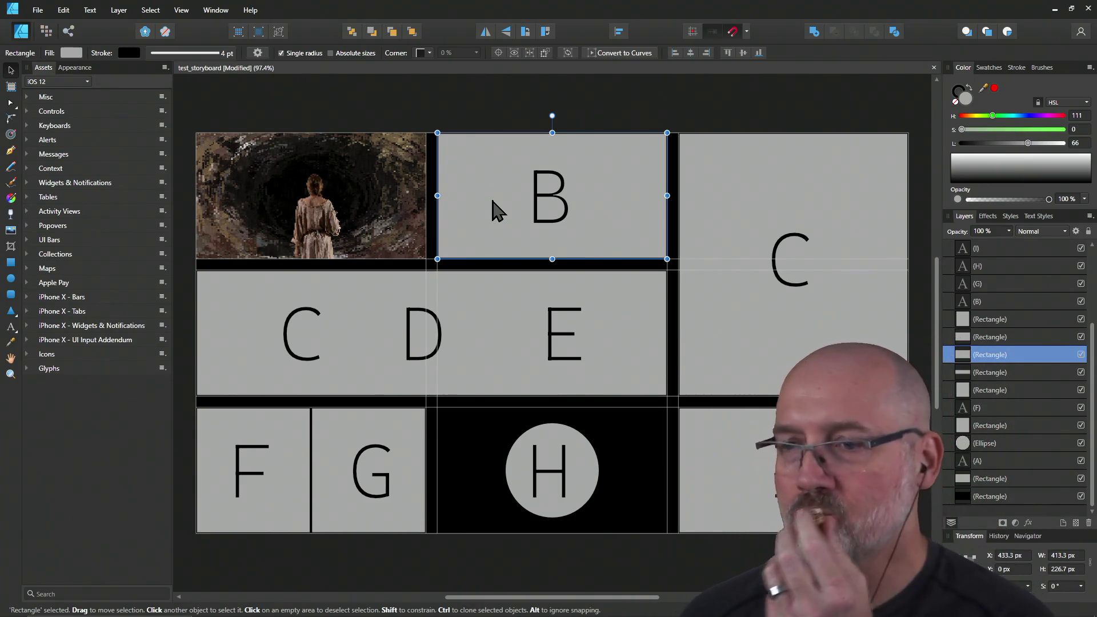
pyautogui.hotkey('alt', 'Tab')
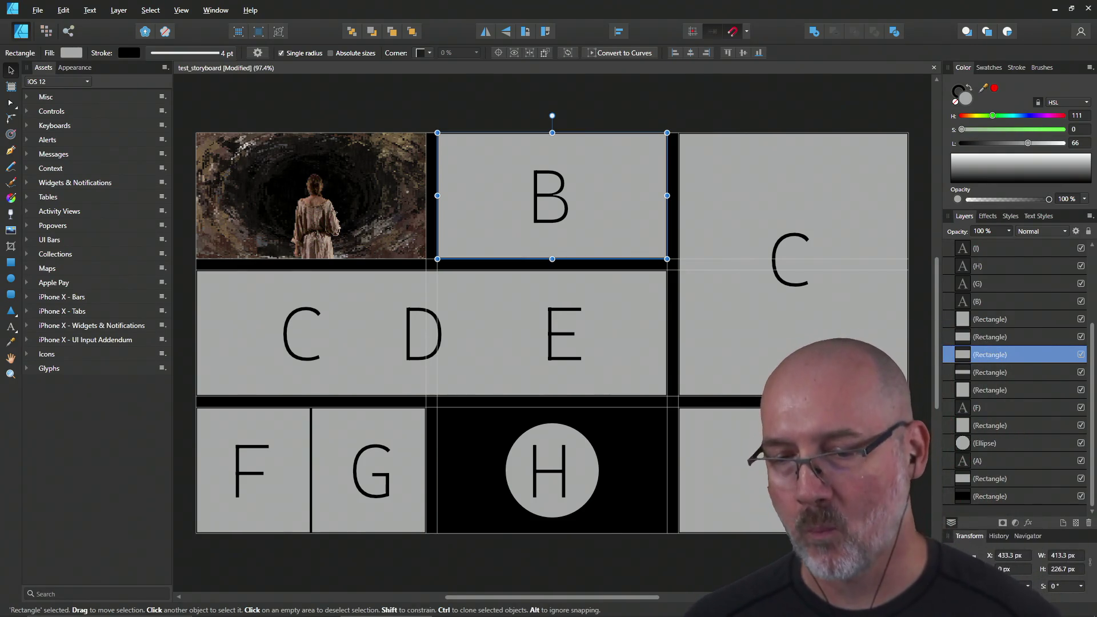
# Step: Drop boss_fight_scene_1_wall.png onto the canvas and roughly scale it into panel B
pyautogui.moveTo(730, 208)
pyautogui.mouseDown()
pyautogui.moveTo(507, 208)
pyautogui.moveTo(503, 197)
pyautogui.mouseUp()
pyautogui.moveTo(636, 290)
pyautogui.mouseDown()
pyautogui.moveTo(531, 281)
pyautogui.moveTo(476, 243)
pyautogui.mouseUp()
pyautogui.moveTo(378, 147); pyautogui.dragTo(586, 286)
pyautogui.moveTo(671, 342); pyautogui.dragTo(521, 234)
pyautogui.moveTo(601, 249); pyautogui.dragTo(602, 220)
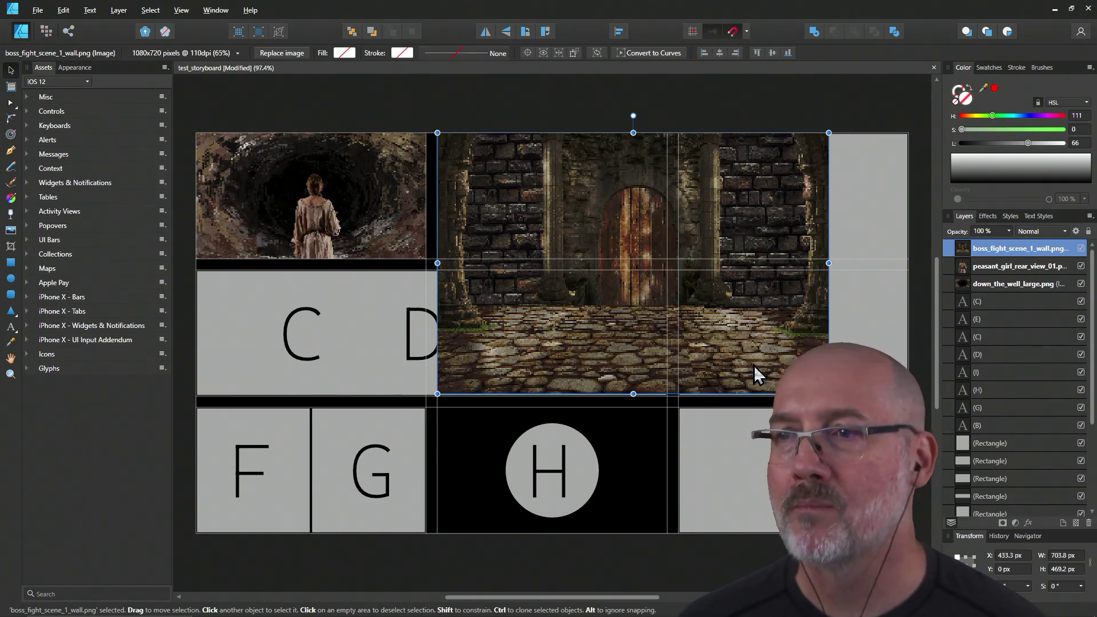
pyautogui.moveTo(828, 393); pyautogui.dragTo(626, 259)
pyautogui.moveTo(567, 228); pyautogui.dragTo(589, 230)
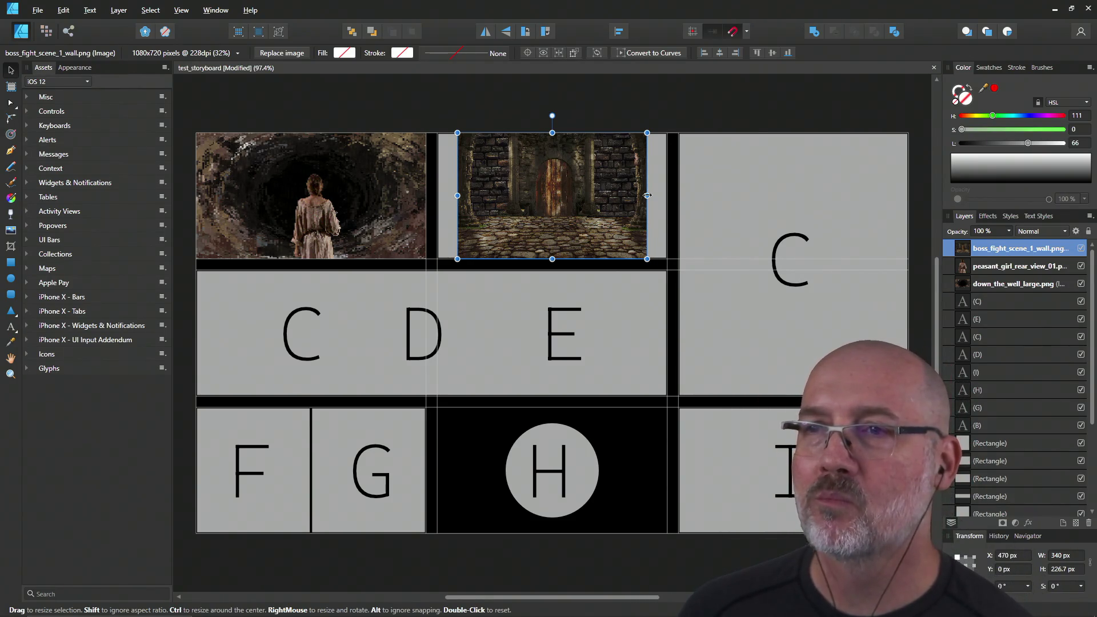
# Step: Refine the wall image to cover panel B at 453.3 × 302.2 px, undoing stray stretches
pyautogui.moveTo(647, 196); pyautogui.dragTo(666, 196)
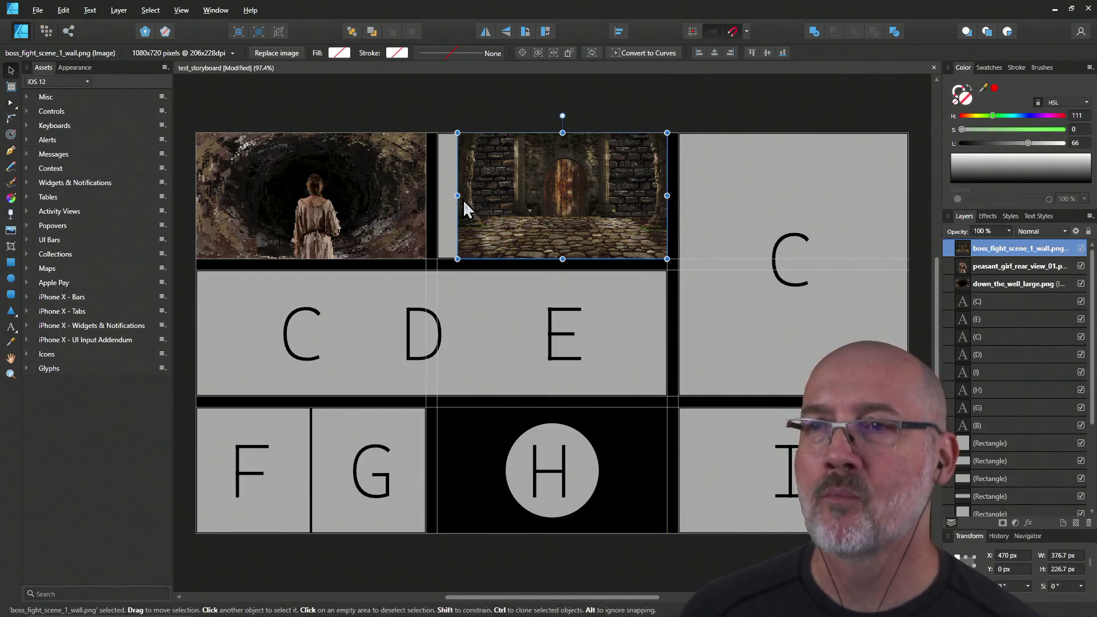
pyautogui.moveTo(457, 196); pyautogui.dragTo(437, 196)
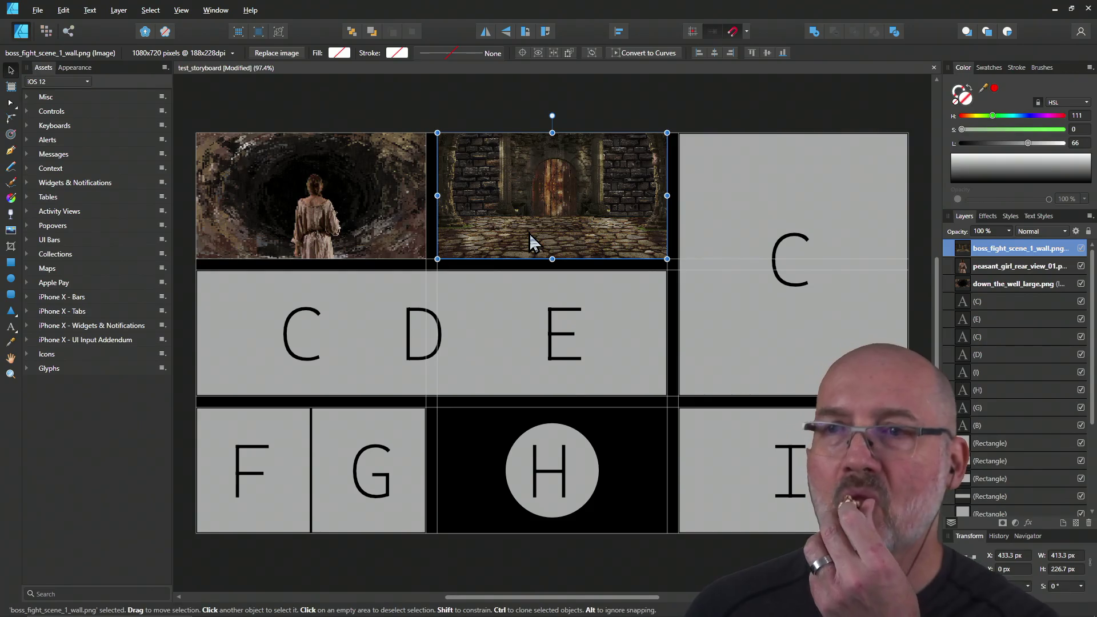
pyautogui.hotkey('ctrl', 'z')
pyautogui.hotkey('ctrl', 'z')
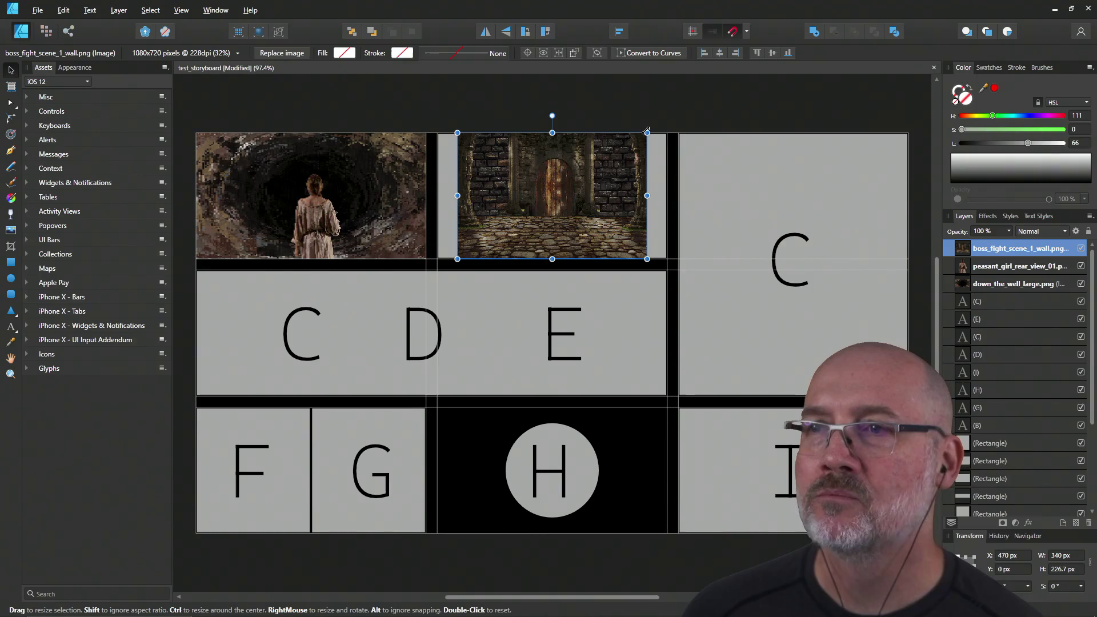
pyautogui.moveTo(647, 134)
pyautogui.mouseDown()
pyautogui.moveTo(674, 106)
pyautogui.moveTo(698, 115)
pyautogui.mouseUp()
pyautogui.moveTo(623, 168)
pyautogui.mouseDown()
pyautogui.moveTo(592, 188)
pyautogui.moveTo(592, 201)
pyautogui.mouseUp()
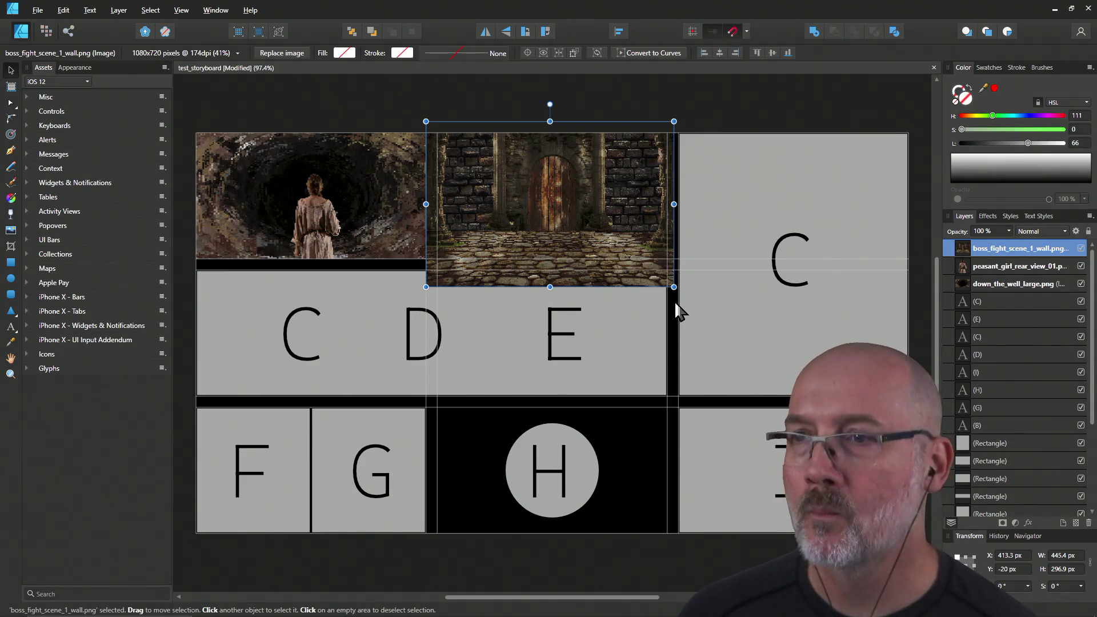
pyautogui.moveTo(674, 288)
pyautogui.mouseDown()
pyautogui.moveTo(656, 274)
pyautogui.moveTo(679, 288)
pyautogui.mouseUp()
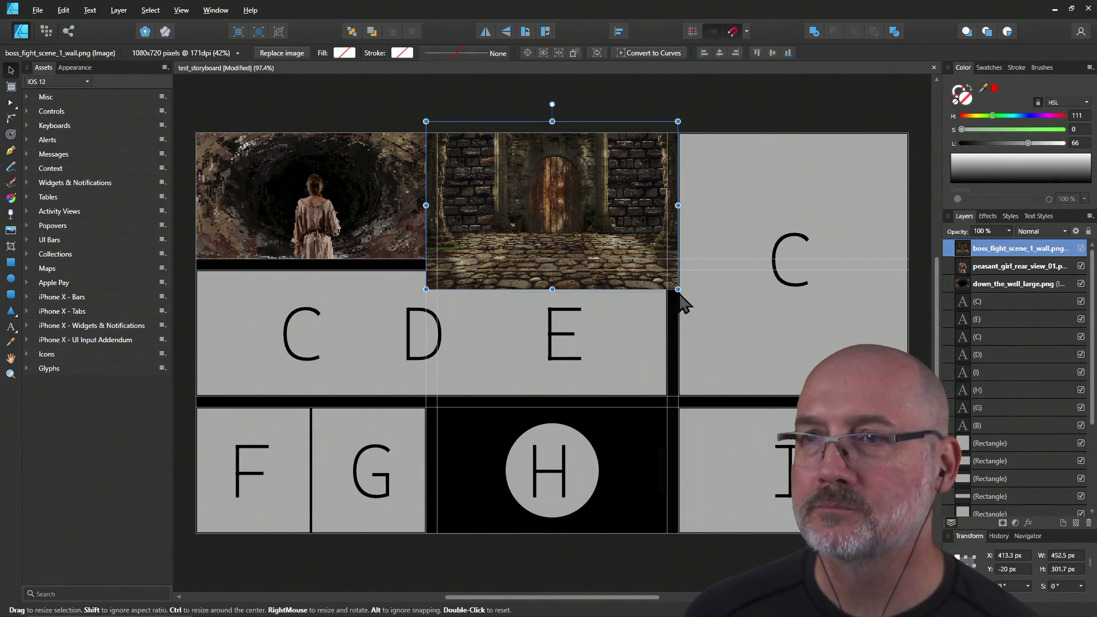
pyautogui.rightClick(666, 286)
pyautogui.click(663, 284)
pyautogui.rightClick(662, 282)
pyautogui.click(658, 276)
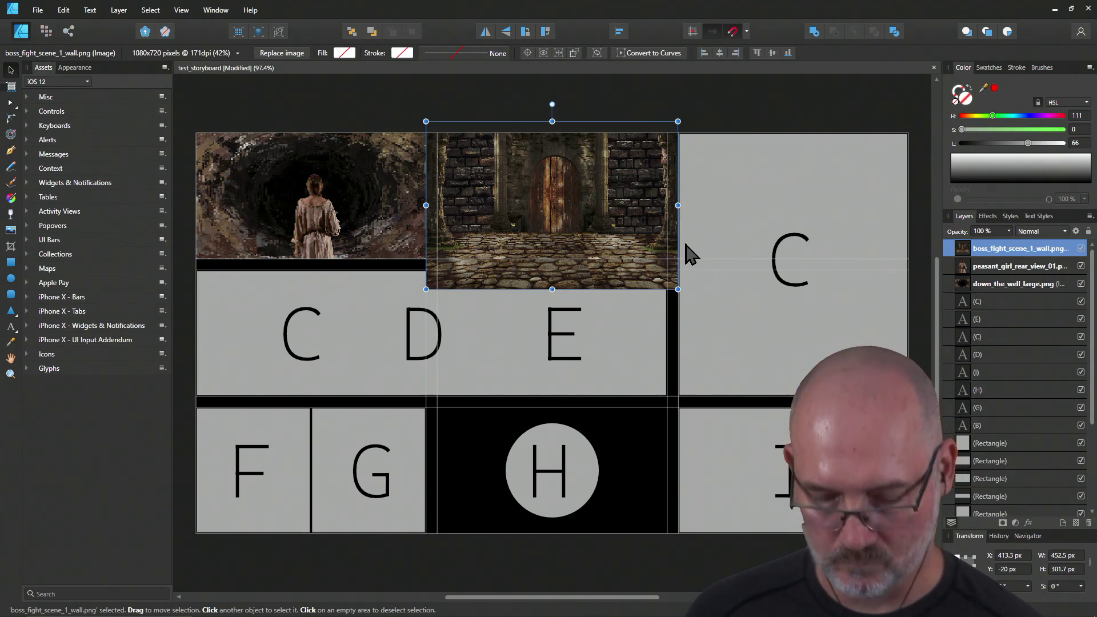
pyautogui.moveTo(677, 206); pyautogui.dragTo(679, 216)
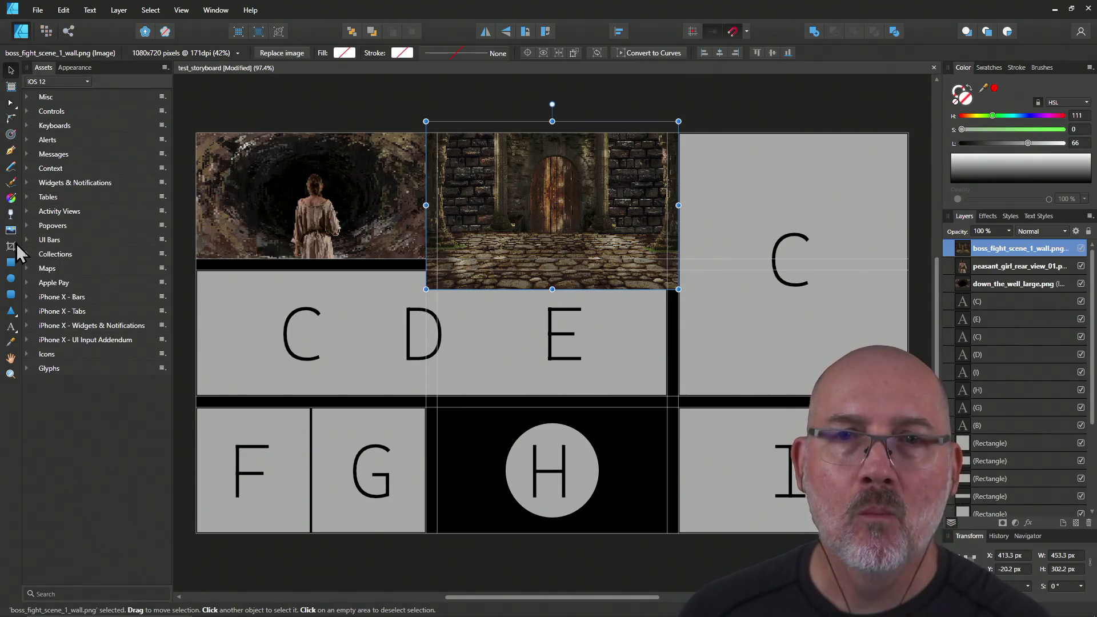
# Step: Crop the wall image to panel B's borders at 413.3 × 226.7 px
pyautogui.click(11, 247)
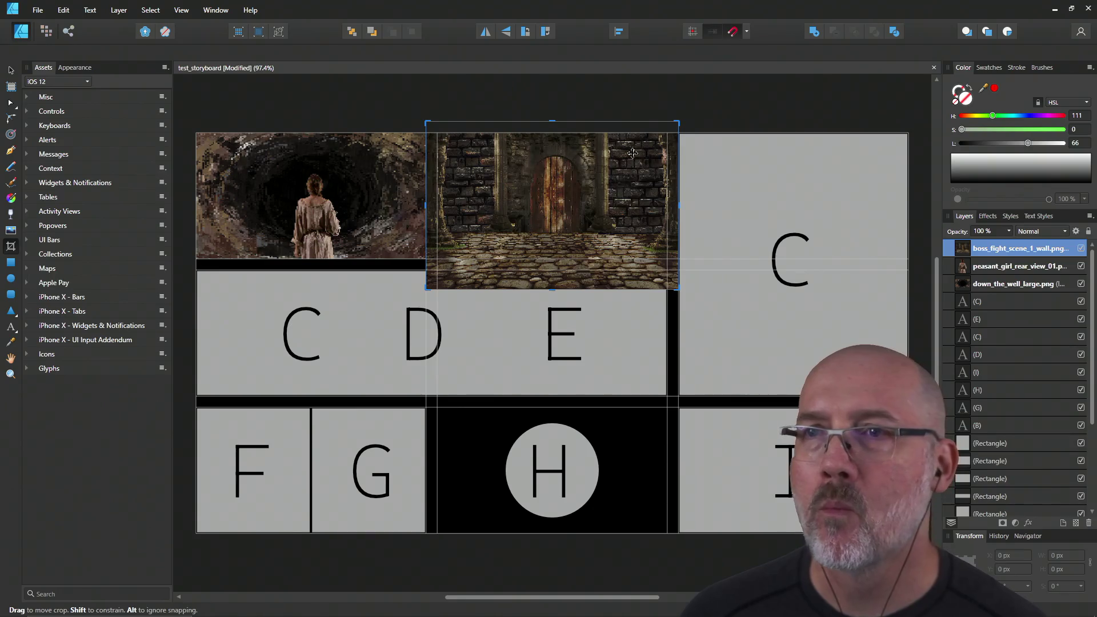
pyautogui.moveTo(678, 121); pyautogui.dragTo(666, 134)
pyautogui.moveTo(666, 289); pyautogui.dragTo(665, 259)
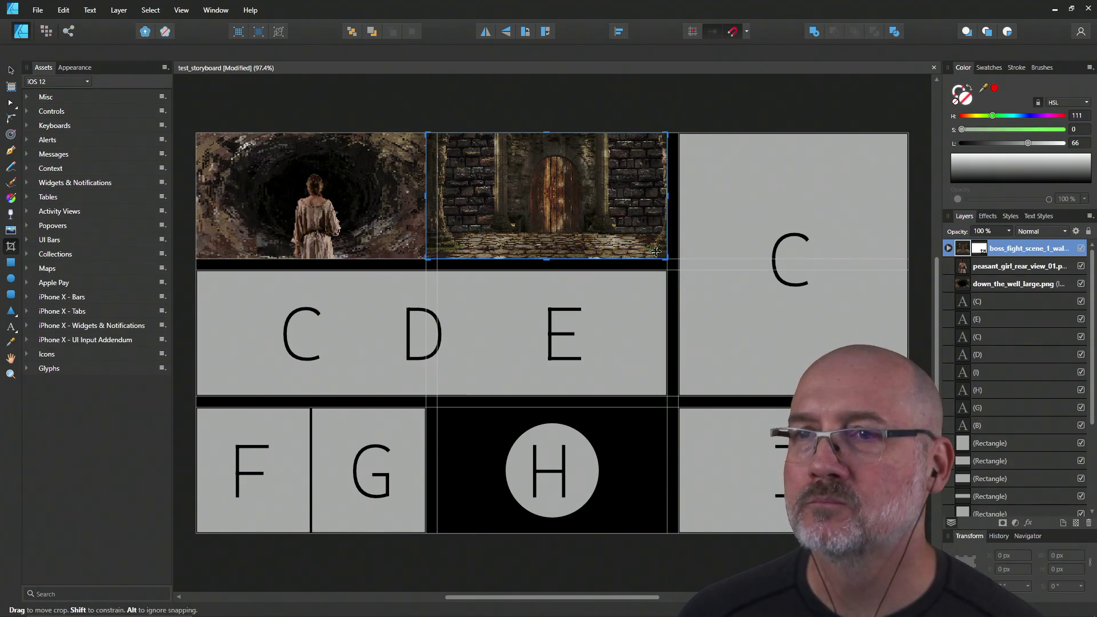
pyautogui.moveTo(427, 200); pyautogui.dragTo(437, 199)
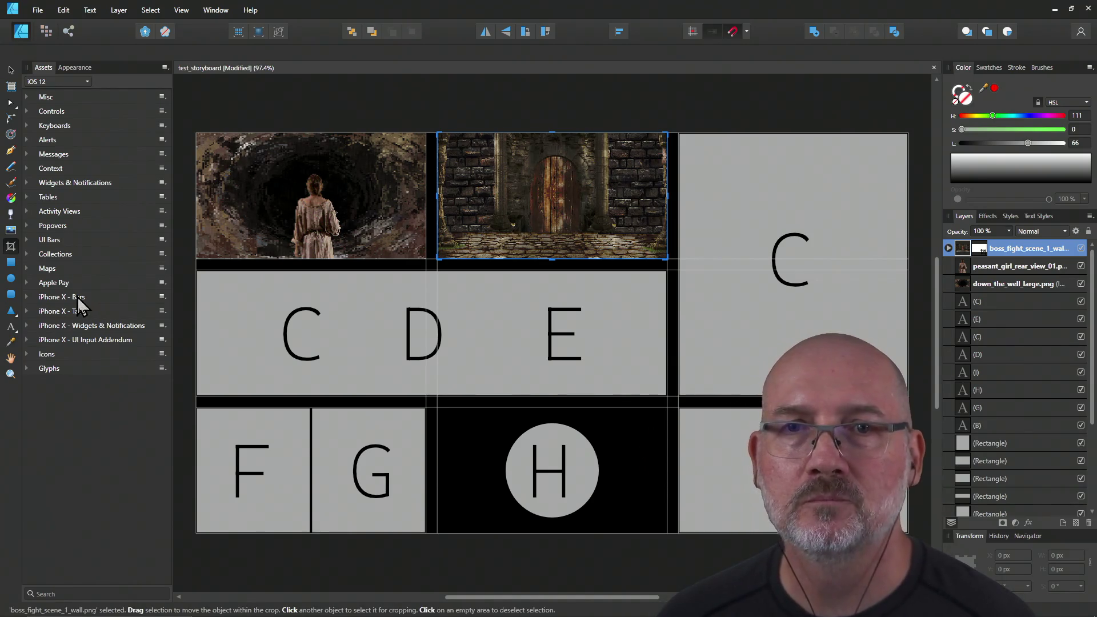
pyautogui.click(13, 70)
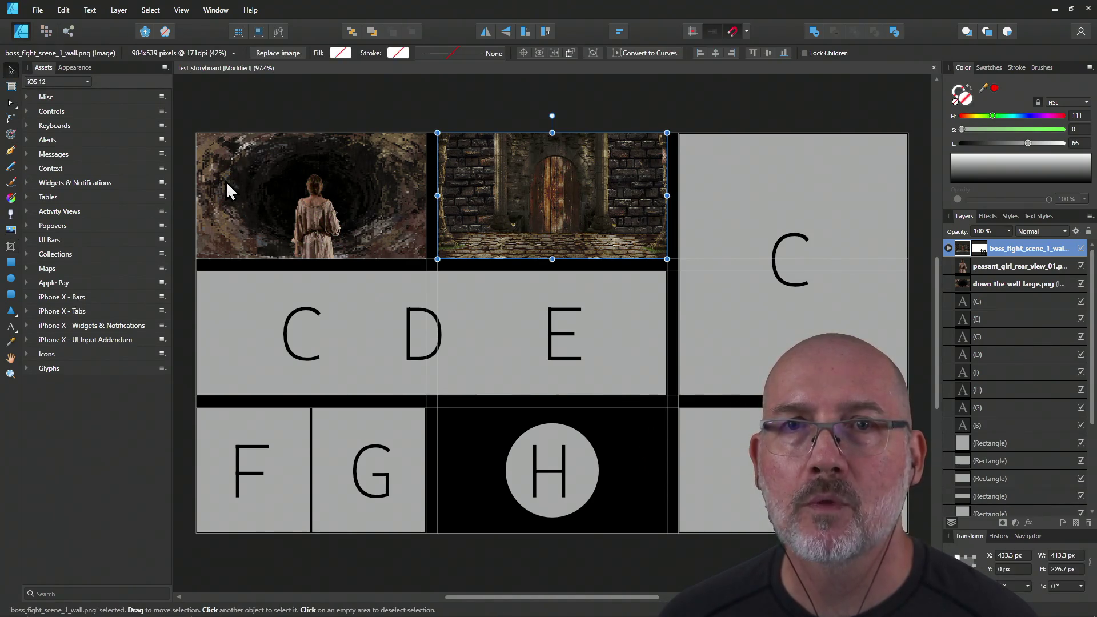
pyautogui.click(311, 208)
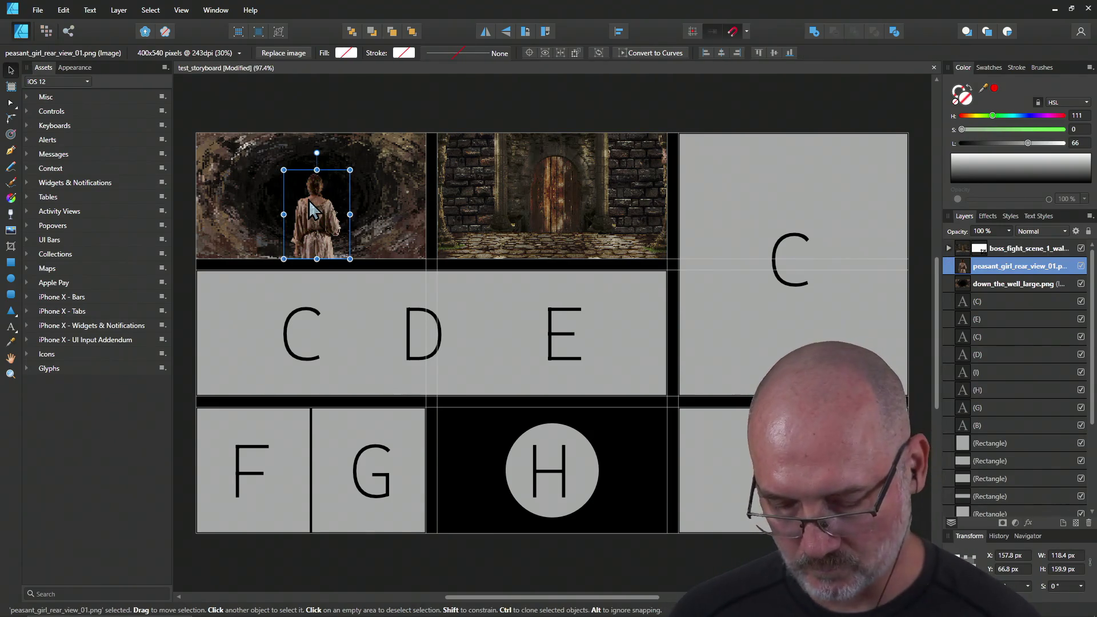
pyautogui.keyDown('ctrl'); pyautogui.moveTo(311, 211); pyautogui.dragTo(556, 214); pyautogui.keyUp('ctrl')
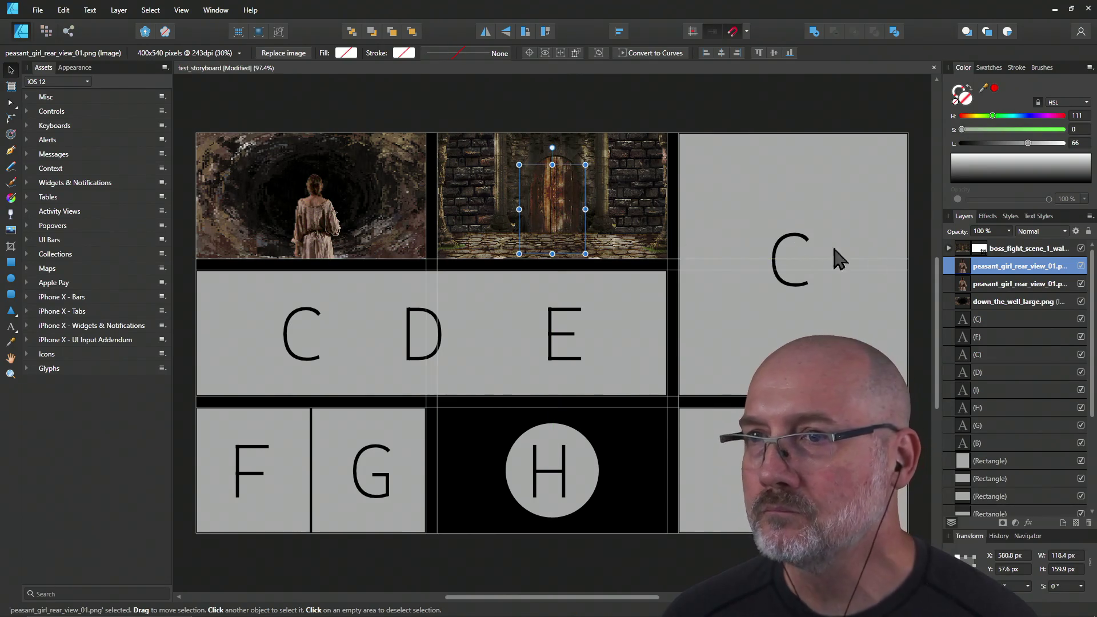
pyautogui.moveTo(969, 275); pyautogui.dragTo(971, 242)
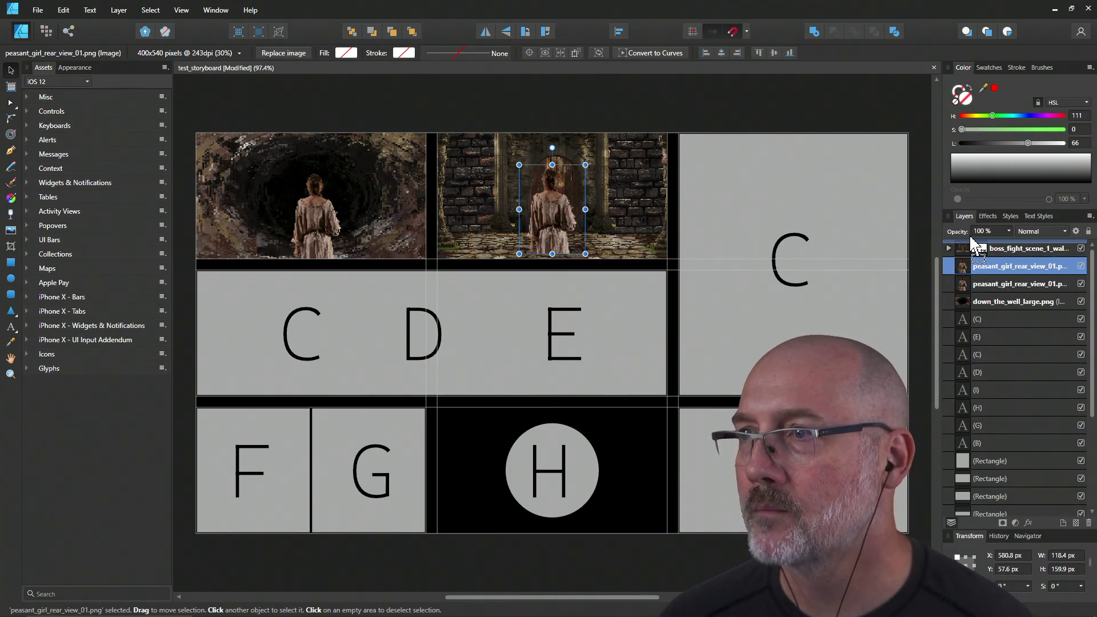
pyautogui.moveTo(550, 227); pyautogui.dragTo(523, 232)
pyautogui.moveTo(557, 169); pyautogui.dragTo(531, 196)
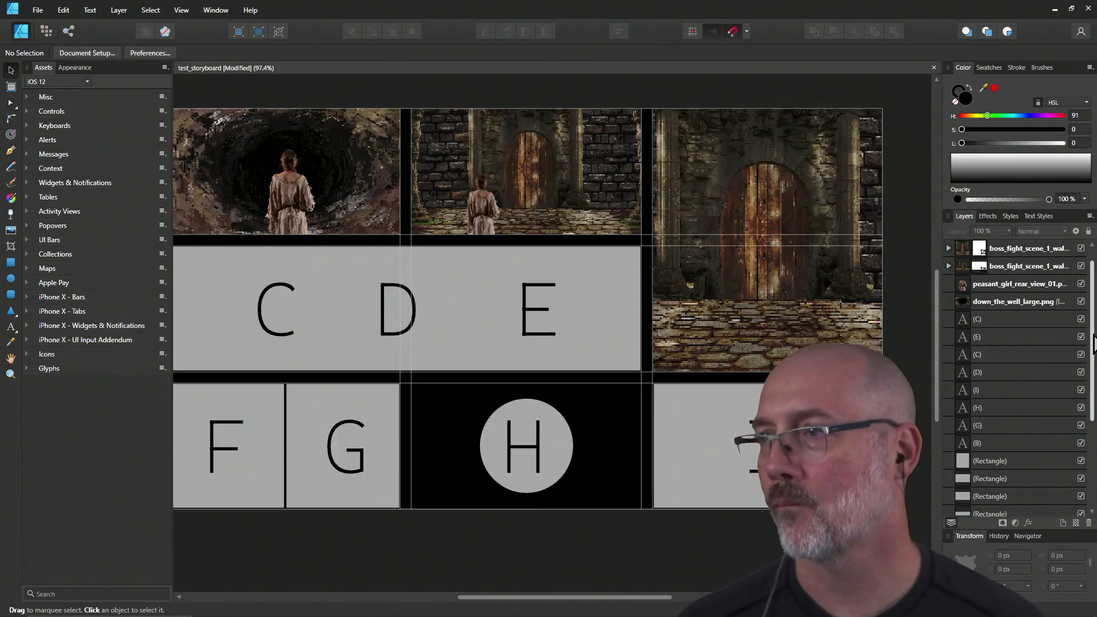
pyautogui.scroll(5, 1016, 371)
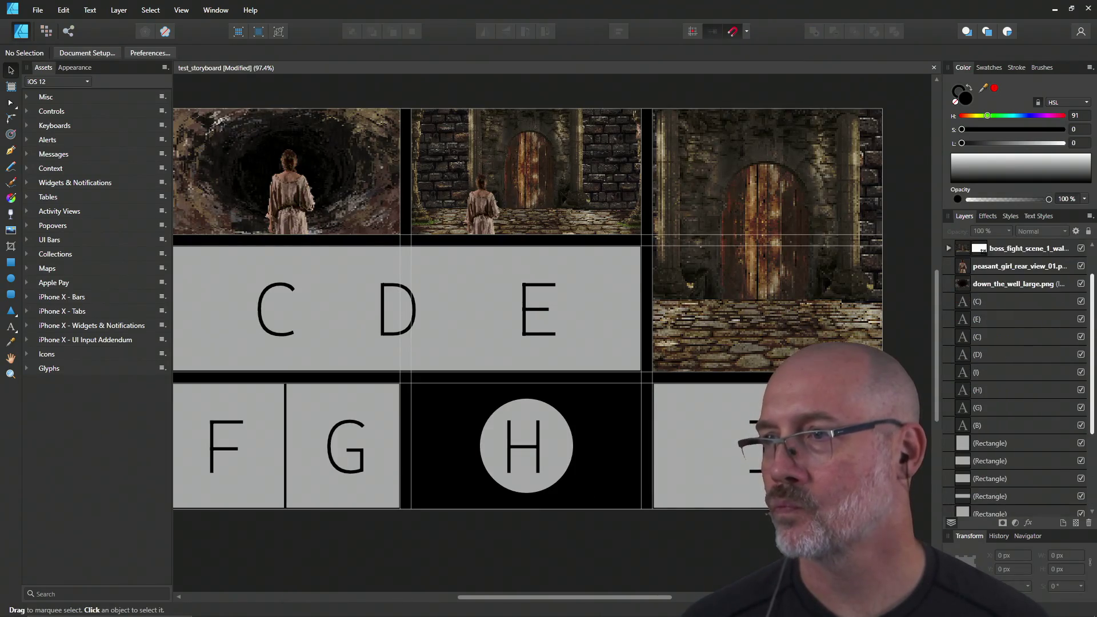
pyautogui.scroll(-5, 1017, 371)
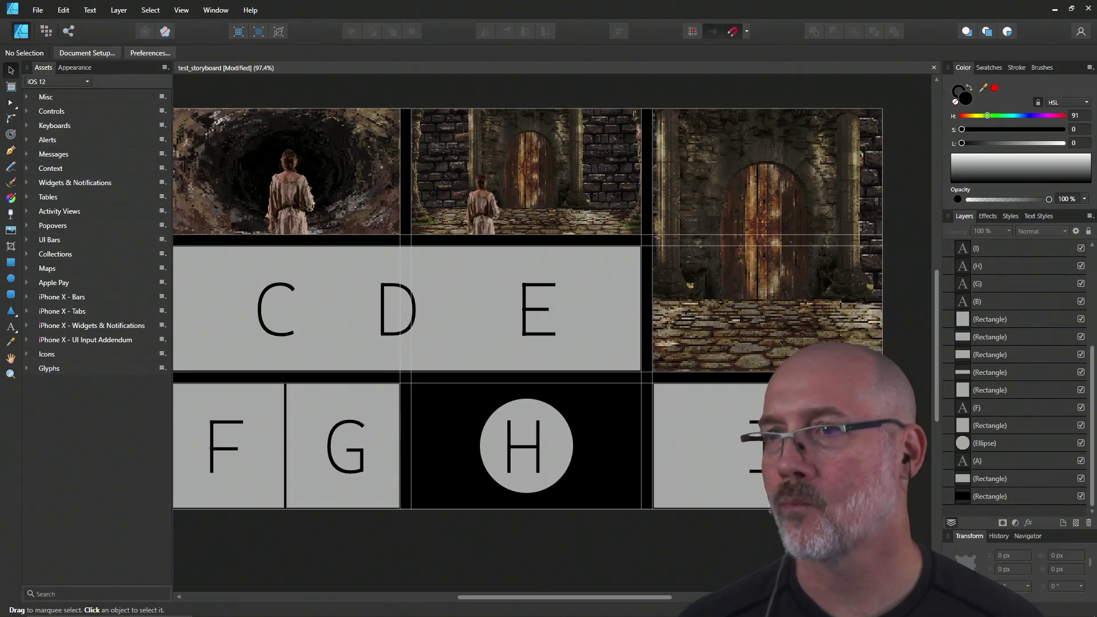
pyautogui.click(648, 241)
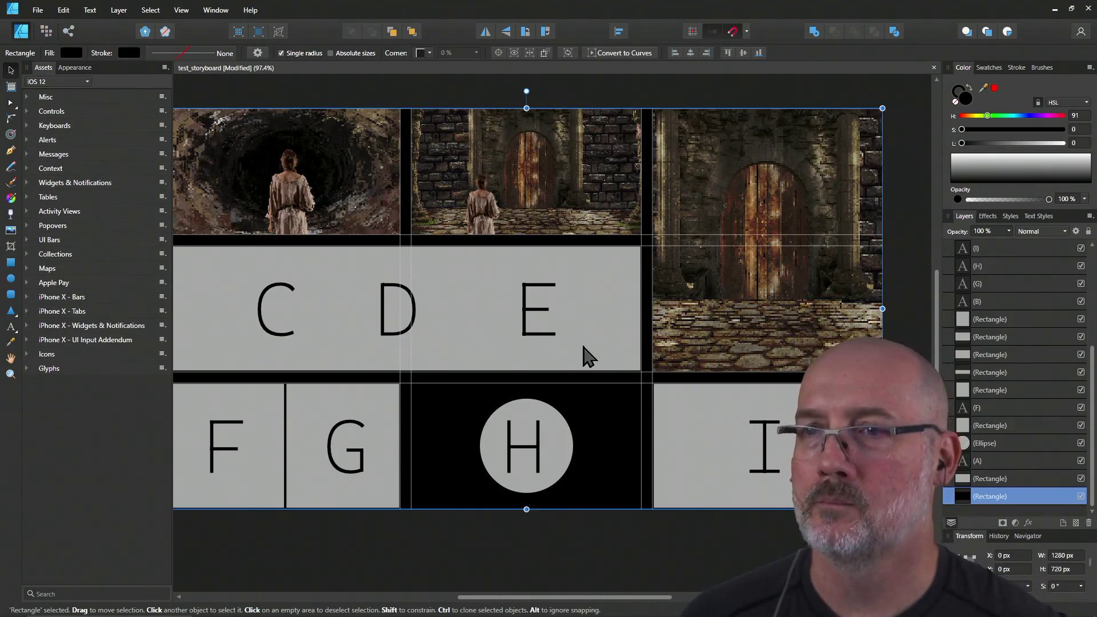
pyautogui.click(345, 313)
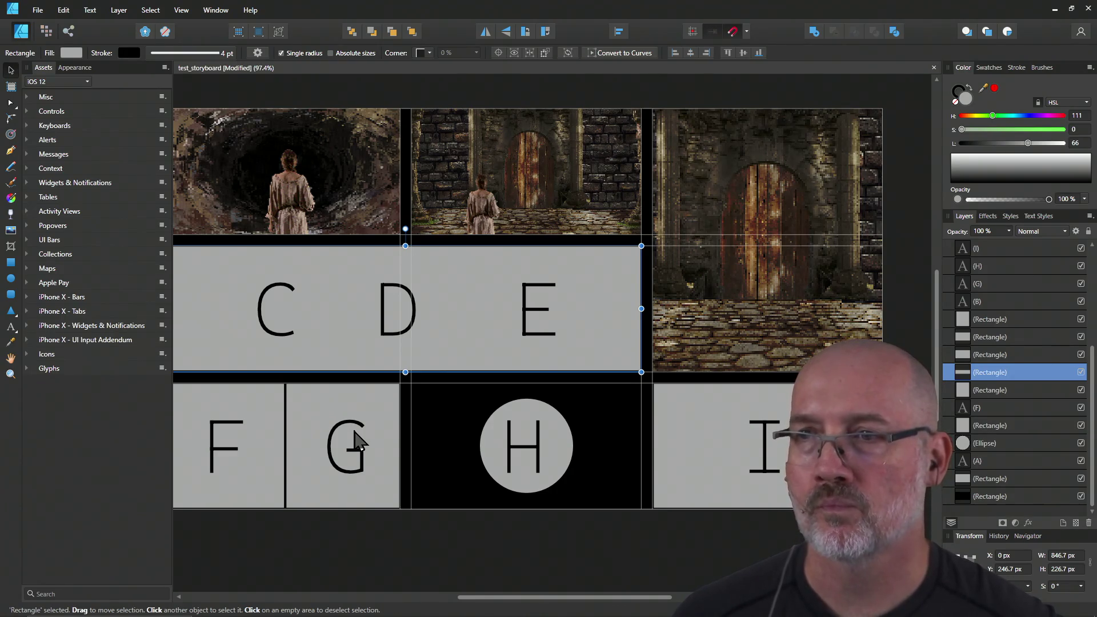
pyautogui.click(726, 274)
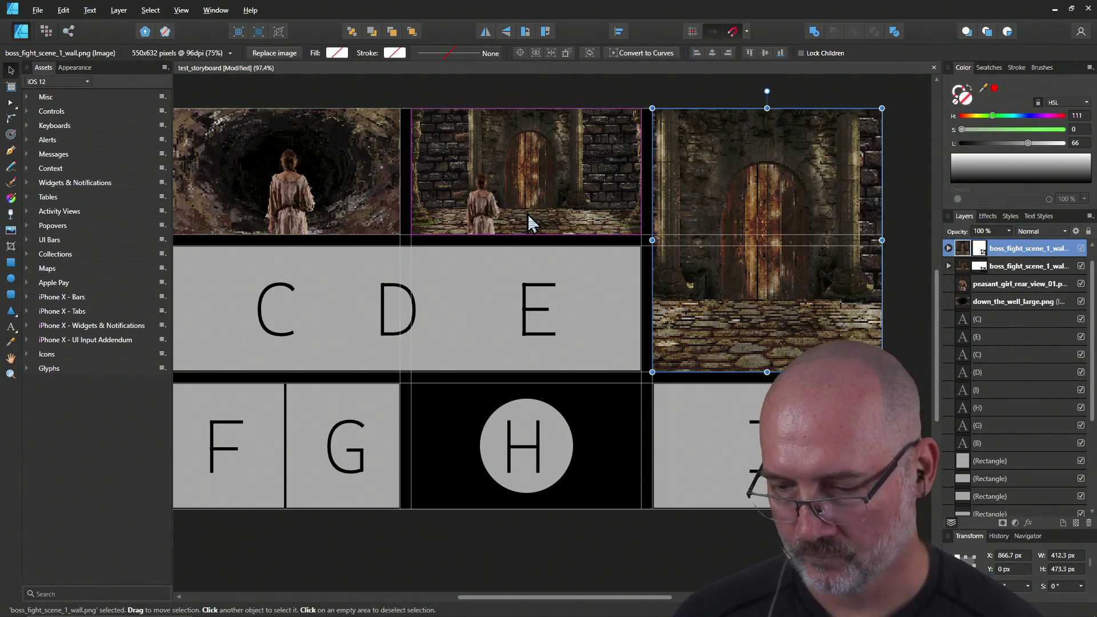
# Step: Bring in rat_king_boss_fight_sprite.png from the assets folder and place it over the right panel
pyautogui.hotkey('alt', 'Tab')
pyautogui.press('Tab')
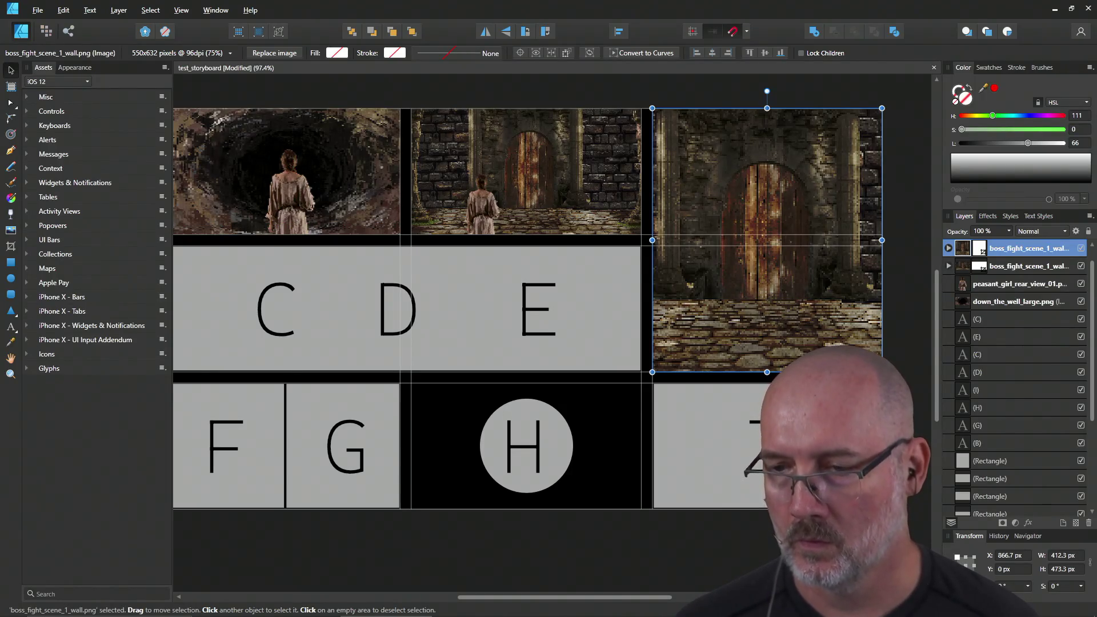
pyautogui.click(759, 194)
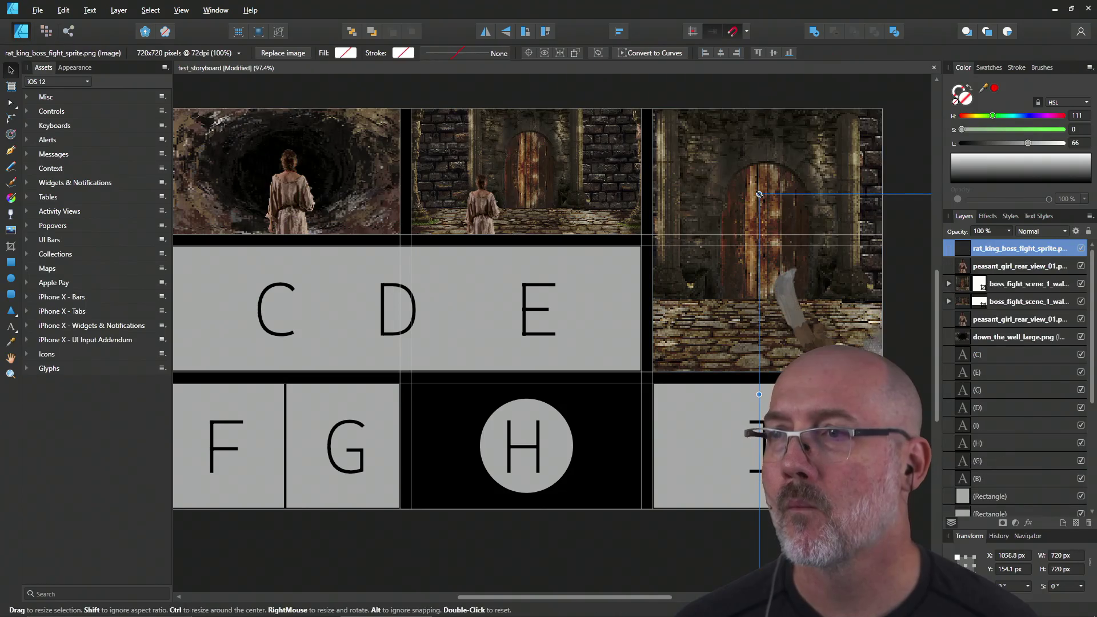
# Step: Move the rat king sprite into the right dungeon panel and scale it to 371.5 × 371.5 px
pyautogui.moveTo(826, 315)
pyautogui.mouseDown()
pyautogui.moveTo(620, 234)
pyautogui.moveTo(579, 107)
pyautogui.moveTo(674, 228)
pyautogui.moveTo(746, 350)
pyautogui.moveTo(673, 188)
pyautogui.mouseUp()
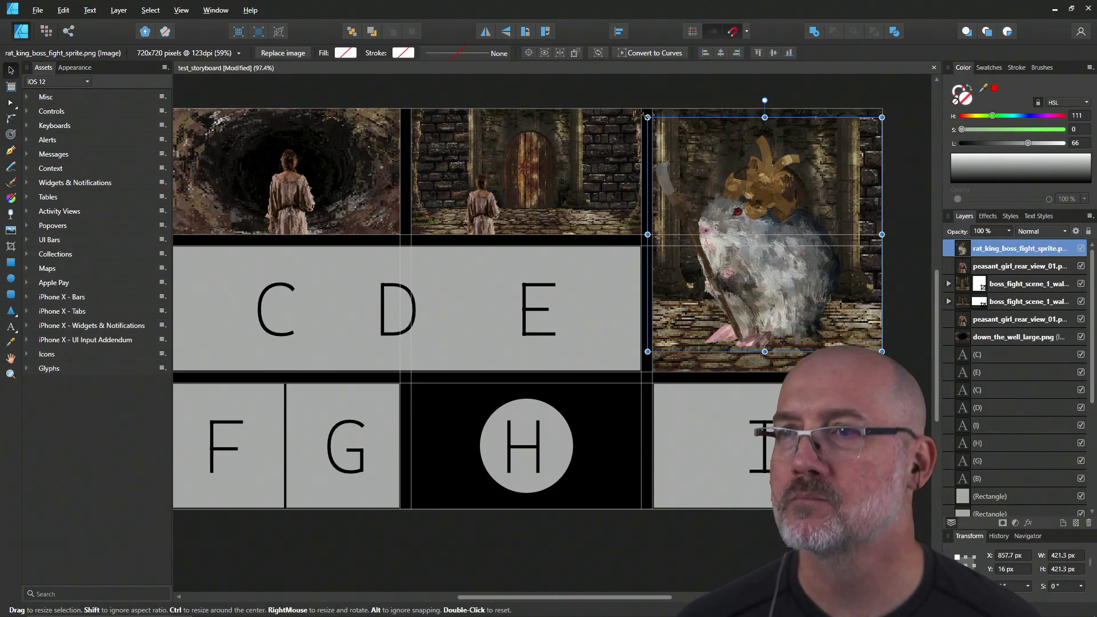
pyautogui.moveTo(647, 118); pyautogui.dragTo(674, 144)
pyautogui.moveTo(757, 224); pyautogui.dragTo(752, 225)
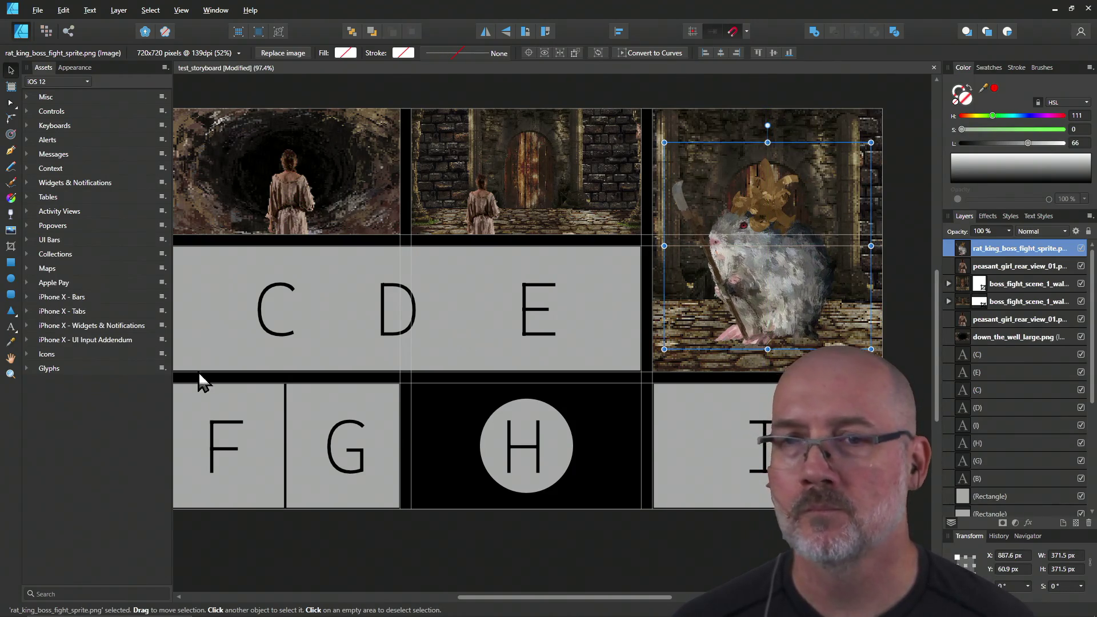
pyautogui.click(276, 546)
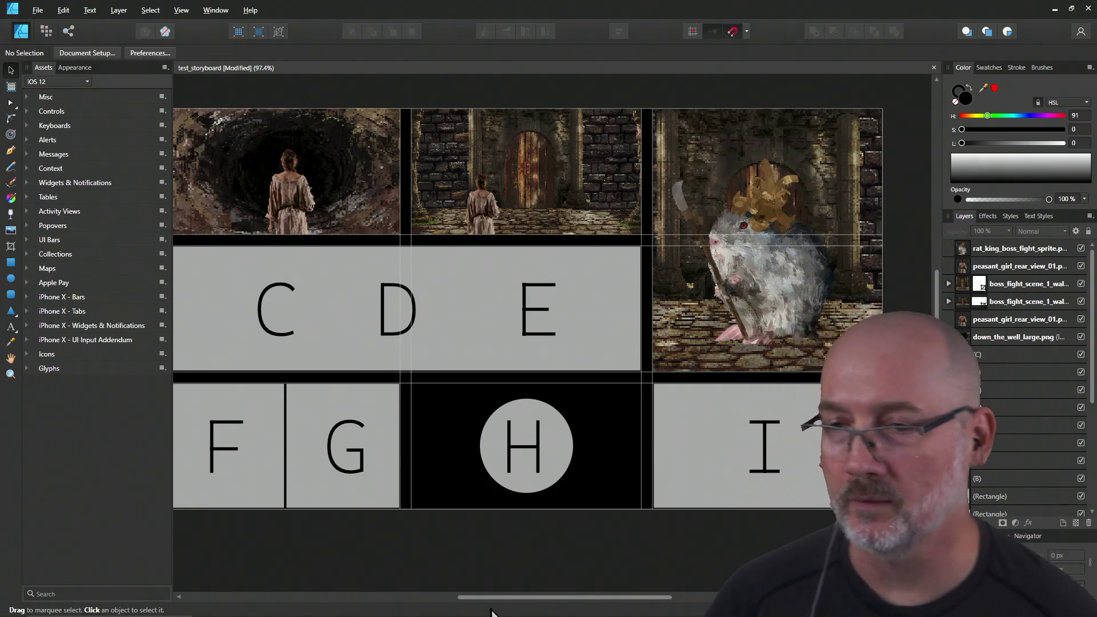
pyautogui.moveTo(505, 599); pyautogui.dragTo(489, 601)
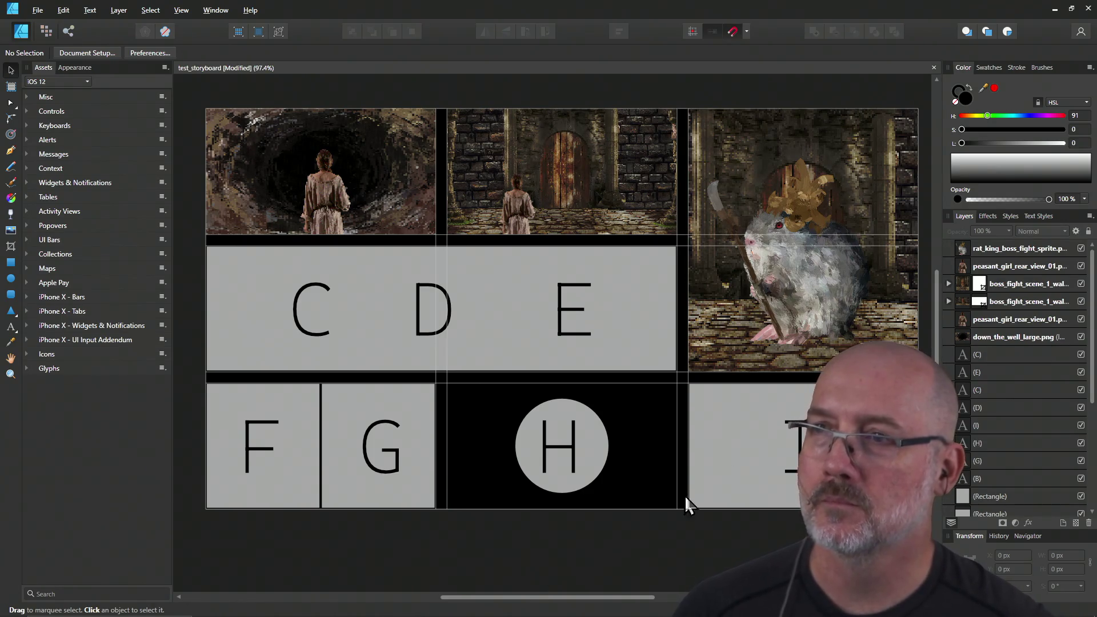
pyautogui.click(788, 274)
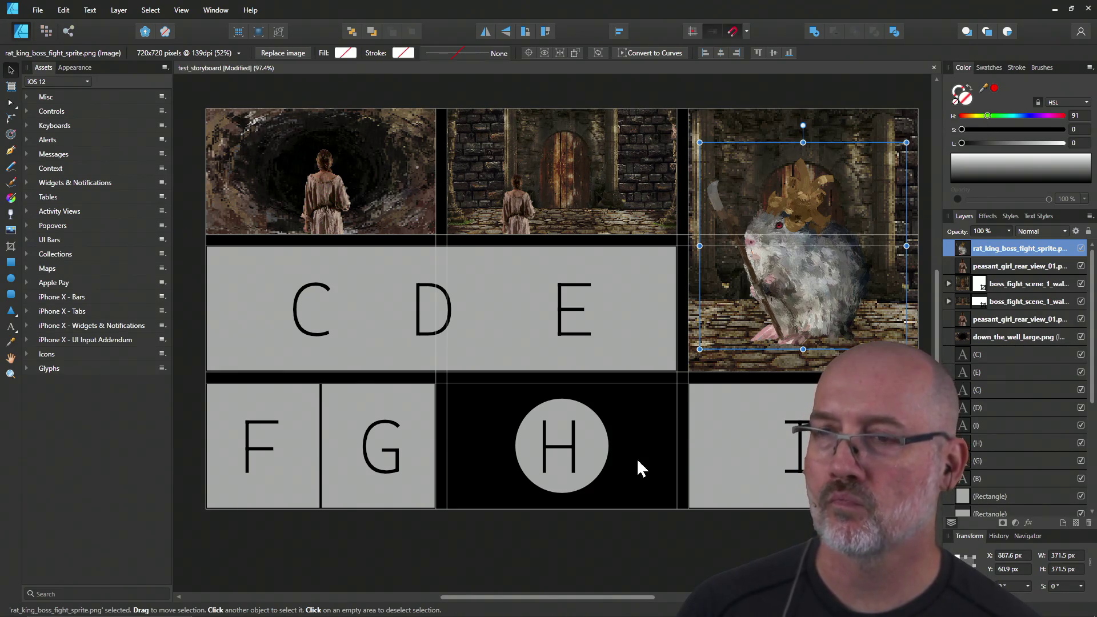
pyautogui.click(597, 453)
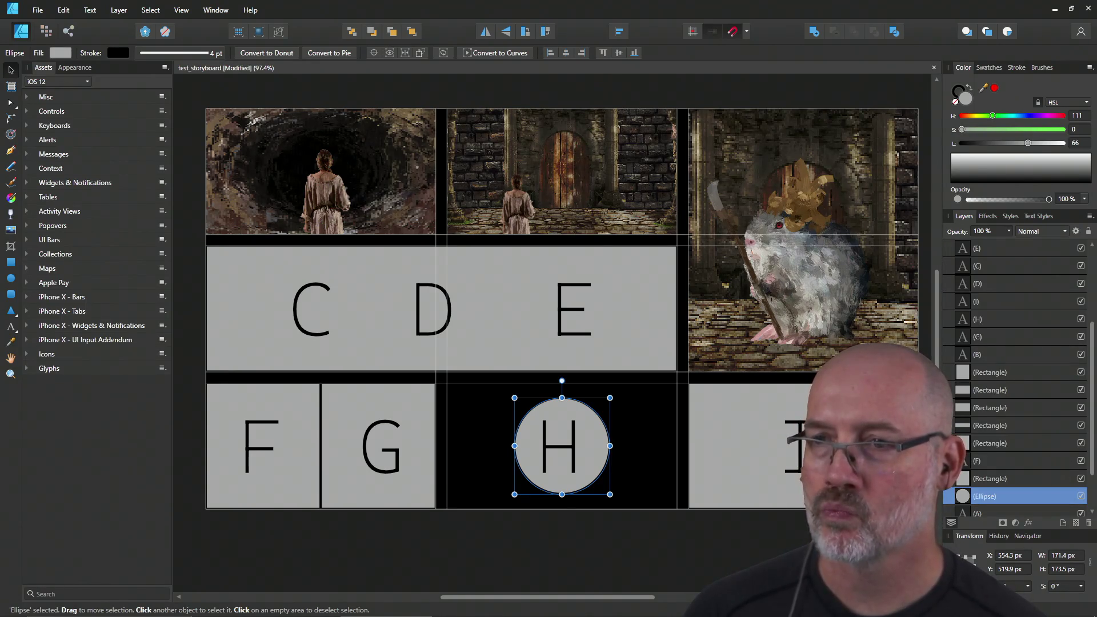
pyautogui.moveTo(774, 499); pyautogui.dragTo(535, 448)
pyautogui.moveTo(607, 487); pyautogui.dragTo(558, 441)
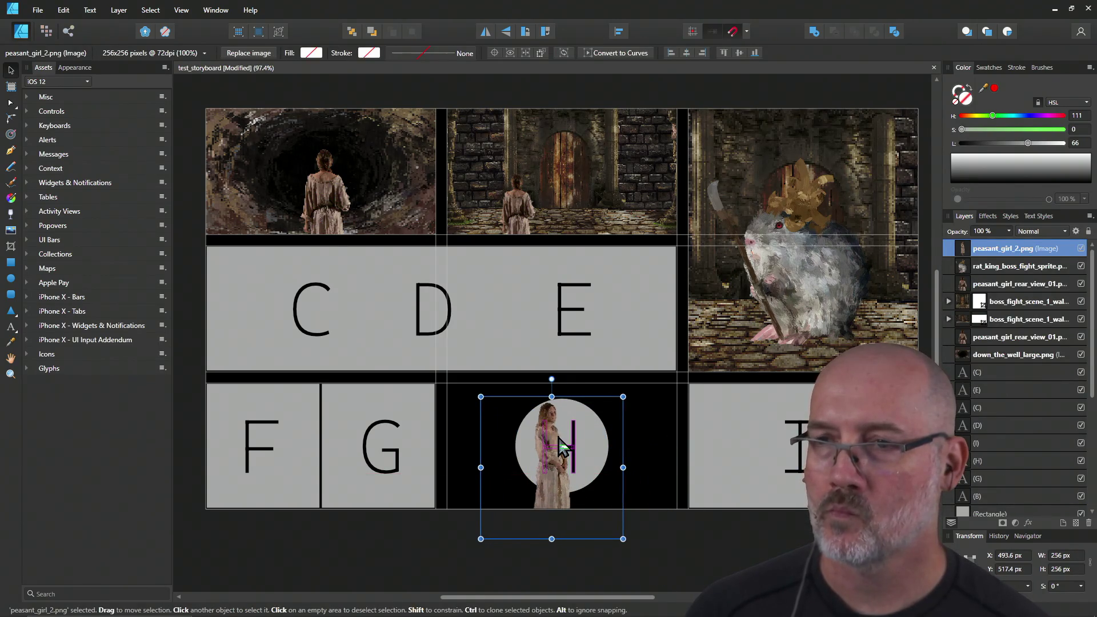
pyautogui.moveTo(622, 539)
pyautogui.mouseDown()
pyautogui.moveTo(661, 577)
pyautogui.moveTo(625, 502)
pyautogui.mouseUp()
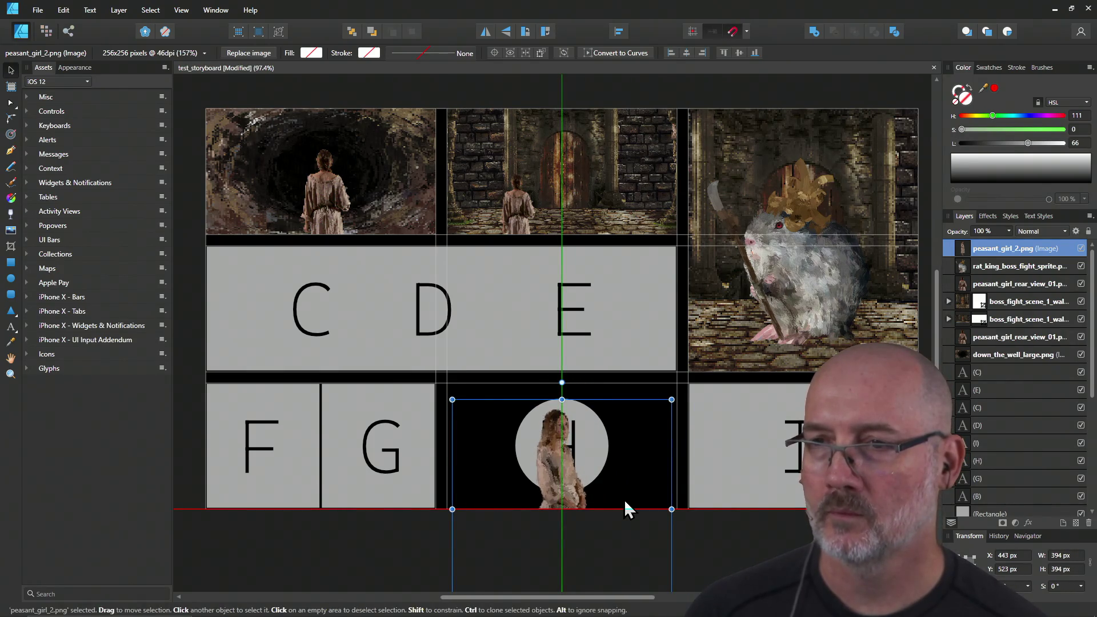
pyautogui.moveTo(626, 508); pyautogui.dragTo(626, 507)
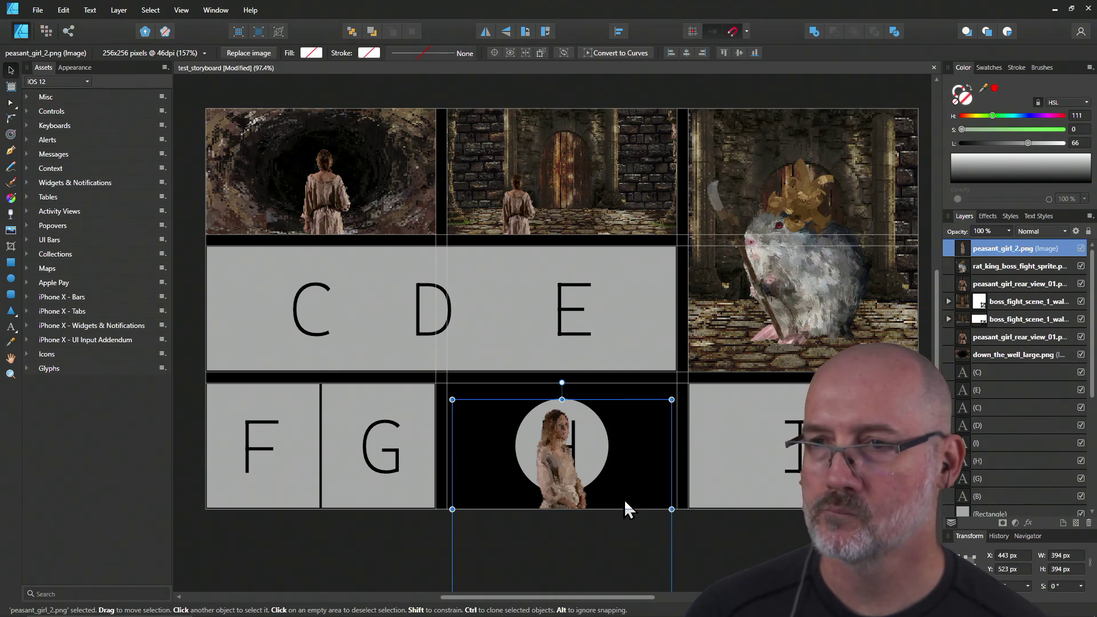
pyautogui.press('Delete')
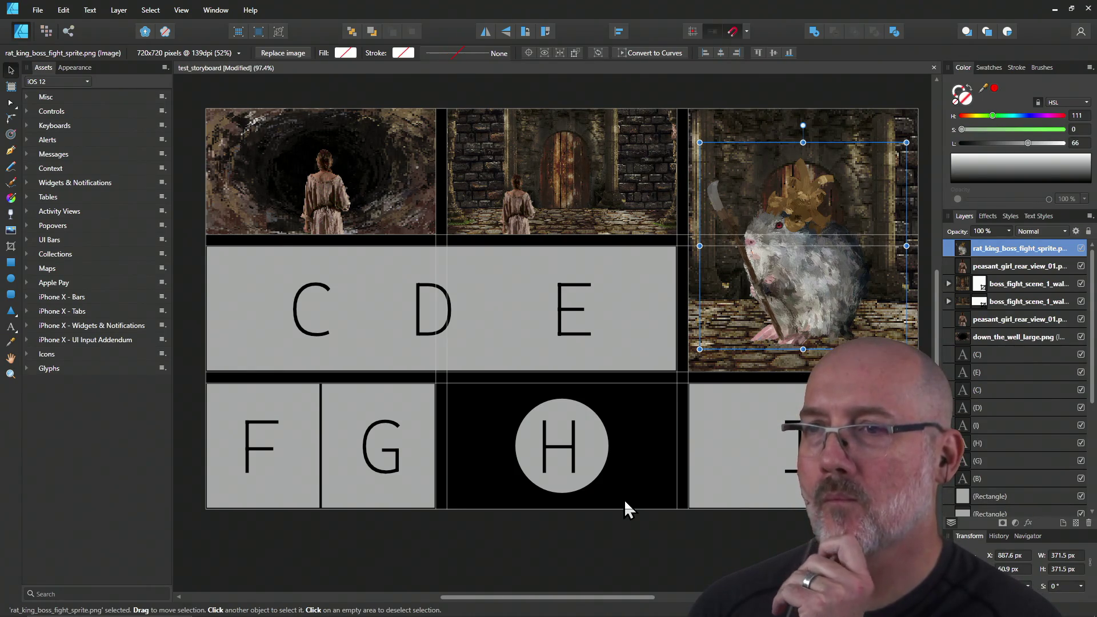
# Step: Cycle through windows with Alt+Tab until the empty GVIM editor is in front
pyautogui.hotkey('alt', 'Tab')
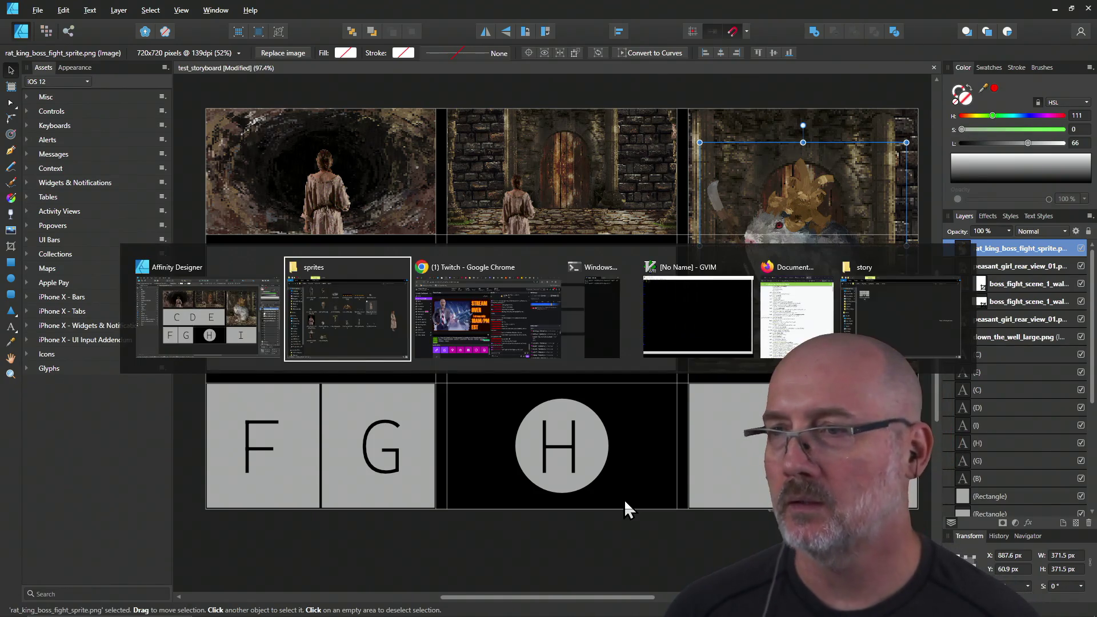
pyautogui.hotkey('alt', 'Tab')
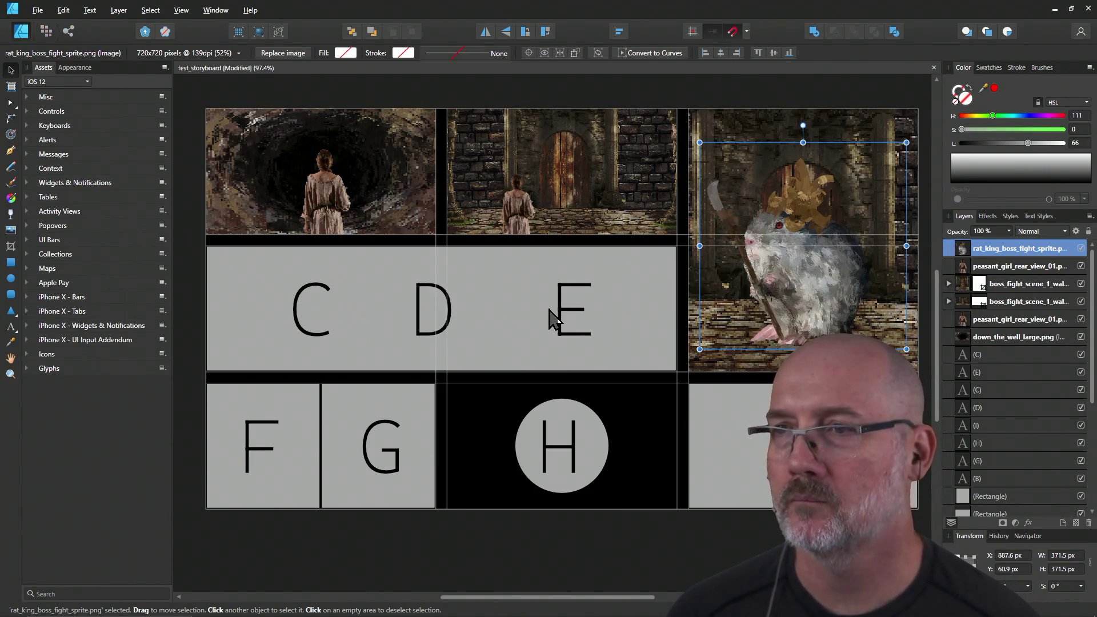
pyautogui.hotkey('alt', 'Tab')
pyautogui.press('Tab')
pyautogui.press('Tab')
pyautogui.press('Tab')
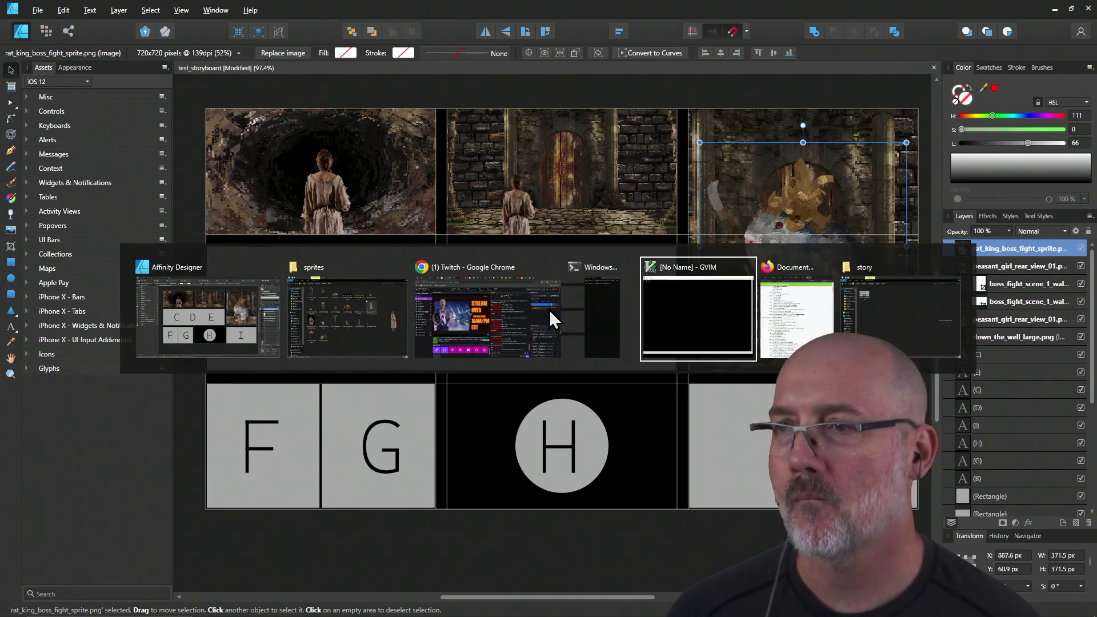
pyautogui.press('Tab')
pyautogui.press('Tab')
pyautogui.press('Tab')
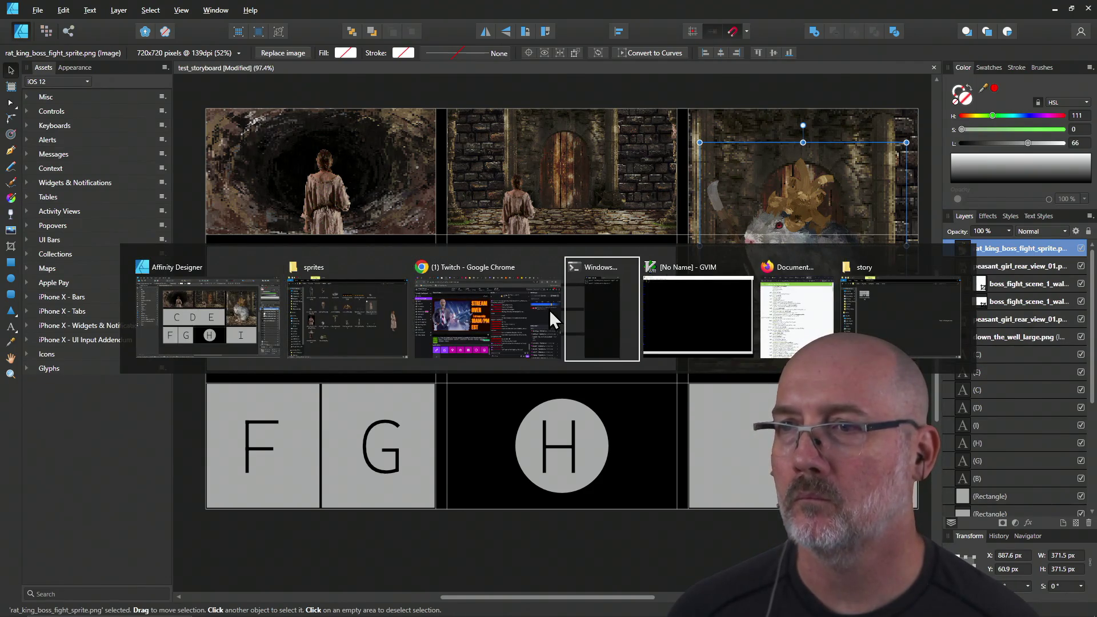
# Step: Change GVIM into the raycaster builddir and source ..\.vimrc_proj
pyautogui.write(':cd ~/P')
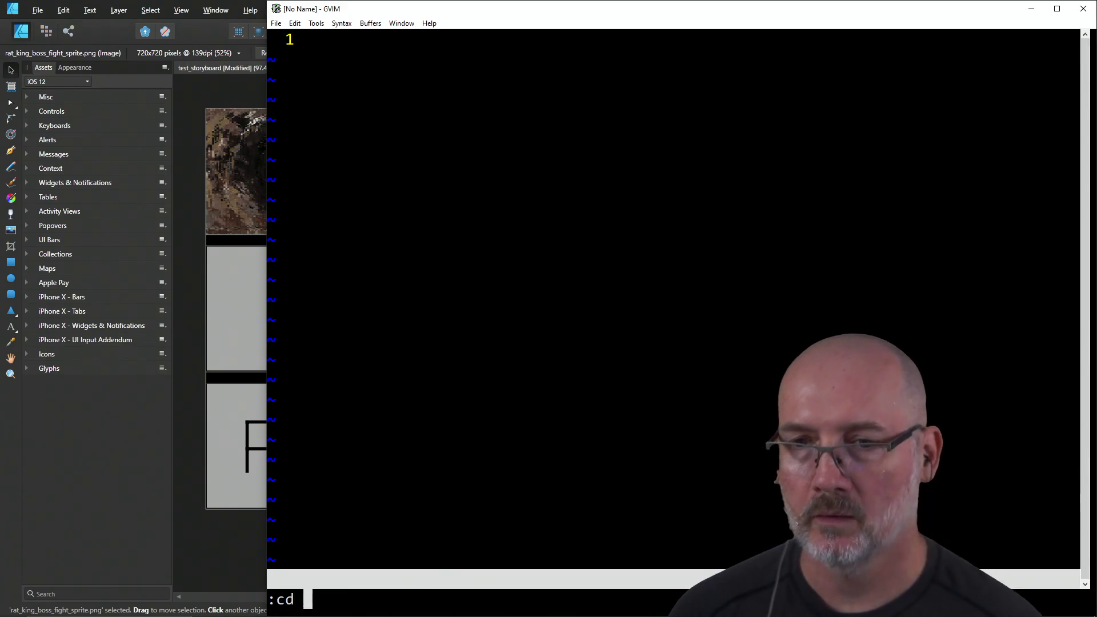
pyautogui.press('Tab')
pyautogui.write('ray')
pyautogui.press('Tab')
pyautogui.press('Return')
pyautogui.write(':cd builddir')
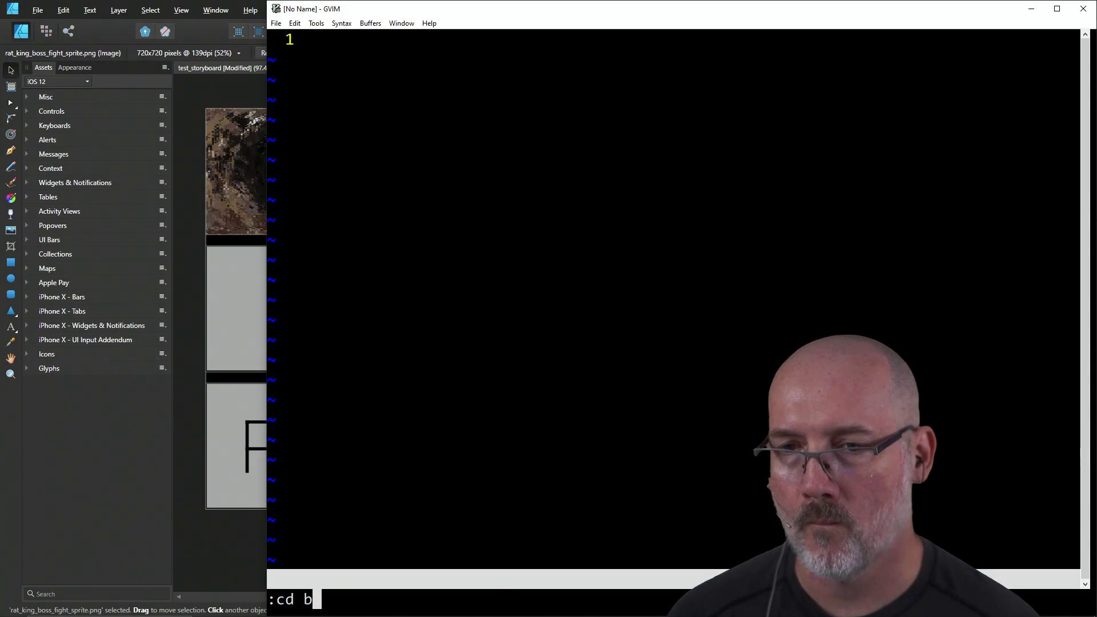
pyautogui.press('Return')
pyautogui.write(':so ../.vim')
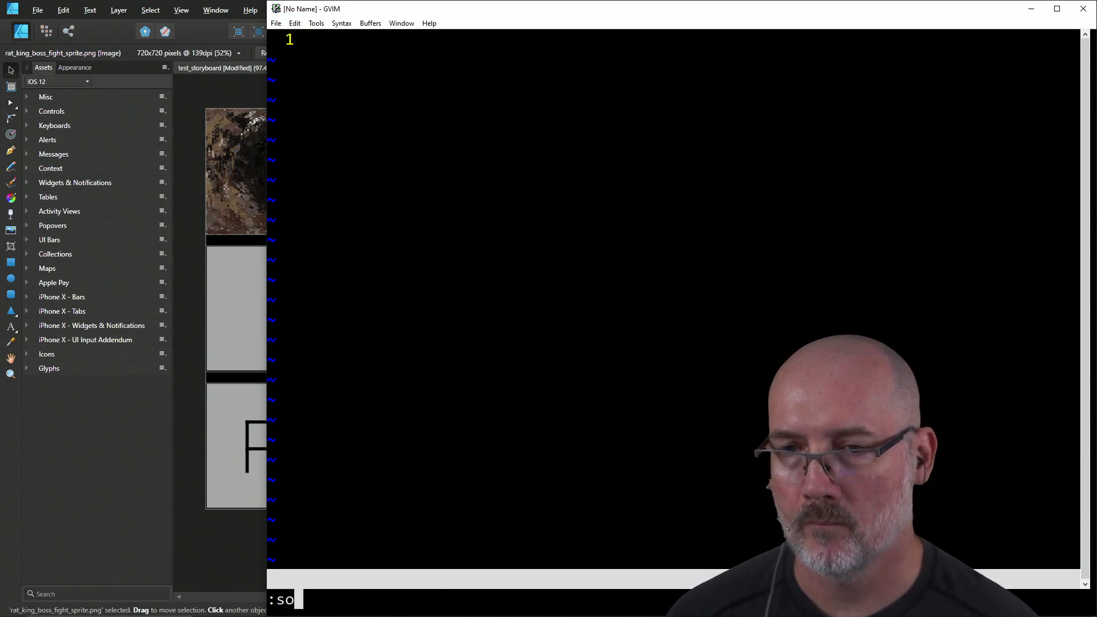
pyautogui.press('Return')
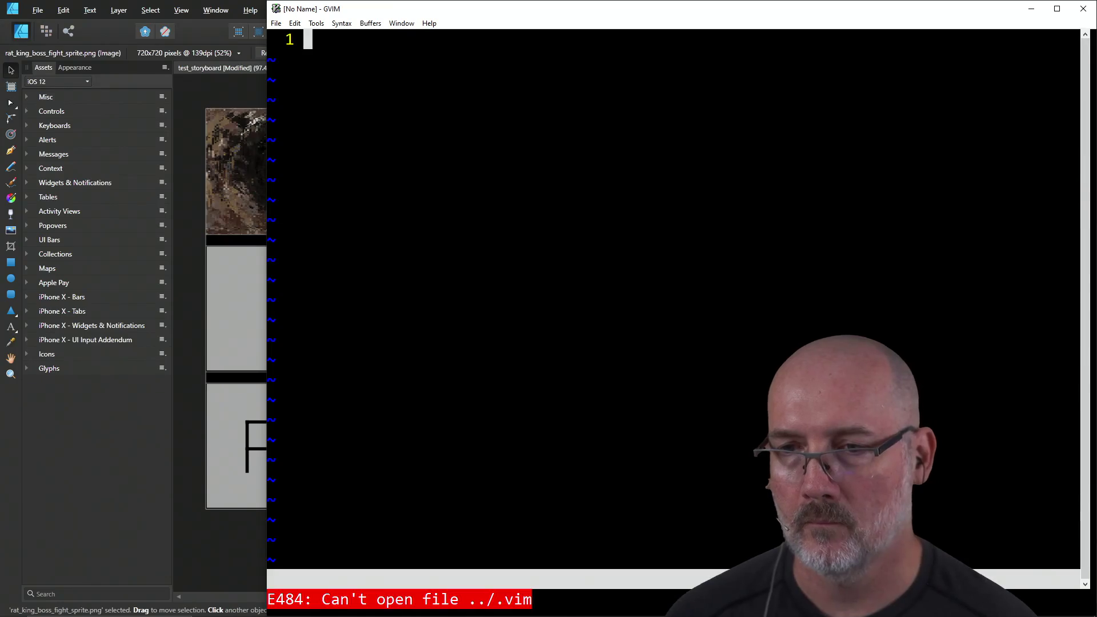
pyautogui.write(':so ..\\.vimrc_proj')
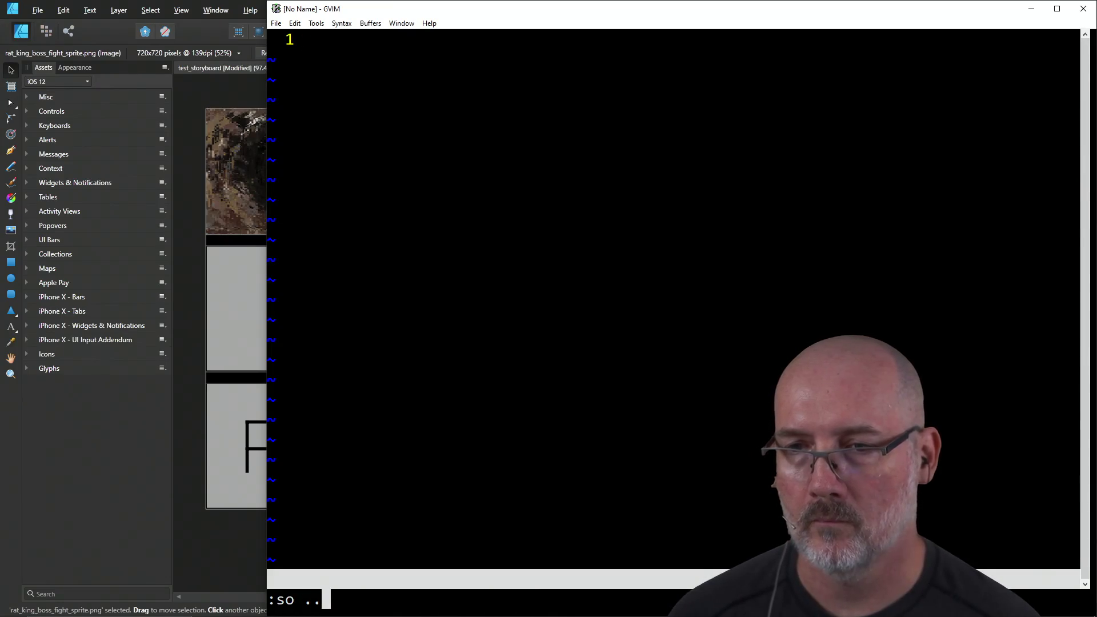
pyautogui.press('Return')
# Step: Open ..\assets\stories.json in GVIM using Tab completion
pyautogui.write(':e ..\\assets\\')
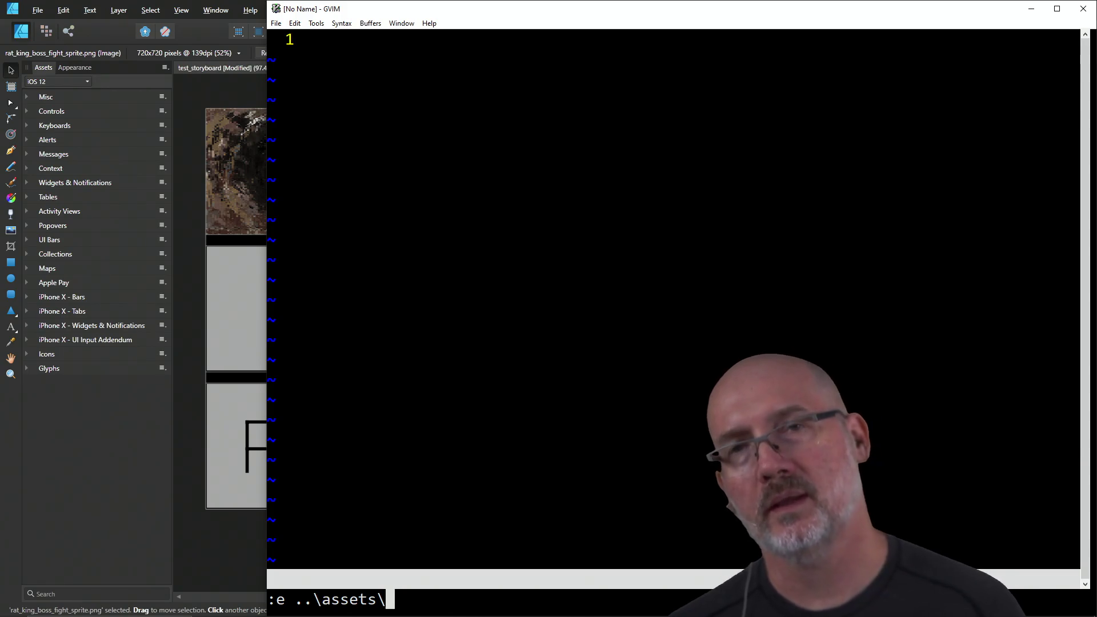
pyautogui.hotkey('alt', 'Tab')
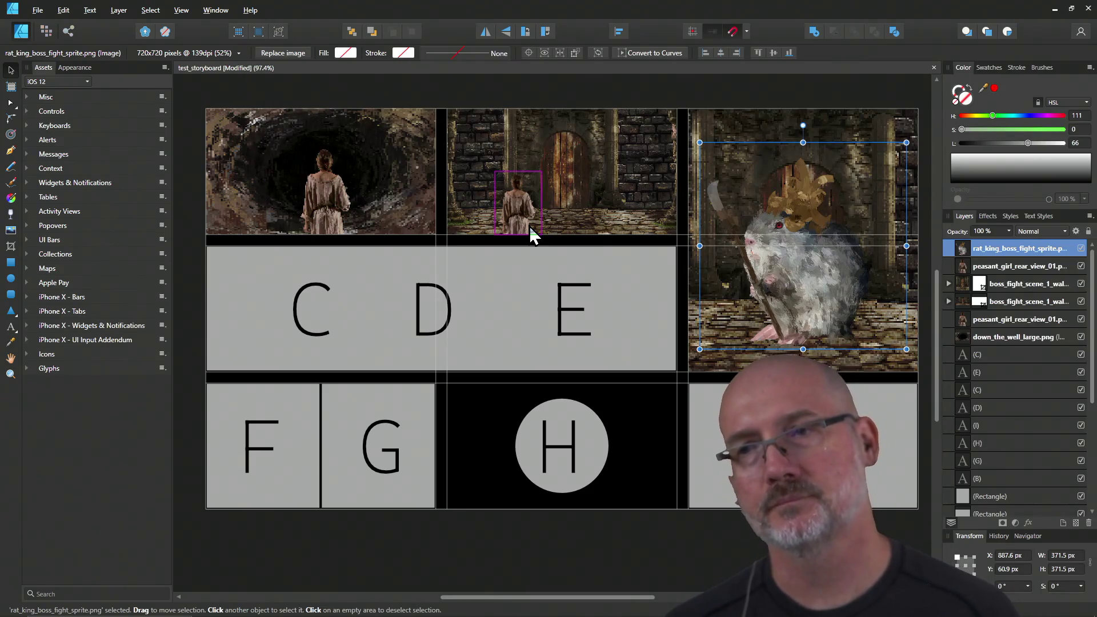
pyautogui.hotkey('alt', 'Tab')
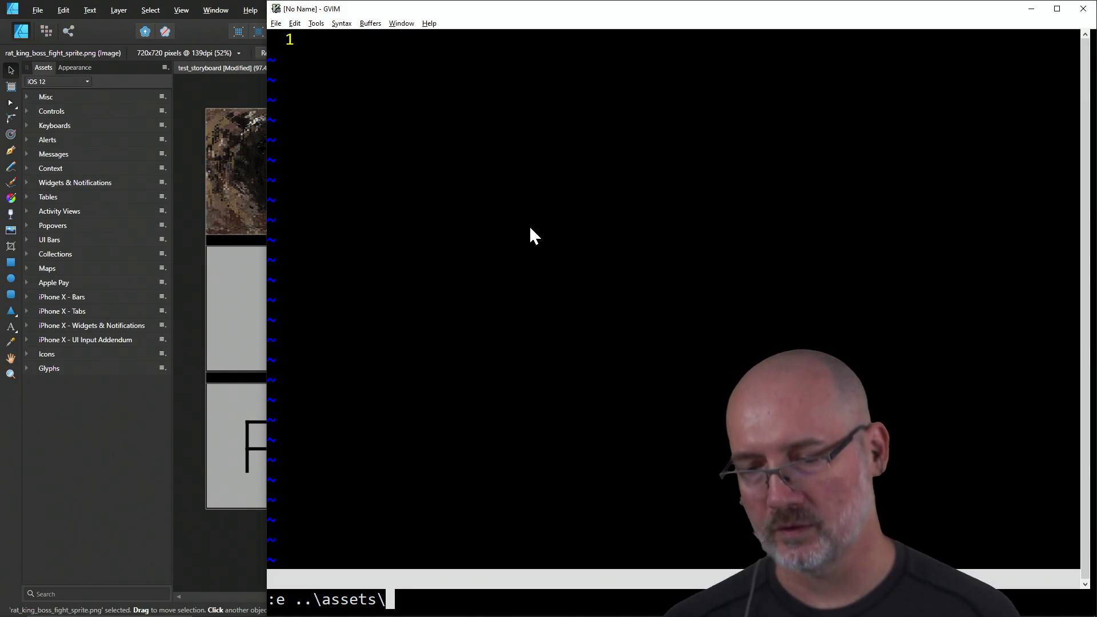
pyautogui.write('sto')
pyautogui.press('Tab')
pyautogui.press('Return')
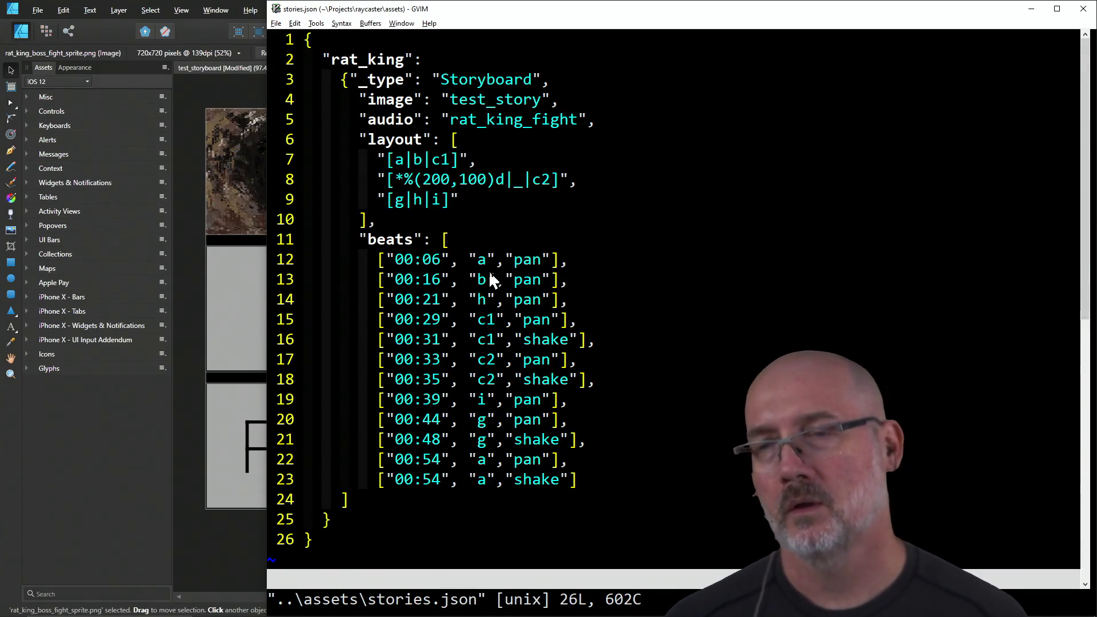
# Step: Compare stories.json beats with the storyboard panels, noting the c1 pan beat on line 15
pyautogui.hotkey('alt', 'Tab')
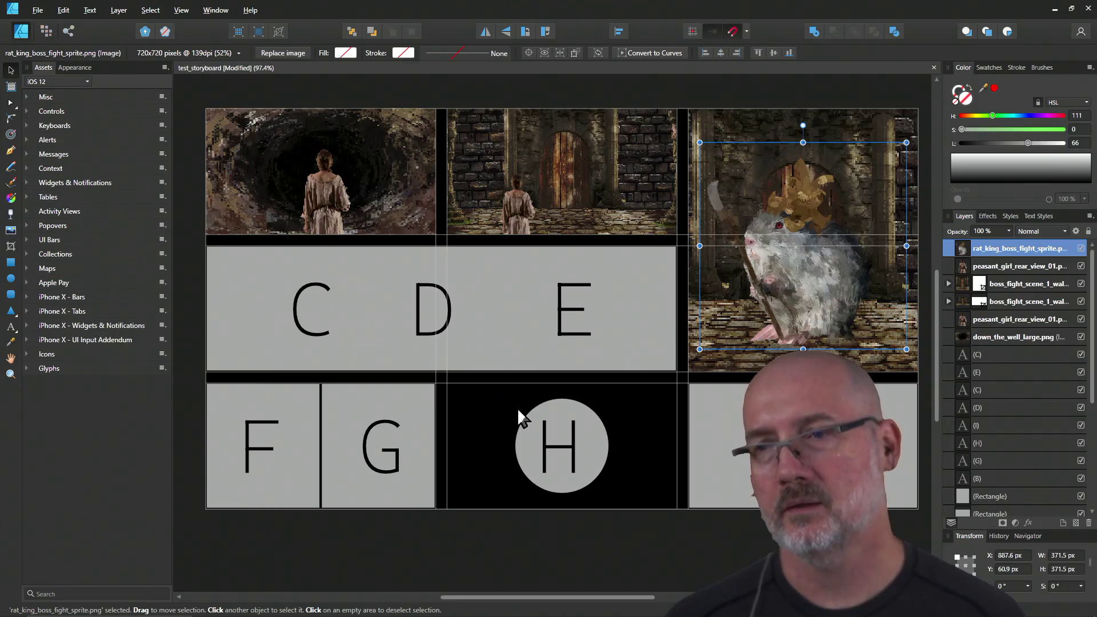
pyautogui.hotkey('alt', 'Tab')
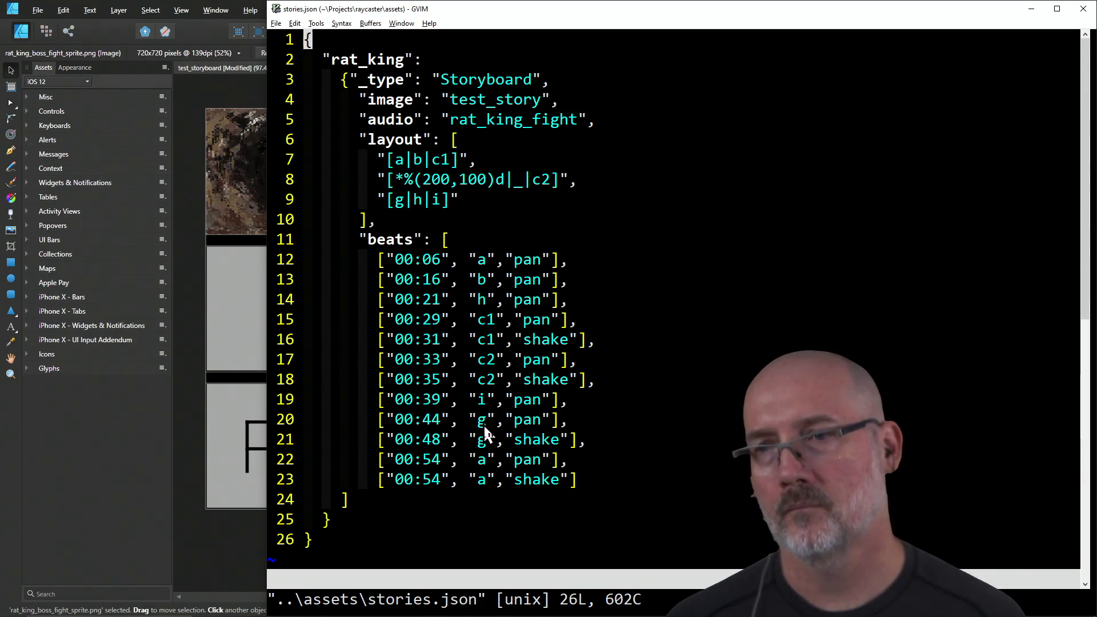
pyautogui.hotkey('alt', 'Tab')
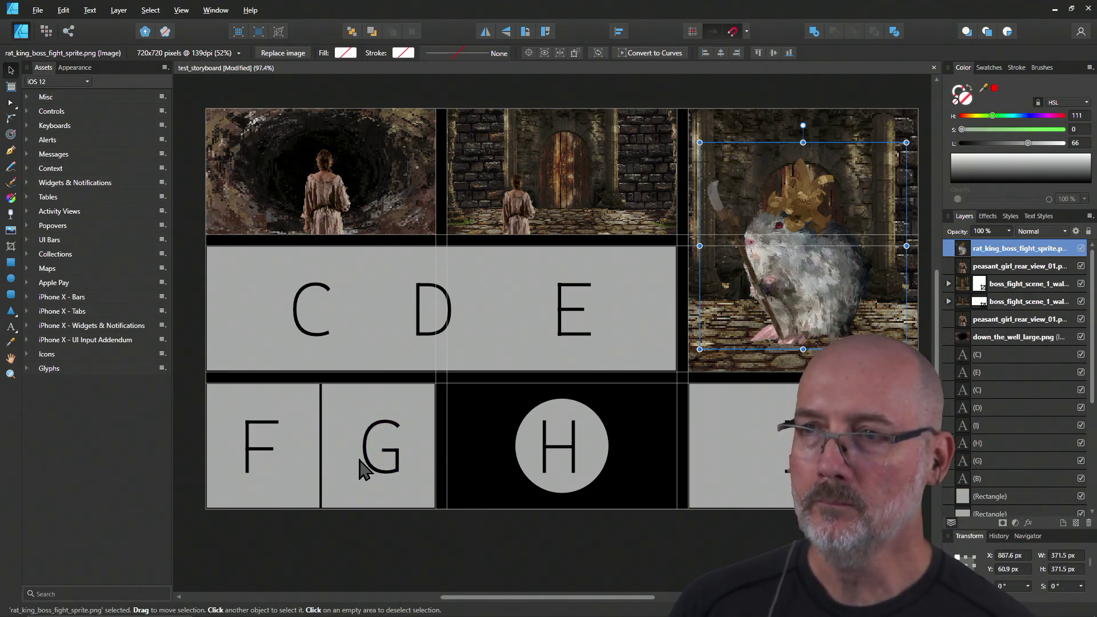
pyautogui.hotkey('alt', 'Tab')
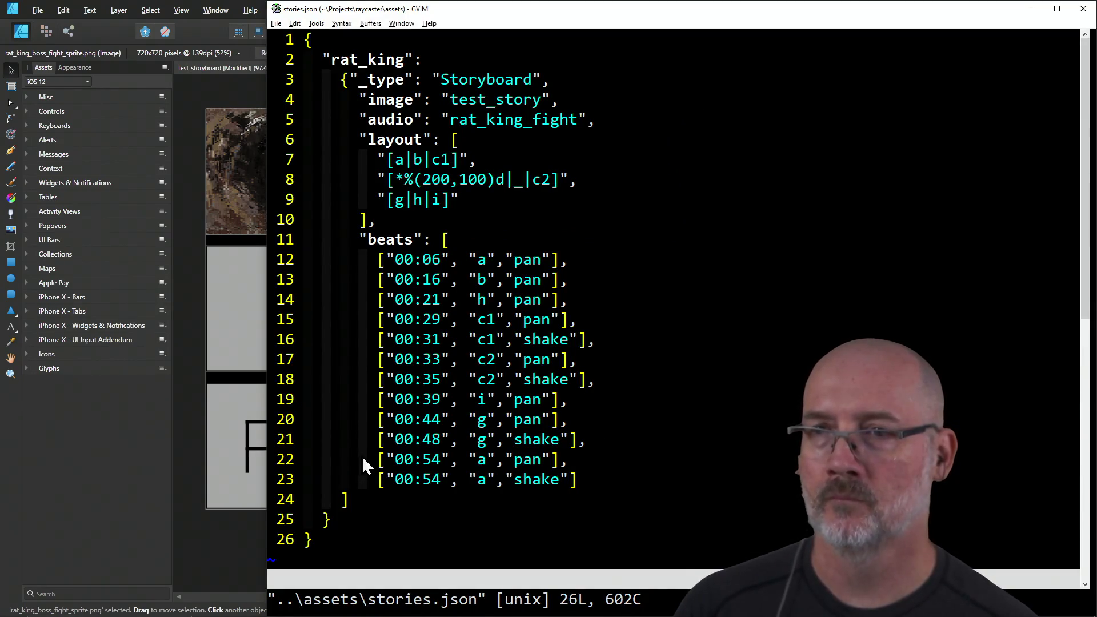
pyautogui.click(619, 318)
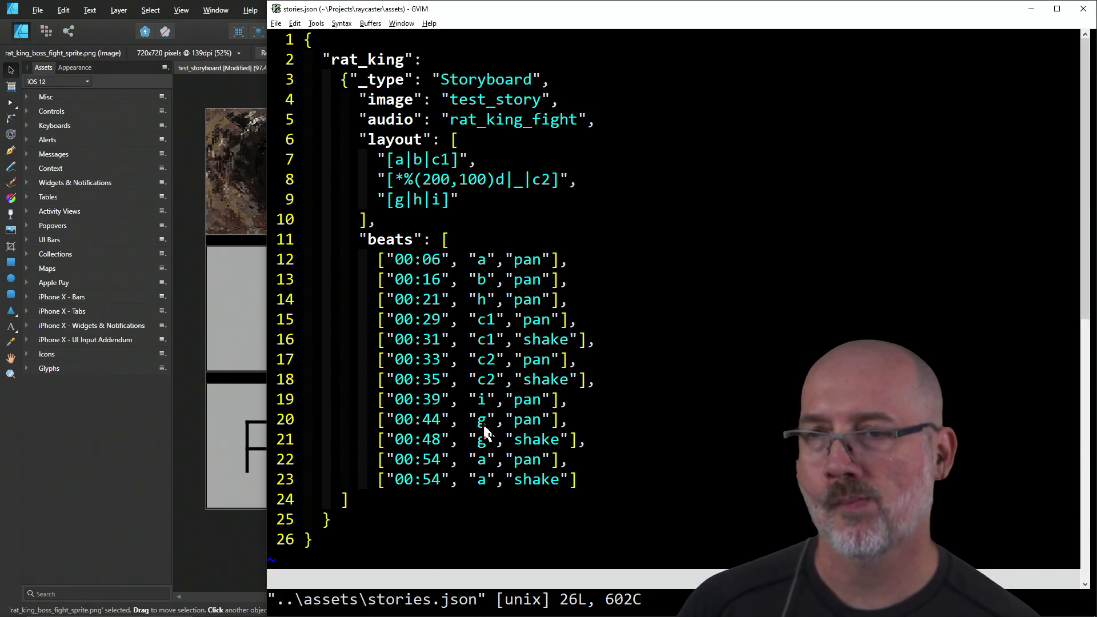
pyautogui.hotkey('alt', 'Tab')
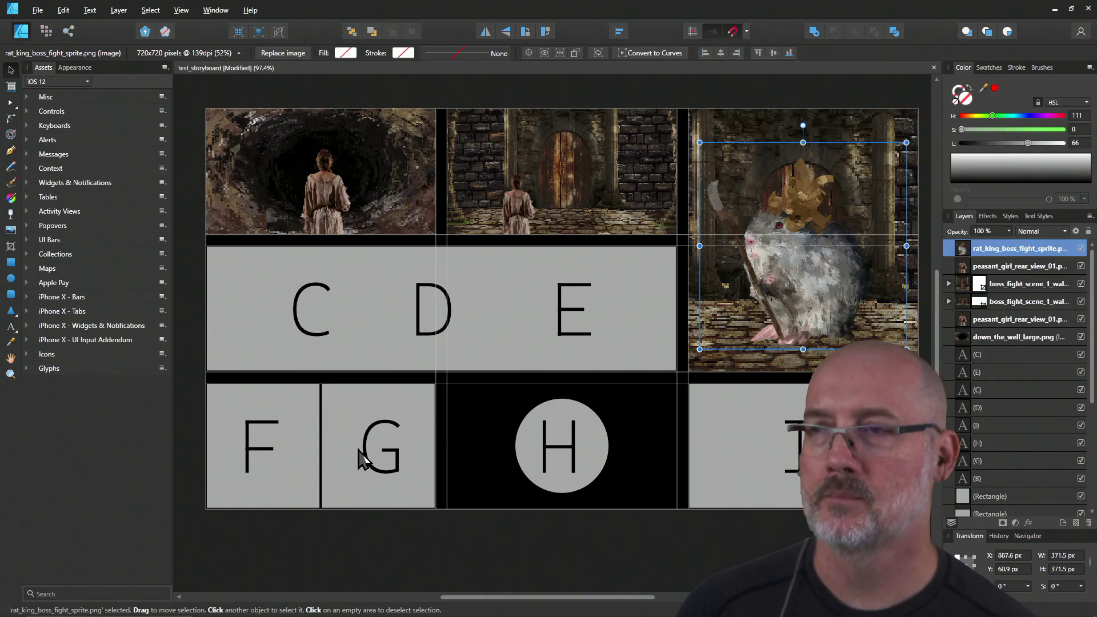
pyautogui.hotkey('alt', 'Tab')
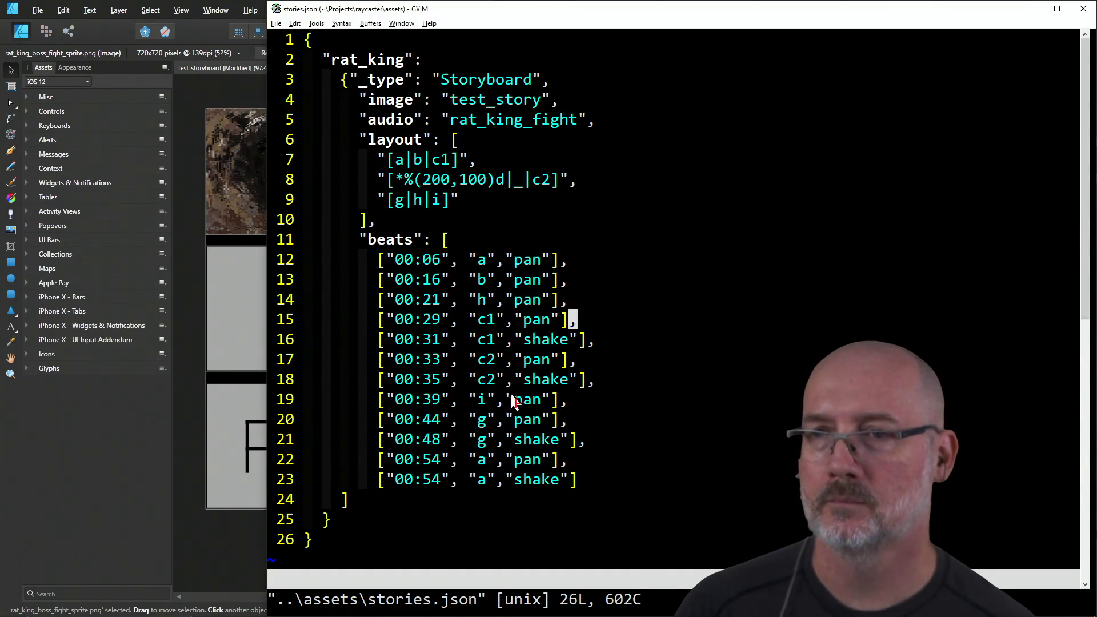
pyautogui.hotkey('alt', 'Tab')
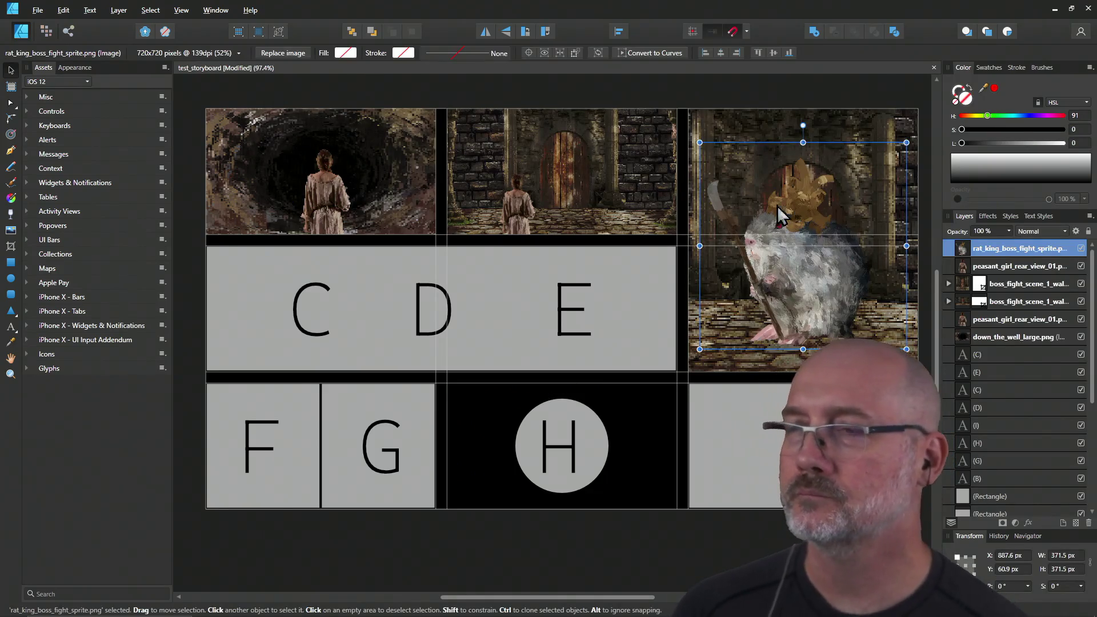
# Step: Enlarge the rat king into the top-right panel and place a 539 px copy in the bottom-left panel
pyautogui.moveTo(699, 142); pyautogui.dragTo(638, 113)
pyautogui.moveTo(772, 225)
pyautogui.mouseDown()
pyautogui.moveTo(799, 238)
pyautogui.moveTo(781, 294)
pyautogui.moveTo(597, 384)
pyautogui.moveTo(693, 337)
pyautogui.moveTo(791, 255)
pyautogui.moveTo(801, 261)
pyautogui.mouseUp()
pyautogui.hotkey('ctrl', 'j')
pyautogui.moveTo(772, 184)
pyautogui.mouseDown()
pyautogui.moveTo(609, 346)
pyautogui.moveTo(335, 400)
pyautogui.moveTo(310, 450)
pyautogui.mouseUp()
pyautogui.moveTo(211, 366); pyautogui.dragTo(196, 307)
pyautogui.moveTo(320, 461)
pyautogui.mouseDown()
pyautogui.moveTo(325, 430)
pyautogui.moveTo(312, 436)
pyautogui.mouseUp()
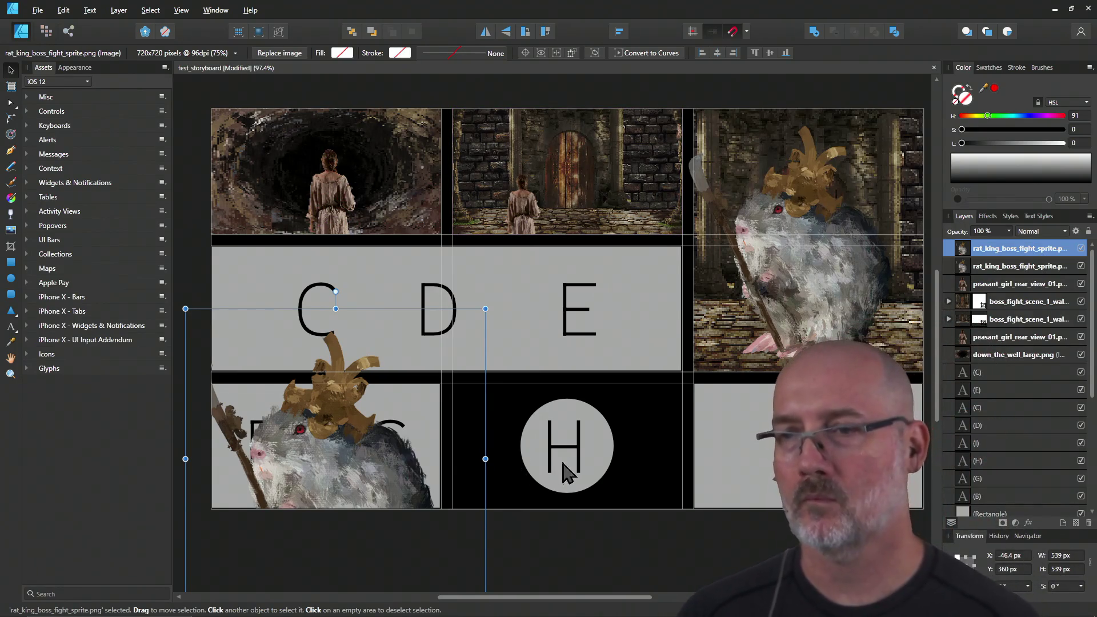
# Step: Duplicate the bottom-left rat copy and enlarge the new copy over the H panel
pyautogui.click(596, 451)
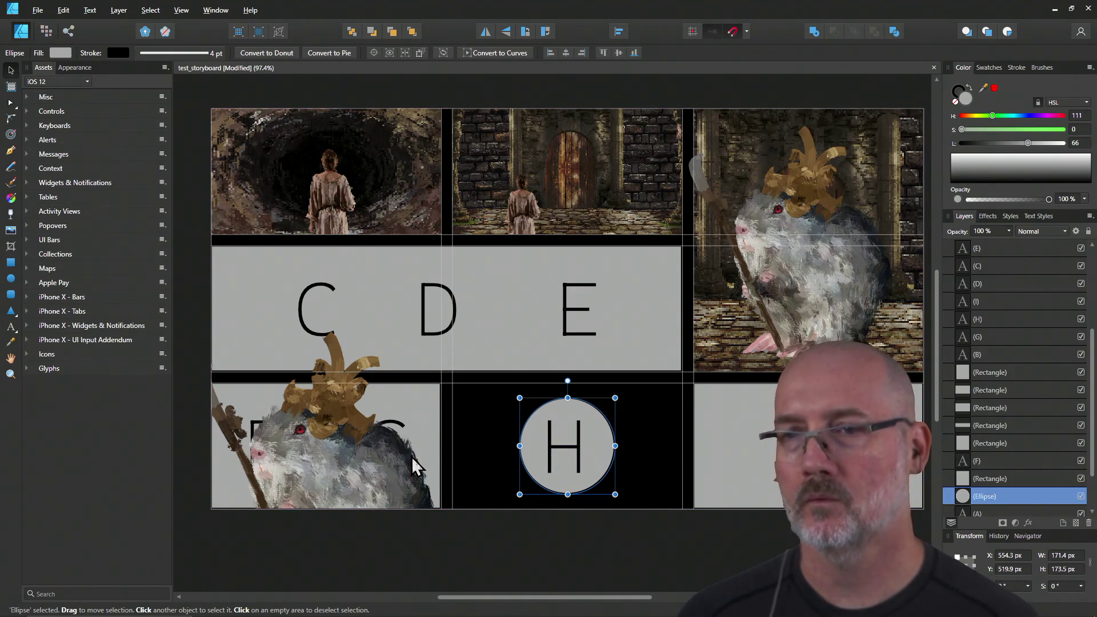
pyautogui.click(338, 472)
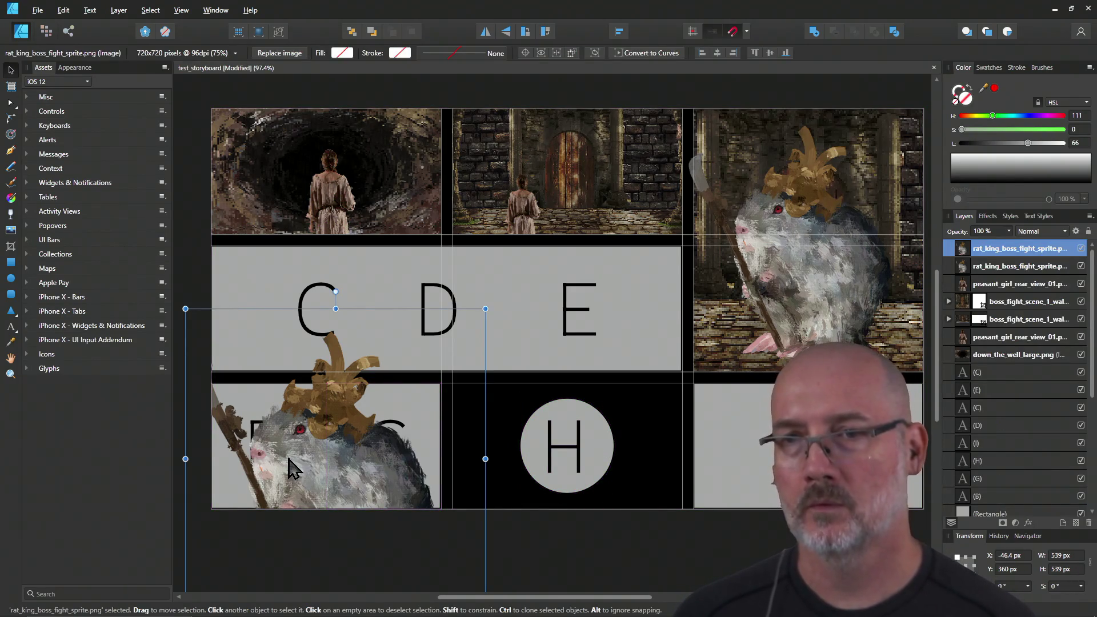
pyautogui.moveTo(289, 468); pyautogui.dragTo(570, 487)
pyautogui.hotkey('ctrl', 'z')
pyautogui.hotkey('ctrl', 'j')
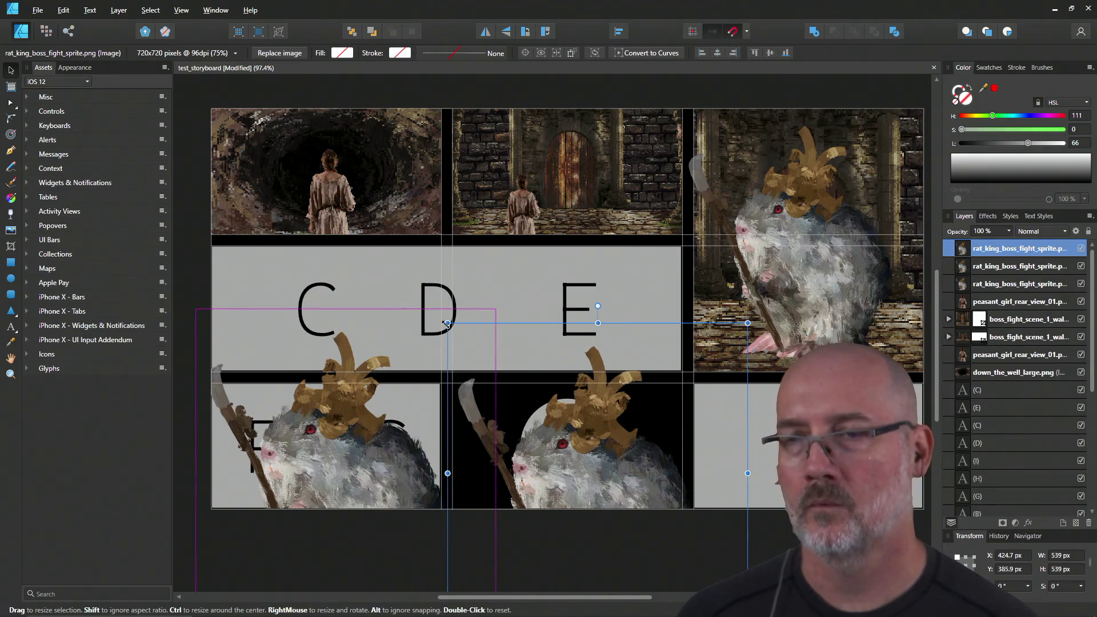
pyautogui.moveTo(440, 319); pyautogui.dragTo(371, 245)
pyautogui.moveTo(611, 451); pyautogui.dragTo(584, 452)
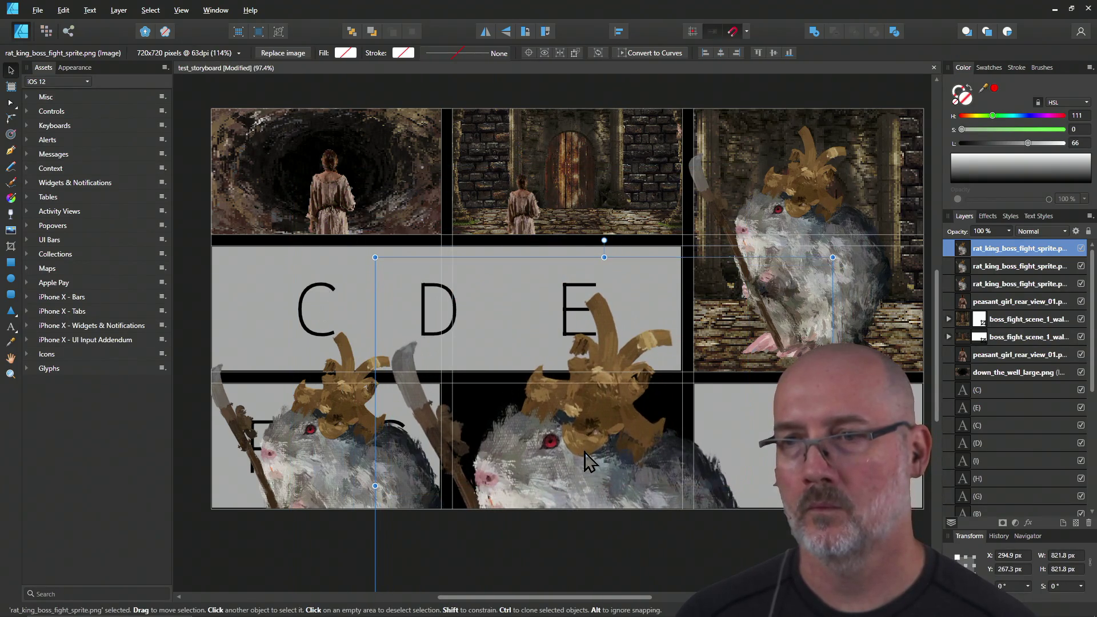
# Step: Crop the top and left side of the big rat copy to the H panel
pyautogui.click(10, 246)
pyautogui.moveTo(603, 258); pyautogui.dragTo(604, 383)
pyautogui.moveTo(373, 550); pyautogui.dragTo(453, 552)
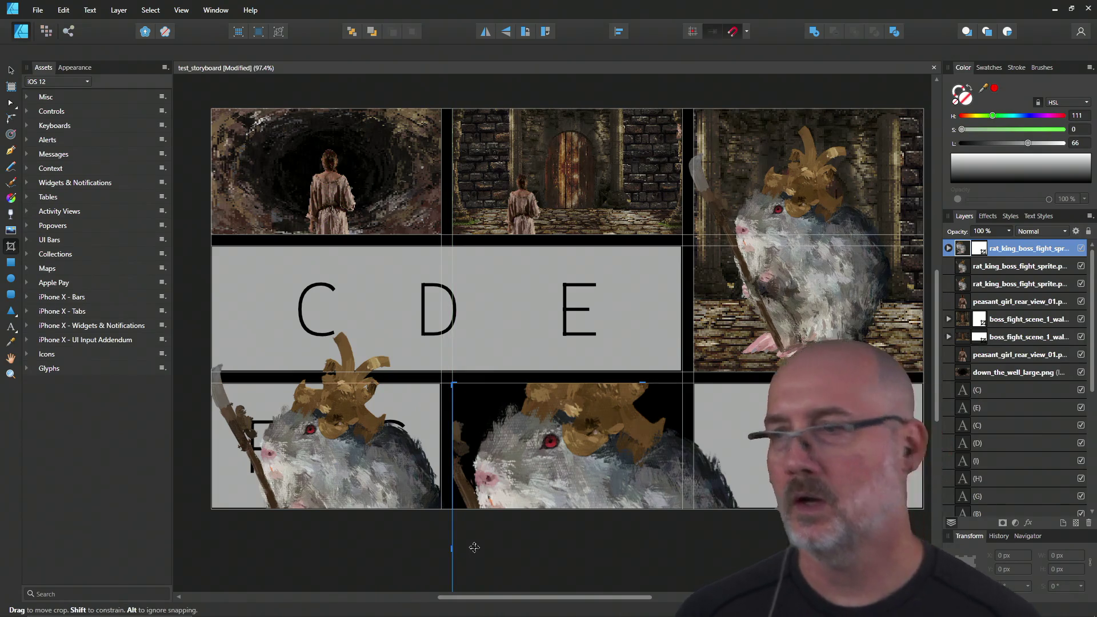
# Step: Crop the big rat copy's right and bottom edges to the H panel borders
pyautogui.moveTo(635, 407); pyautogui.dragTo(824, 407)
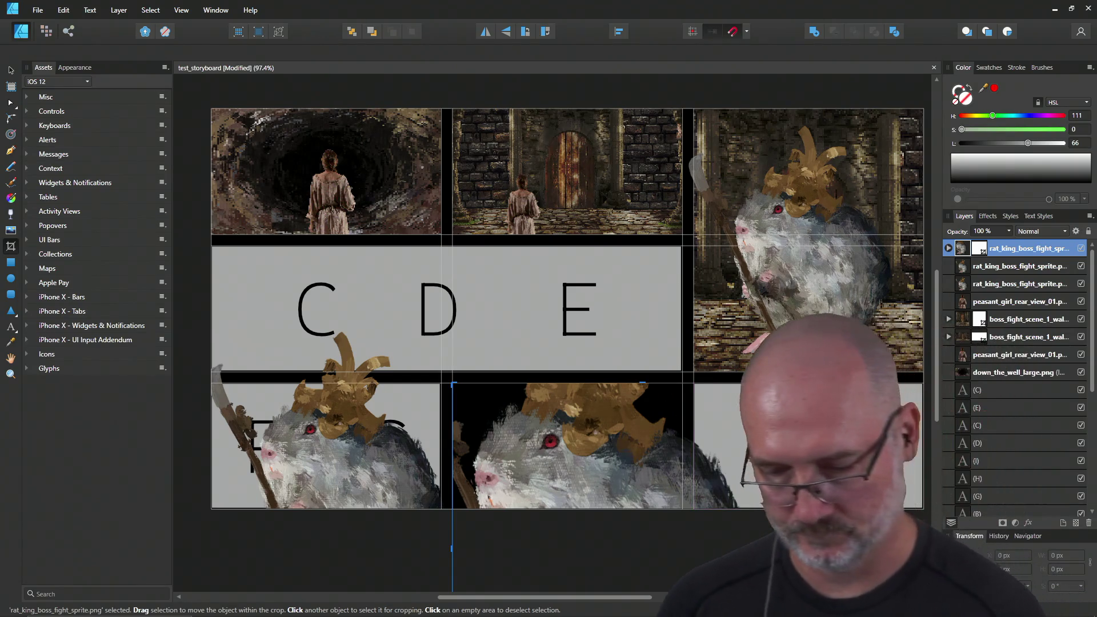
pyautogui.moveTo(832, 547); pyautogui.dragTo(682, 561)
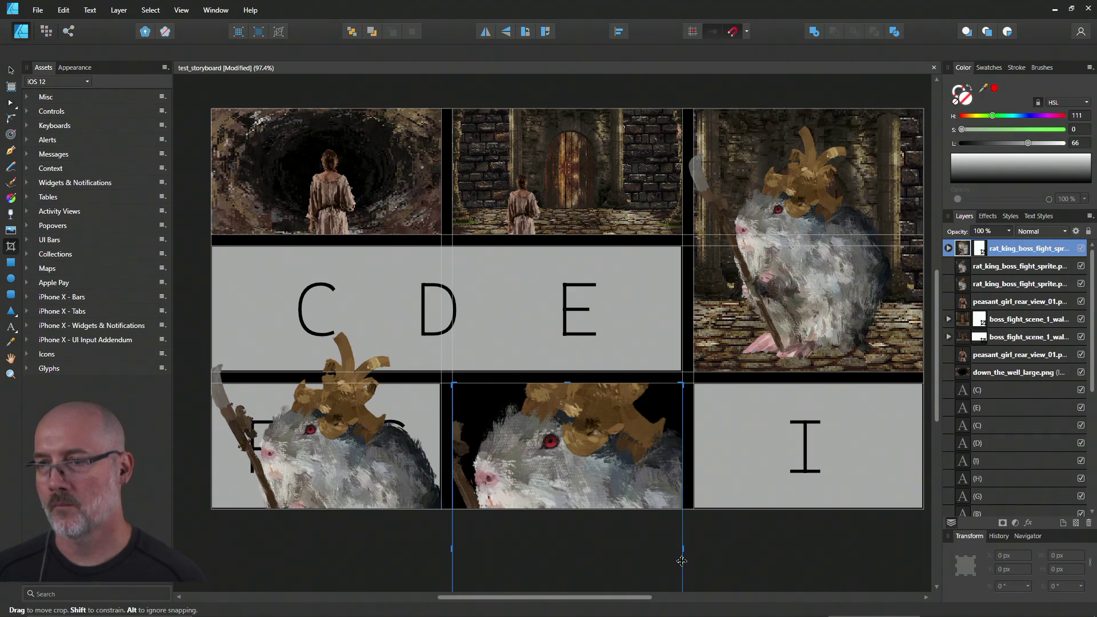
pyautogui.moveTo(937, 397); pyautogui.dragTo(940, 465)
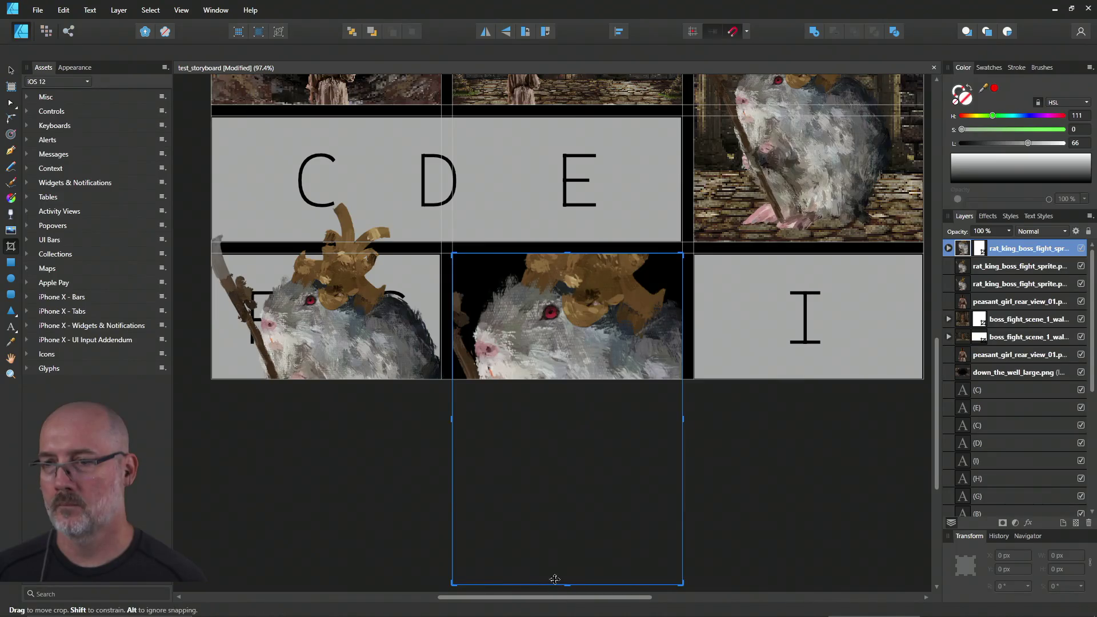
pyautogui.moveTo(564, 583); pyautogui.dragTo(565, 379)
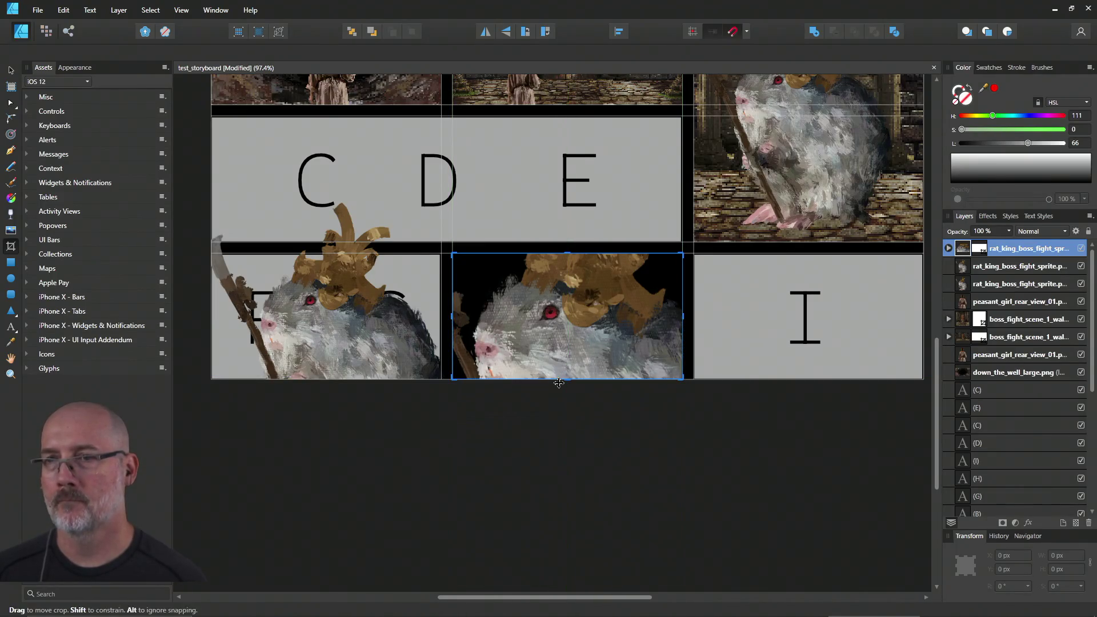
# Step: Crop the bottom-left rat copy to its panel at 413.3 px wide, then select the top-right wall background
pyautogui.click(343, 341)
pyautogui.moveTo(345, 180); pyautogui.dragTo(348, 253)
pyautogui.moveTo(345, 478); pyautogui.dragTo(344, 379)
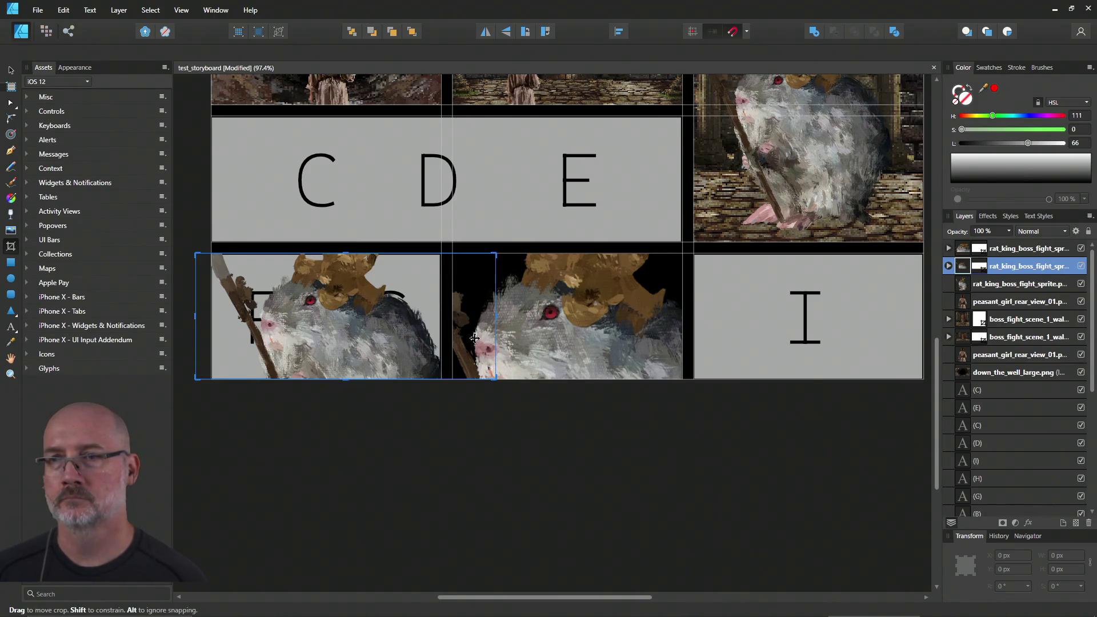
pyautogui.moveTo(495, 315); pyautogui.dragTo(442, 315)
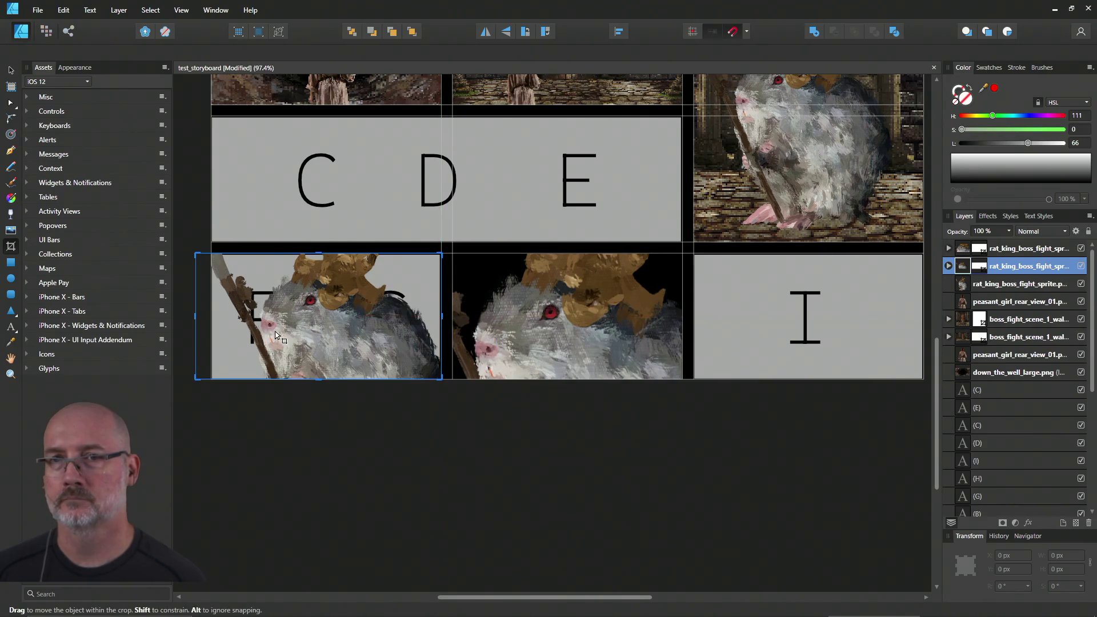
pyautogui.moveTo(196, 306); pyautogui.dragTo(211, 302)
pyautogui.click(859, 210)
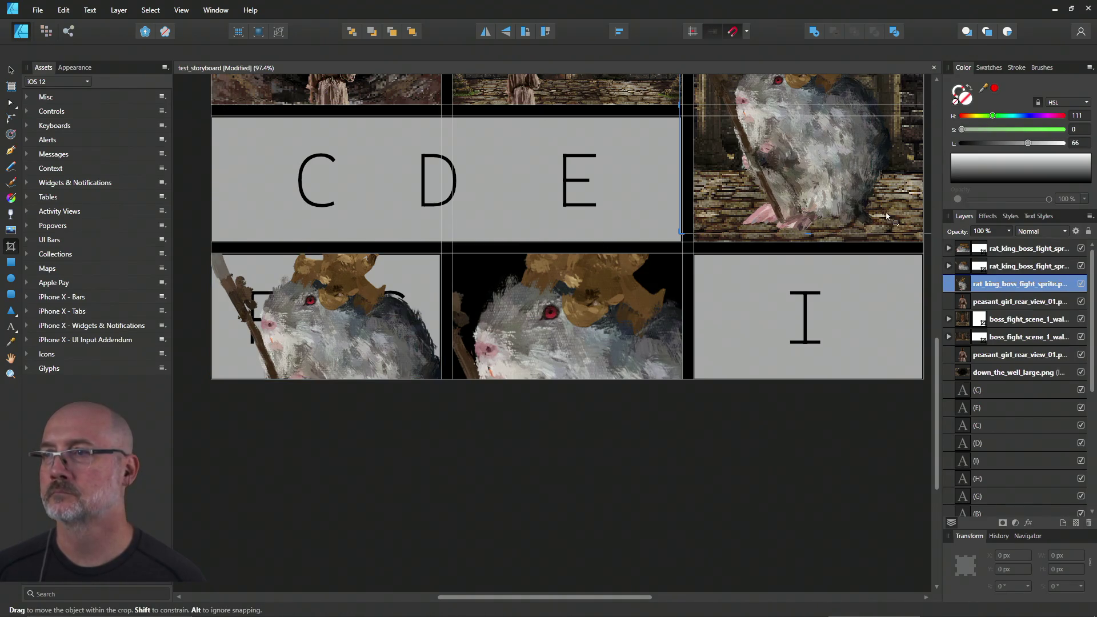
pyautogui.click(805, 242)
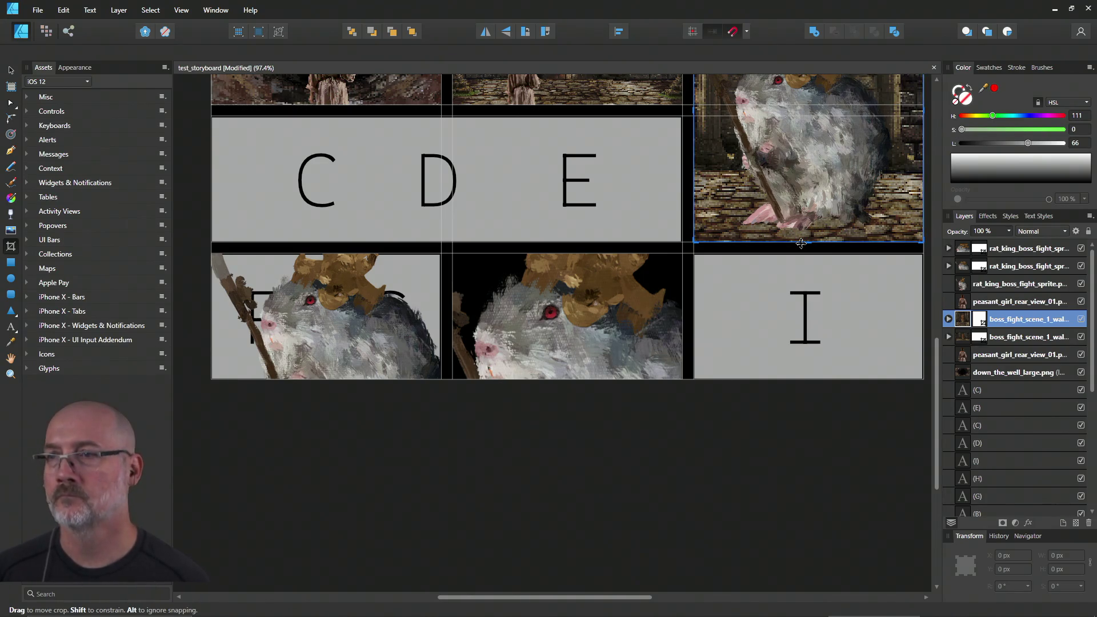
# Step: Duplicate the wall background, then enlarge and position the copy over the bottom-left panel
pyautogui.hotkey('ctrl', 'j')
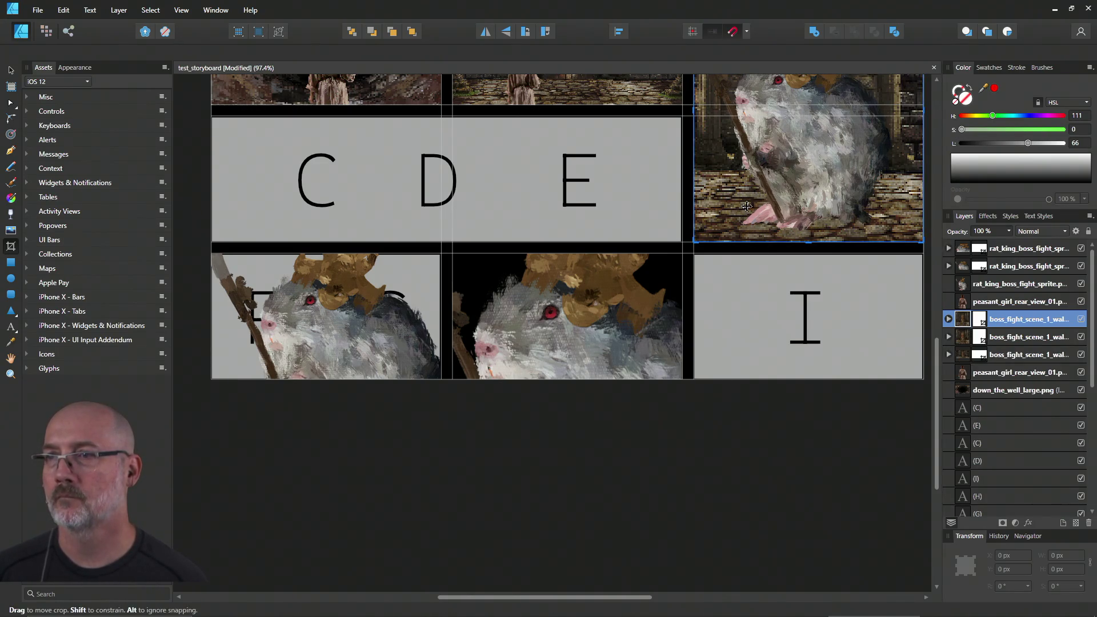
pyautogui.moveTo(722, 188)
pyautogui.mouseDown()
pyautogui.moveTo(677, 215)
pyautogui.moveTo(567, 367)
pyautogui.moveTo(529, 396)
pyautogui.mouseUp()
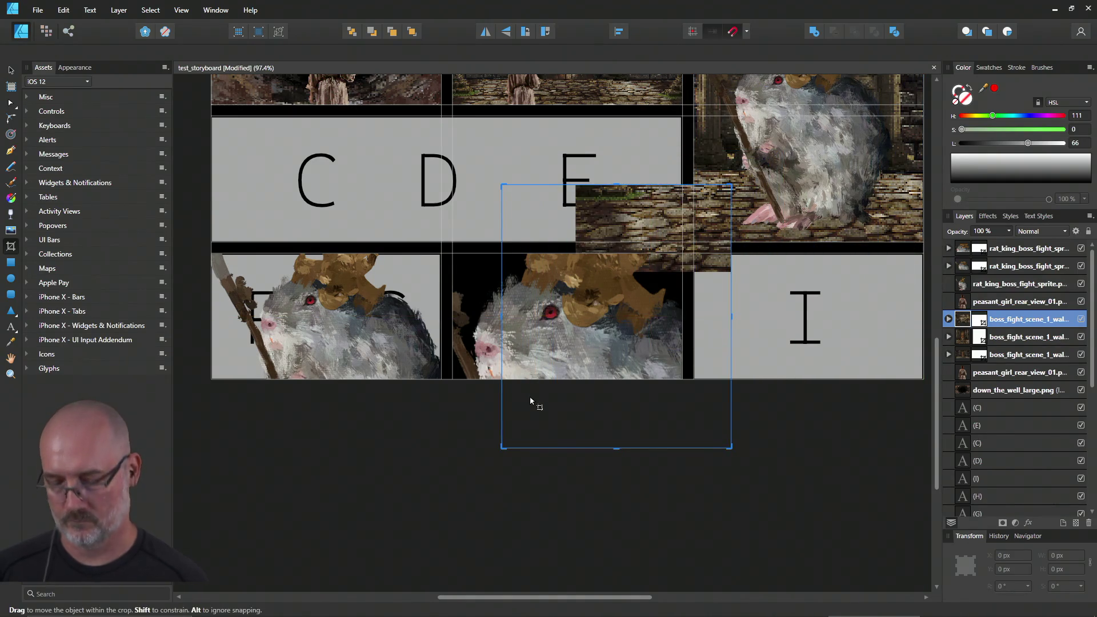
pyautogui.hotkey('ctrl', 'z')
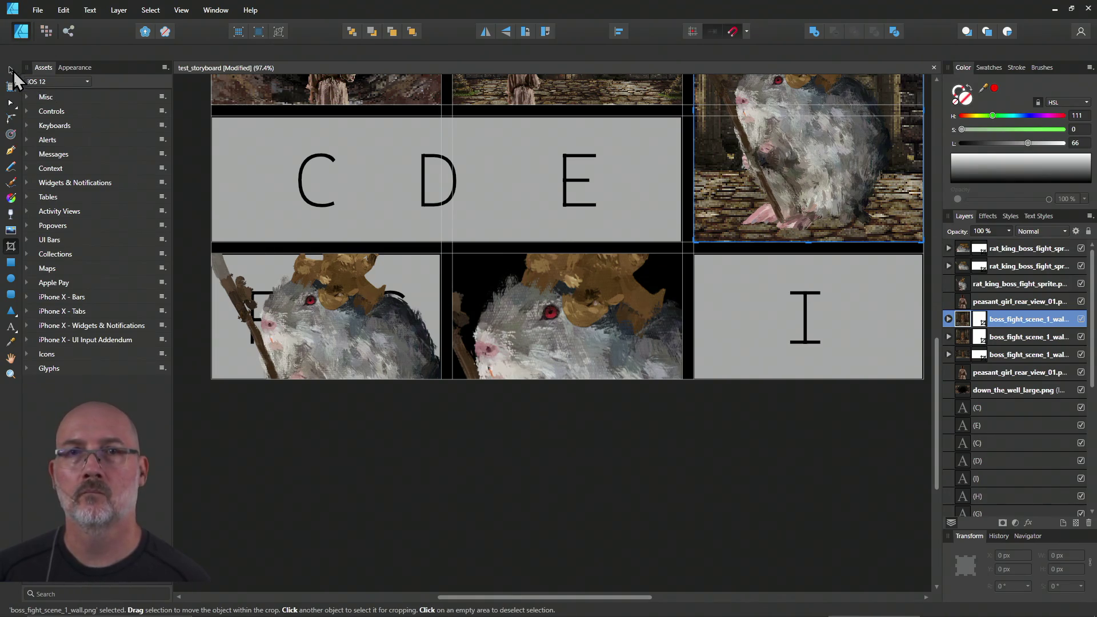
pyautogui.click(15, 73)
pyautogui.moveTo(726, 192)
pyautogui.mouseDown()
pyautogui.moveTo(644, 281)
pyautogui.moveTo(585, 308)
pyautogui.moveTo(360, 372)
pyautogui.moveTo(232, 379)
pyautogui.moveTo(251, 383)
pyautogui.moveTo(240, 384)
pyautogui.mouseUp()
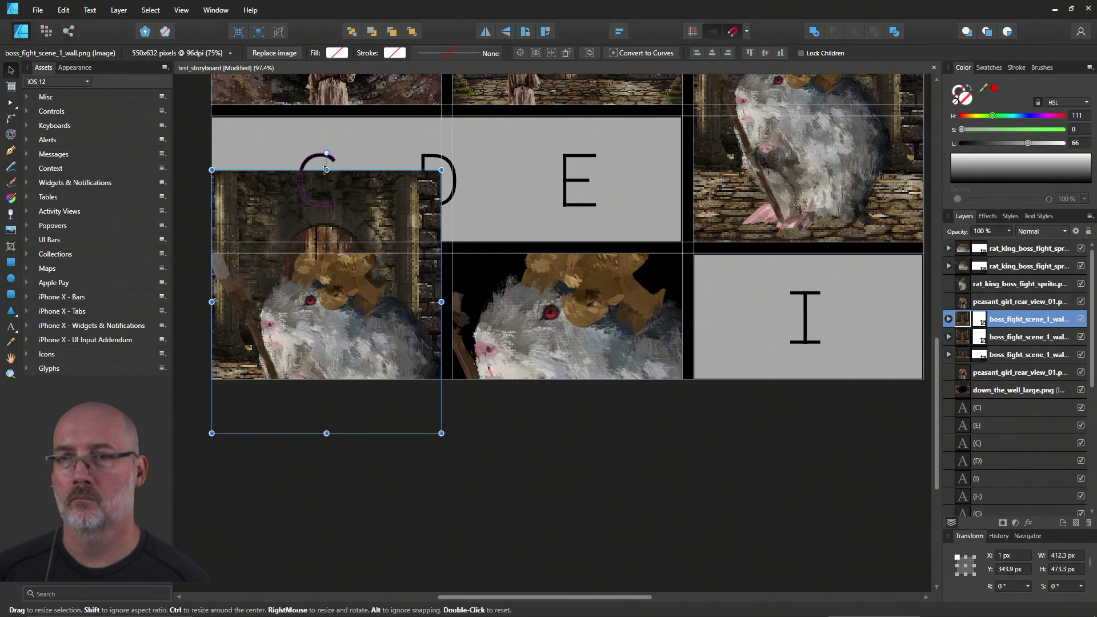
pyautogui.moveTo(442, 170); pyautogui.dragTo(521, 148)
pyautogui.moveTo(400, 280); pyautogui.dragTo(386, 327)
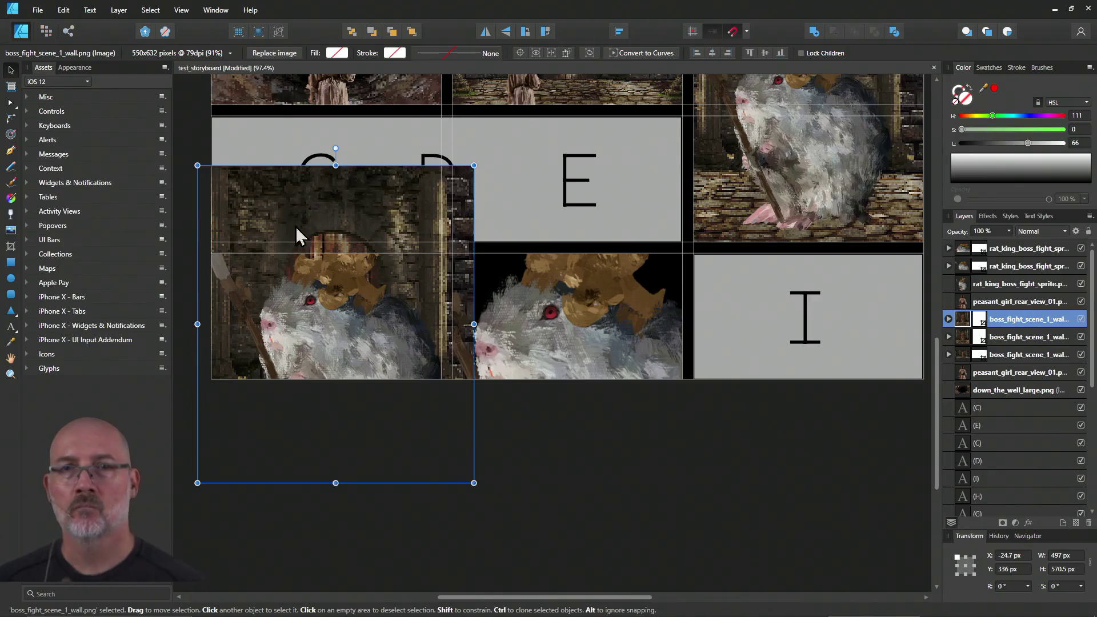
# Step: Crop the wall copy's top, bottom, left and right edges to the bottom-left panel
pyautogui.click(11, 247)
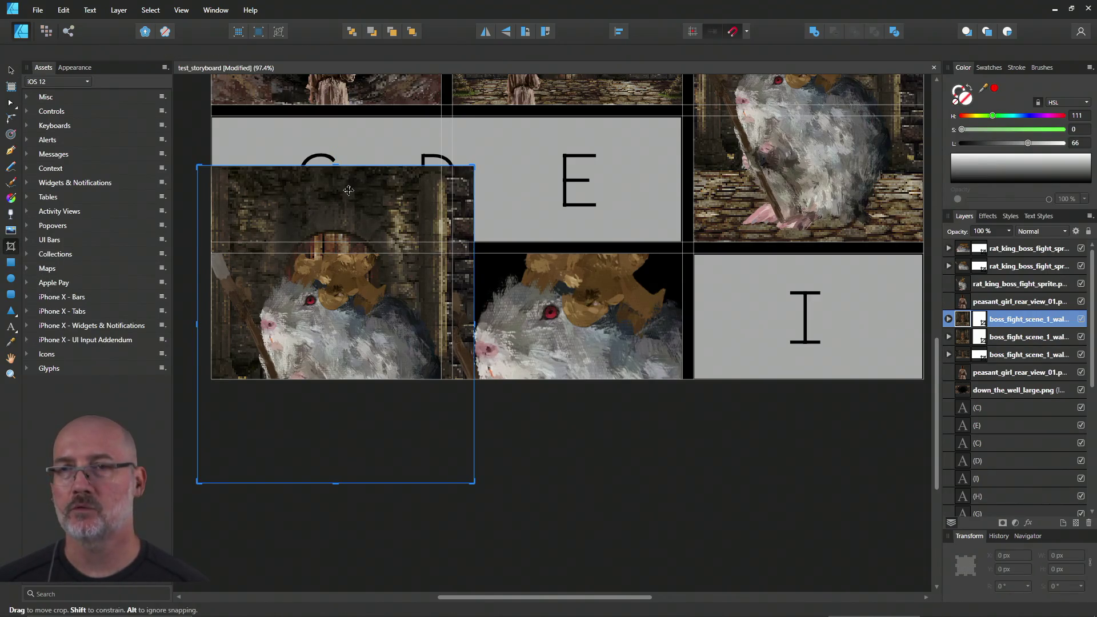
pyautogui.moveTo(334, 164); pyautogui.dragTo(335, 253)
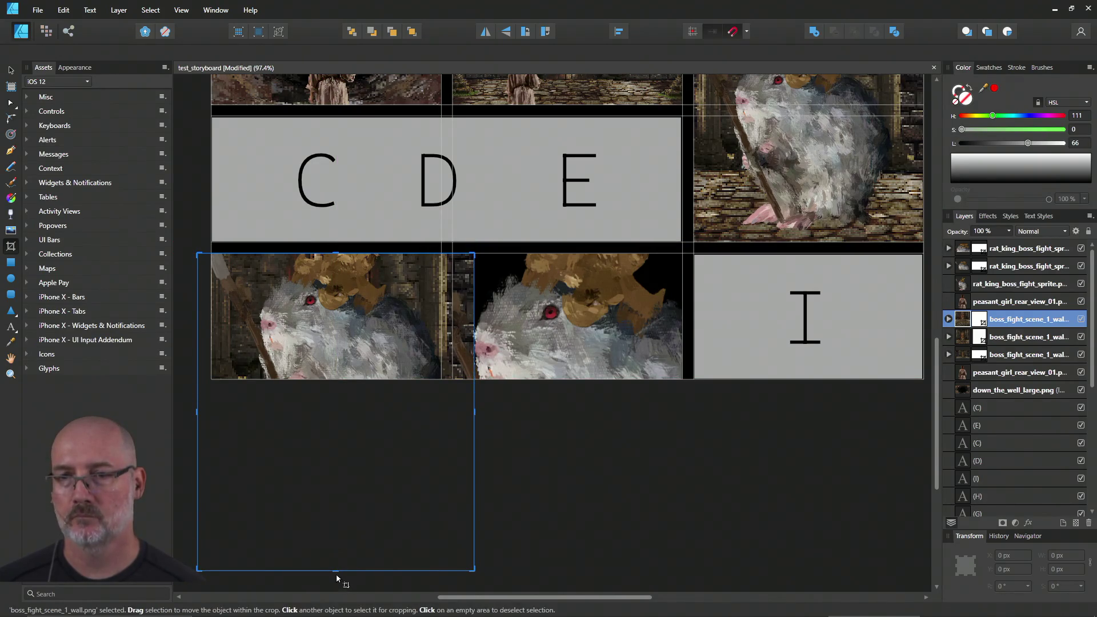
pyautogui.moveTo(335, 570); pyautogui.dragTo(335, 379)
pyautogui.moveTo(472, 319); pyautogui.dragTo(440, 316)
pyautogui.moveTo(199, 316); pyautogui.dragTo(211, 316)
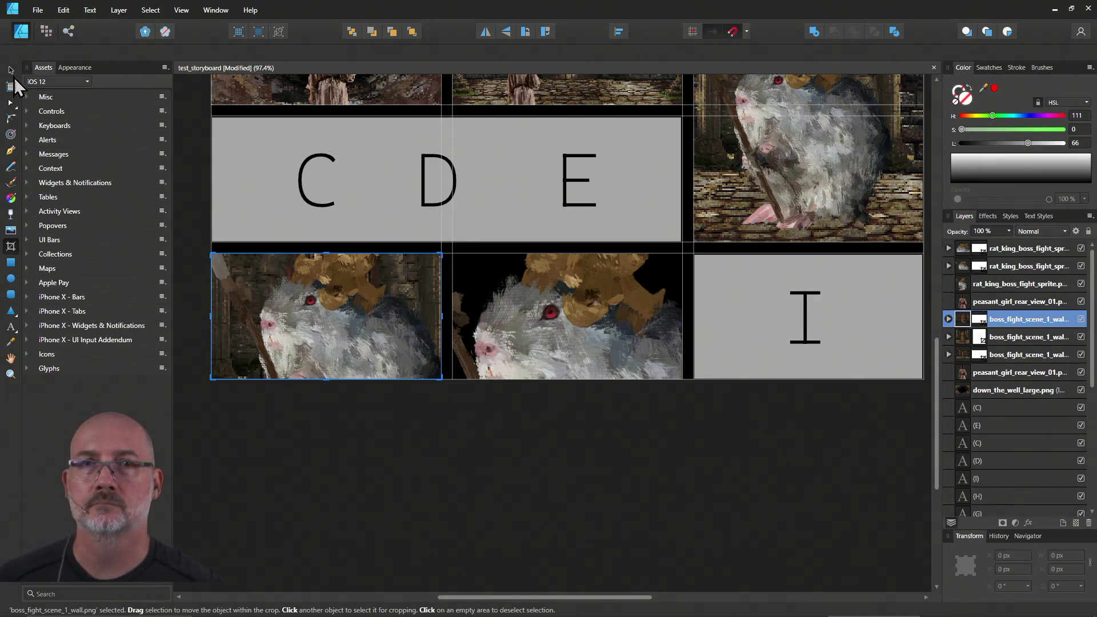
# Step: Open Layer Effects for the wall copy from its context menu
pyautogui.click(10, 69)
pyautogui.rightClick(422, 279)
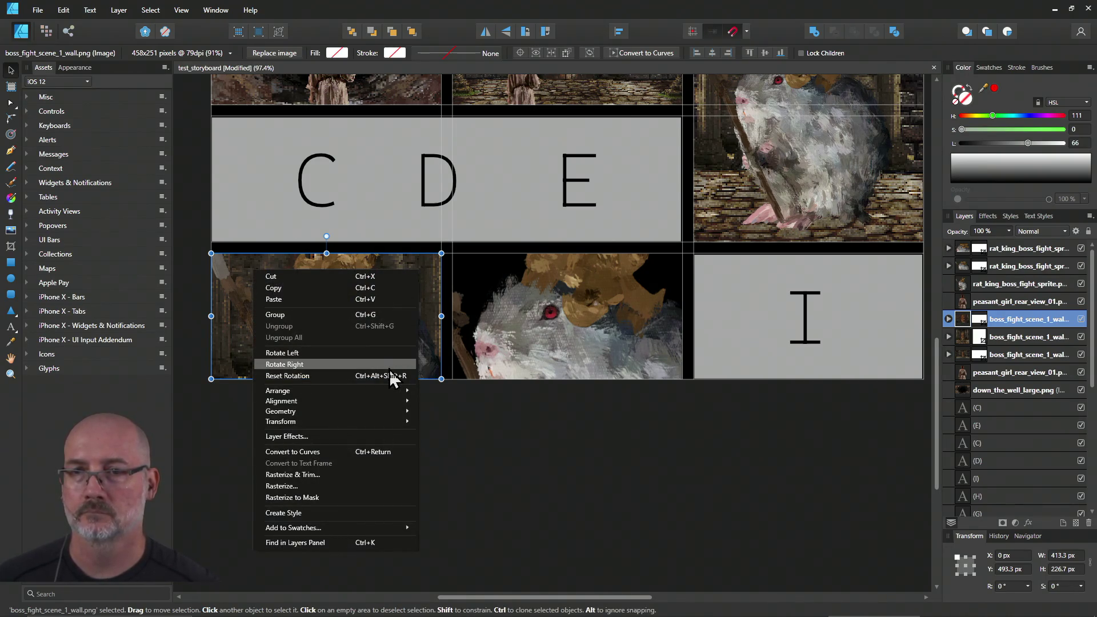
pyautogui.click(377, 436)
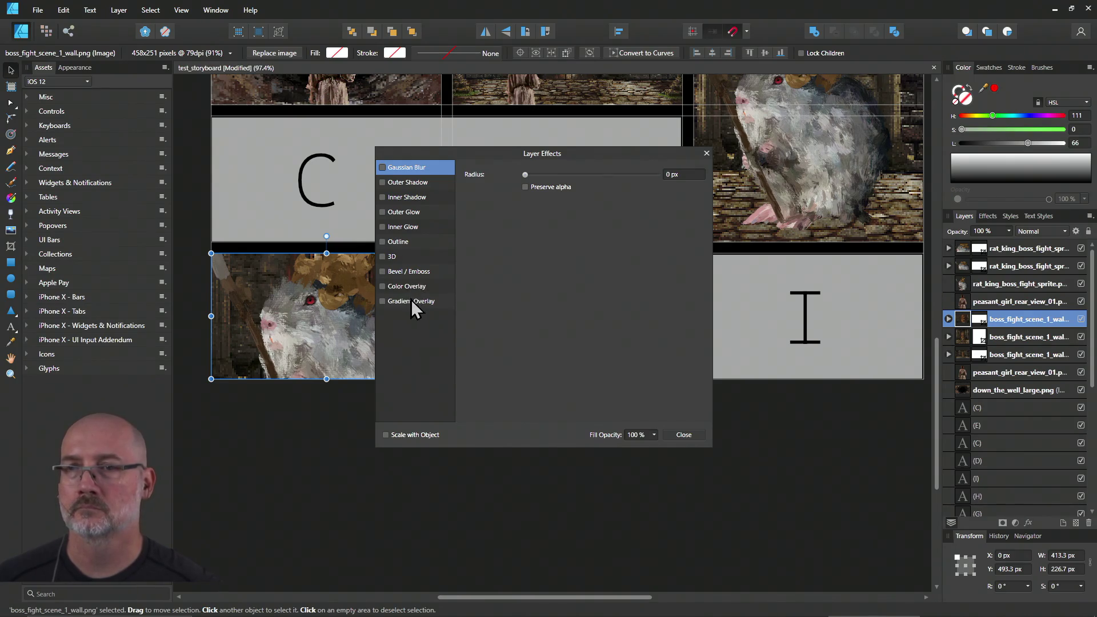
# Step: Apply a 0.8 px Gaussian Blur to the bottom-left wall image and close Layer Effects
pyautogui.click(382, 168)
pyautogui.moveTo(525, 175); pyautogui.dragTo(549, 179)
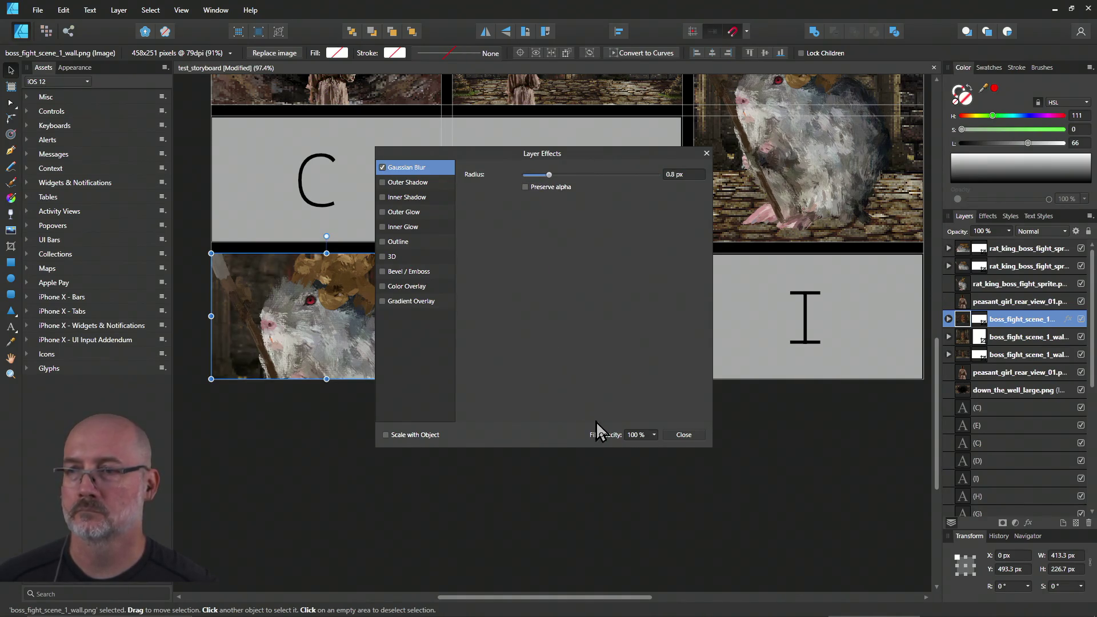
pyautogui.click(681, 440)
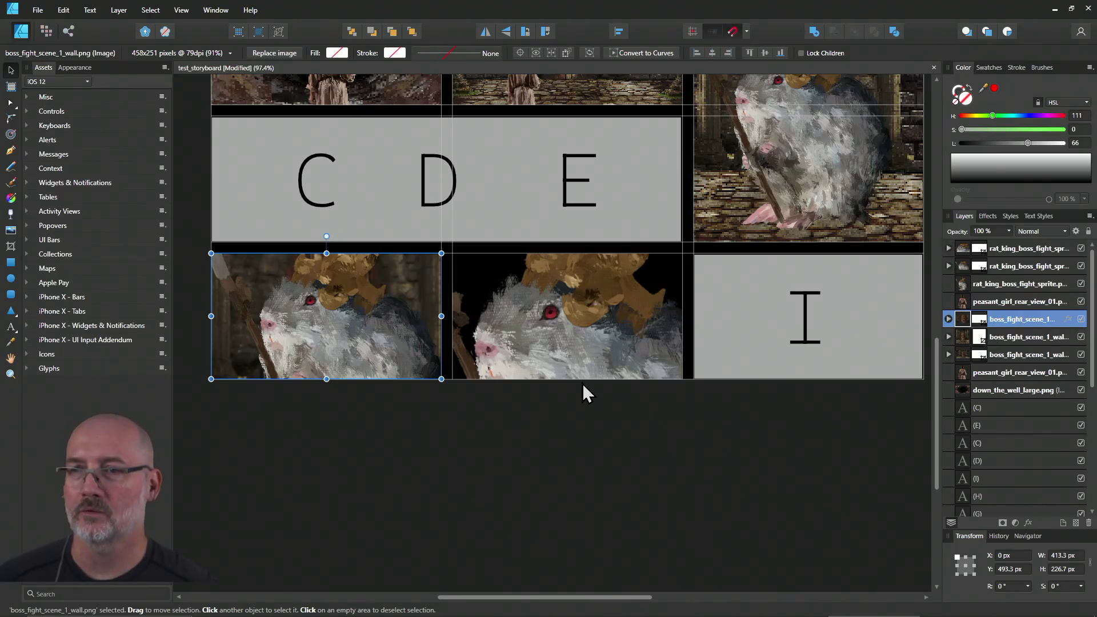
# Step: Scale the middle rat king sprite so it covers the lower-middle panel
pyautogui.click(578, 349)
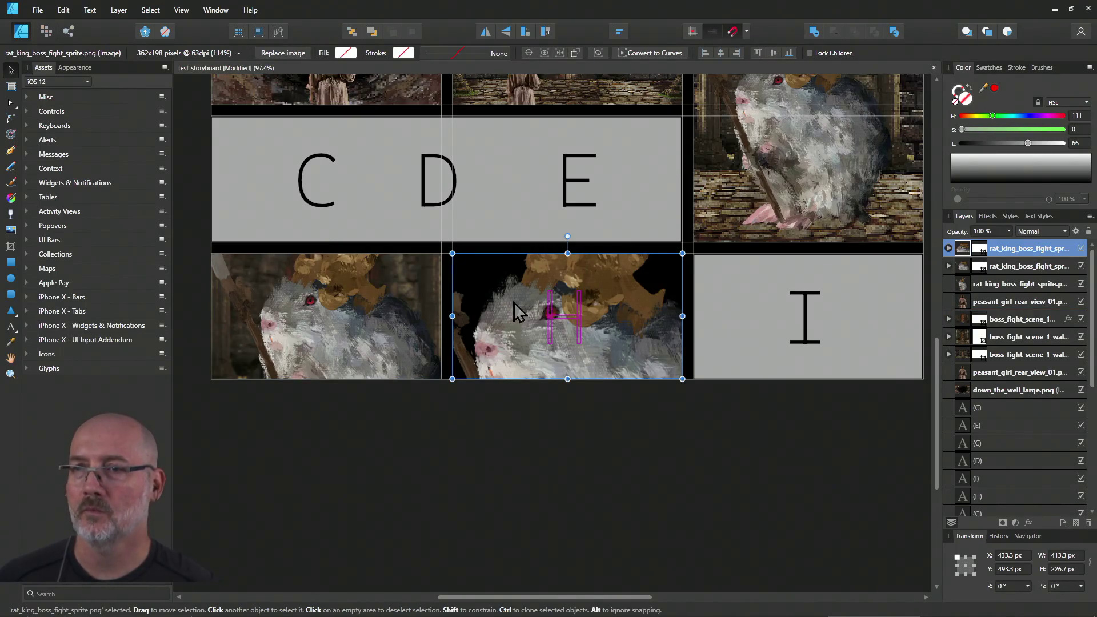
pyautogui.moveTo(462, 264); pyautogui.dragTo(346, 195)
pyautogui.moveTo(543, 306); pyautogui.dragTo(611, 341)
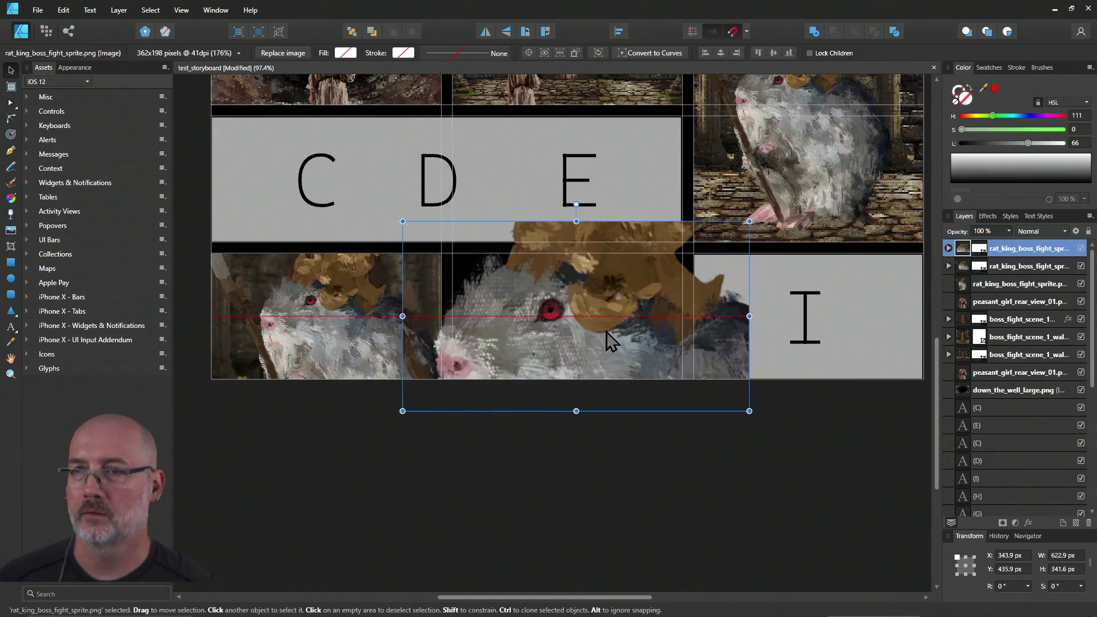
pyautogui.moveTo(749, 221); pyautogui.dragTo(706, 245)
pyautogui.moveTo(627, 325)
pyautogui.mouseDown()
pyautogui.moveTo(633, 303)
pyautogui.moveTo(677, 314)
pyautogui.mouseUp()
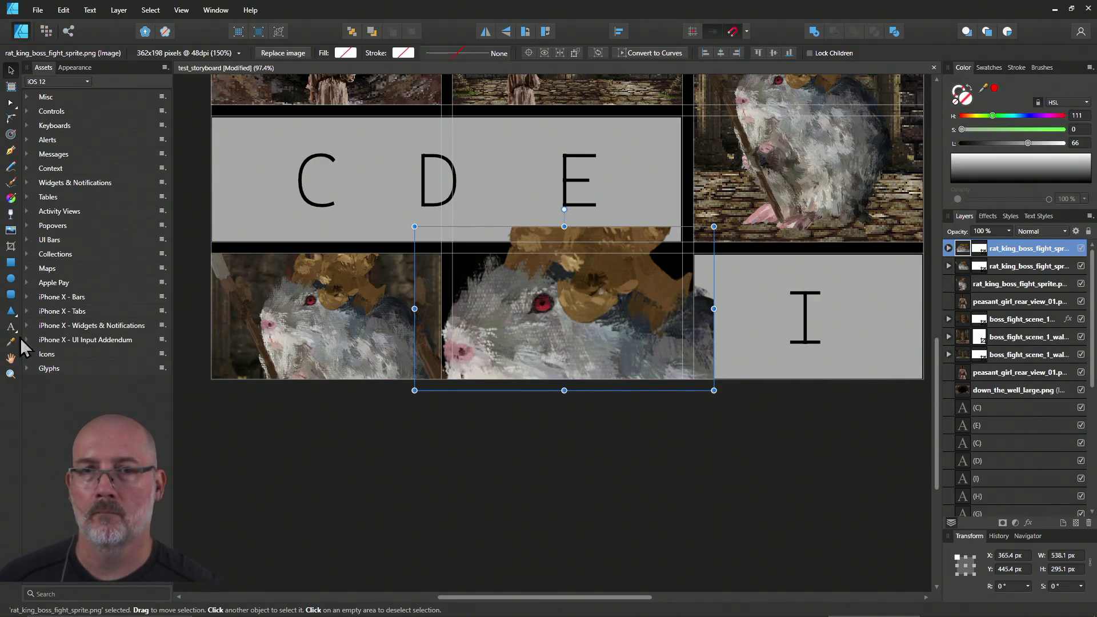
# Step: Crop the sprite to the lower-middle panel's borders (413.3 px wide), then switch to stories.json
pyautogui.click(11, 245)
pyautogui.moveTo(711, 311); pyautogui.dragTo(683, 305)
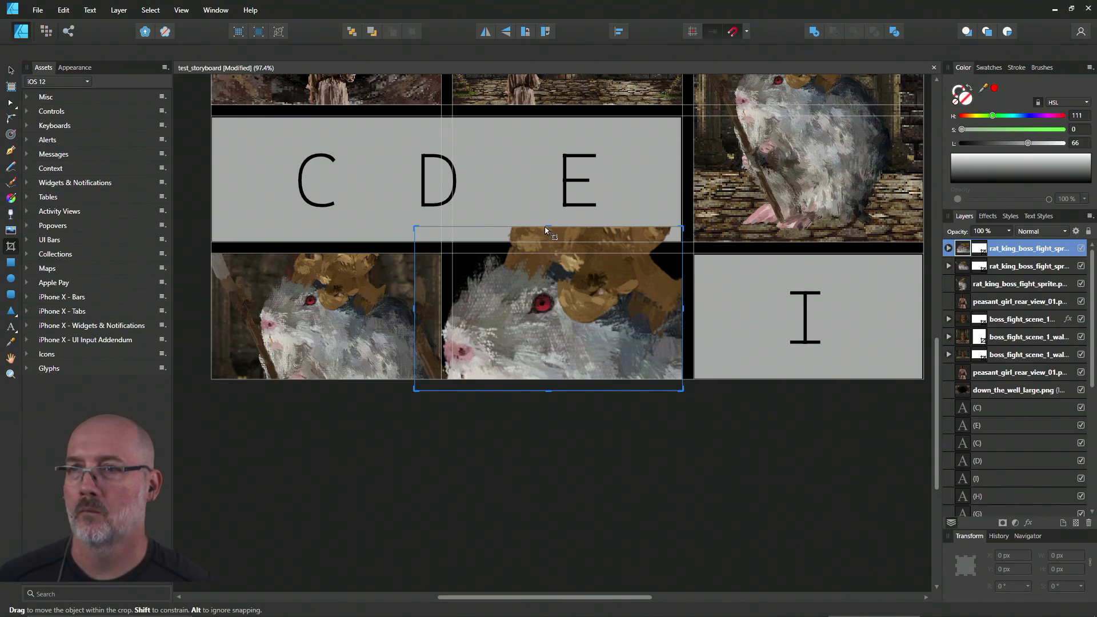
pyautogui.moveTo(547, 230); pyautogui.dragTo(548, 253)
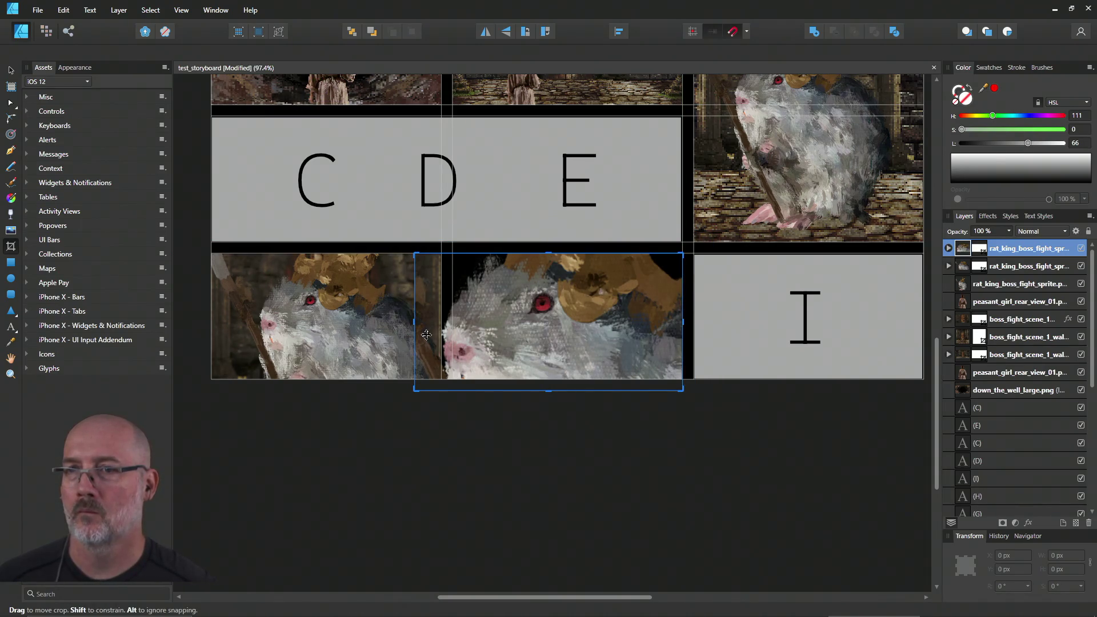
pyautogui.moveTo(414, 323); pyautogui.dragTo(450, 324)
pyautogui.moveTo(567, 391); pyautogui.dragTo(567, 379)
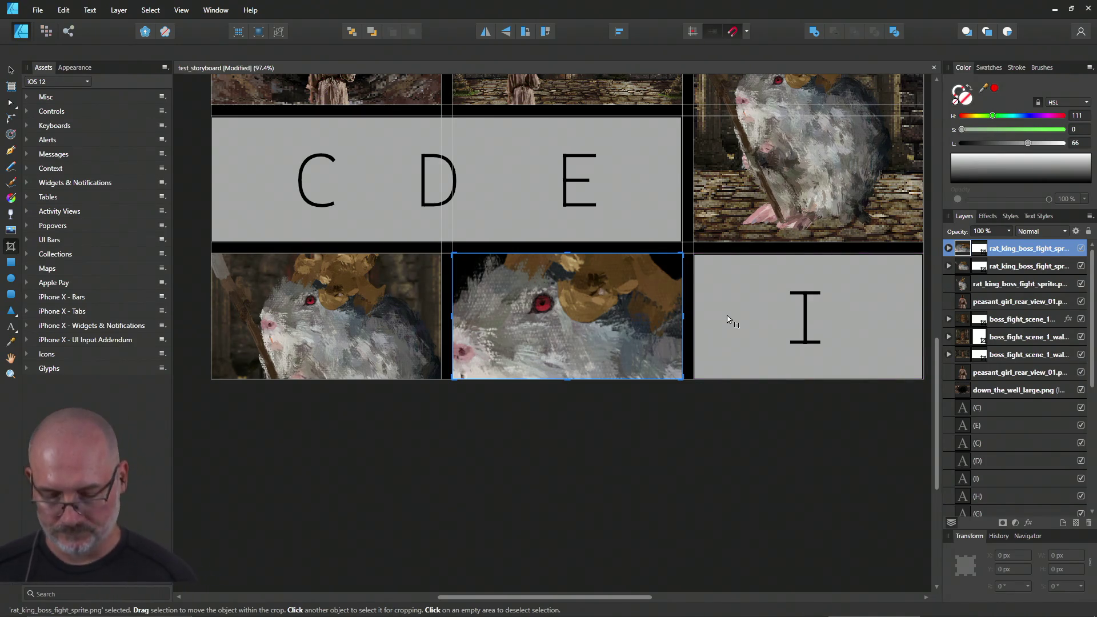
pyautogui.hotkey('alt', 'Tab')
pyautogui.press('Tab')
pyautogui.press('Tab')
pyautogui.press('Tab')
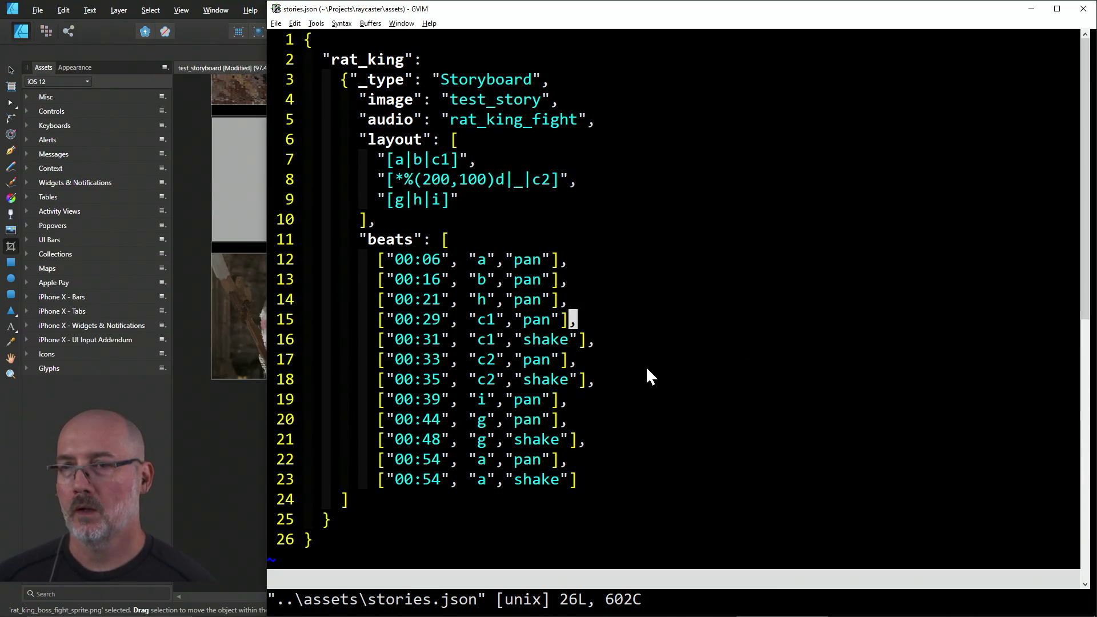
# Step: Change line 15's beat panel from c1 to i
pyautogui.hotkey('shift', 'v')
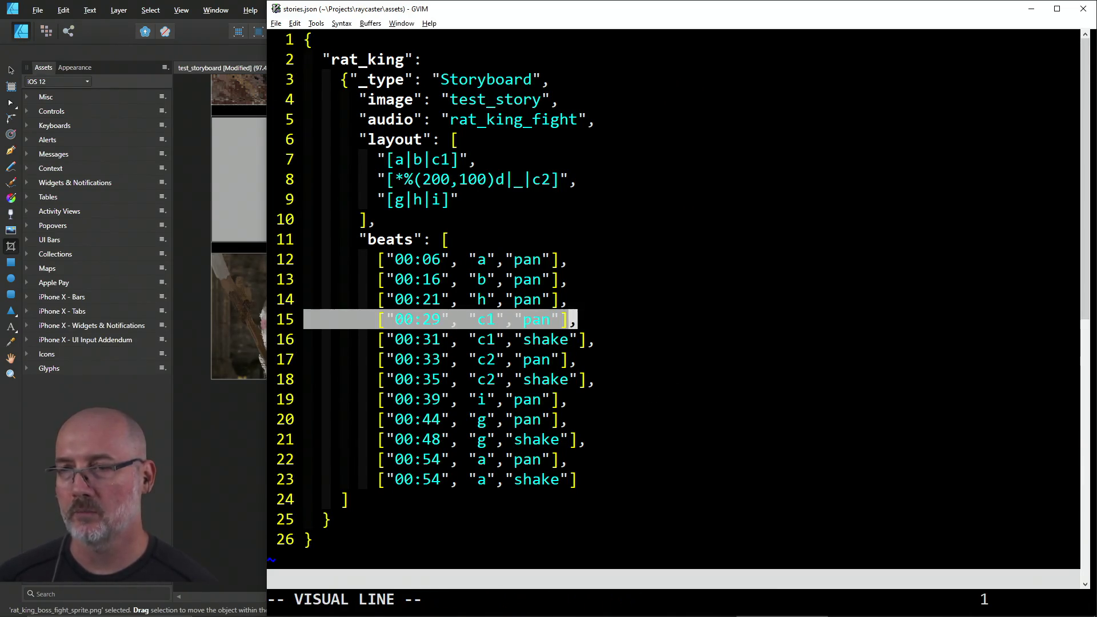
pyautogui.press('j')
pyautogui.press('j')
pyautogui.press('j')
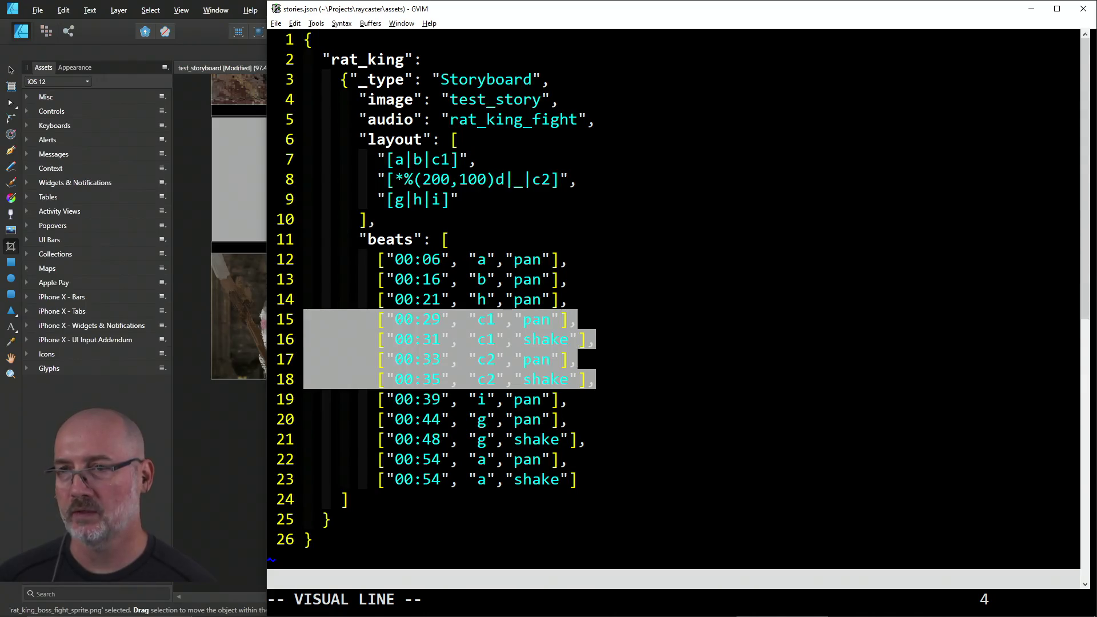
pyautogui.press('Escape')
pyautogui.press('j')
pyautogui.press('j')
pyautogui.press('j')
pyautogui.press('k')
pyautogui.press('k')
pyautogui.press('k')
pyautogui.press('k')
pyautogui.press('k')
pyautogui.press('^')
pyautogui.press('2')
pyautogui.press('f')
pyautogui.press(',')
pyautogui.write('Fccwi')
pyautogui.press('Escape')
# Step: Make line 16's beat use panel g with a pan action
pyautogui.press('j')
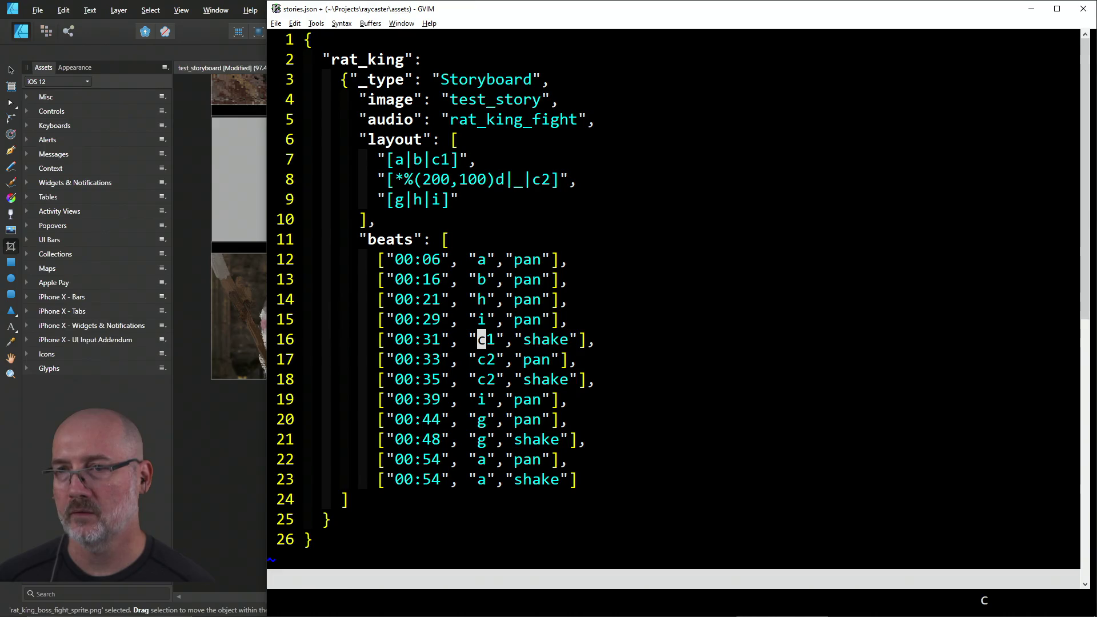
pyautogui.write('cwg')
pyautogui.press('Escape')
pyautogui.press('w')
pyautogui.press('w')
pyautogui.write('cwpan')
pyautogui.press('Escape')
# Step: Set lines 17 and 18 to panel a and save stories.json with :w
pyautogui.press('j')
pyautogui.press('b')
pyautogui.press('b')
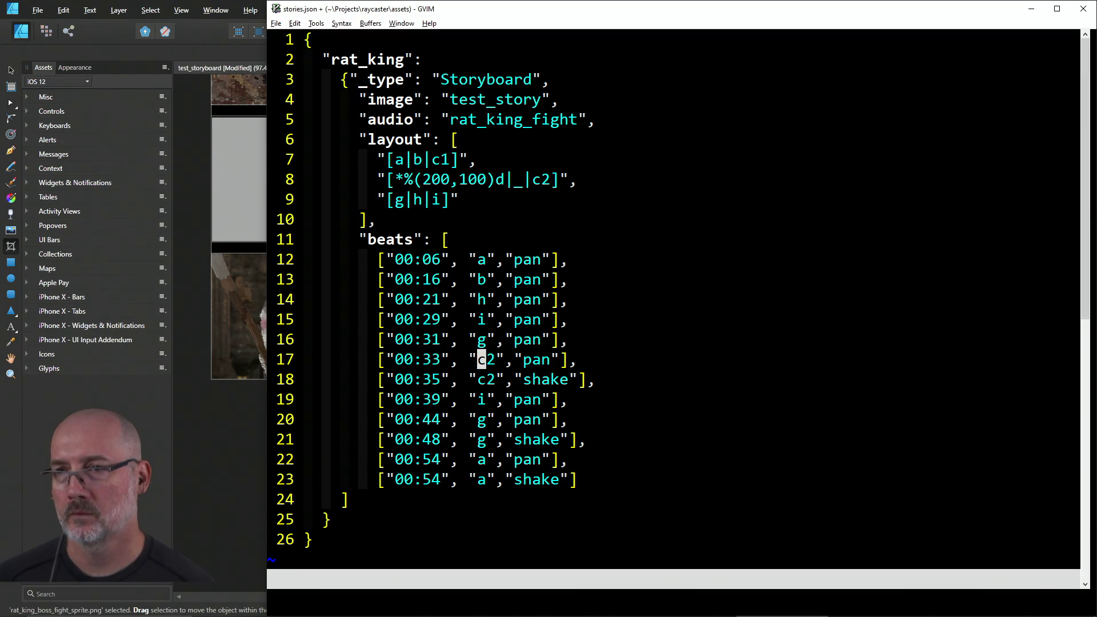
pyautogui.write('w')
pyautogui.write('a')
pyautogui.press('Escape')
pyautogui.write('jcwa')
pyautogui.press('Escape')
pyautogui.write(':w')
pyautogui.press('Return')
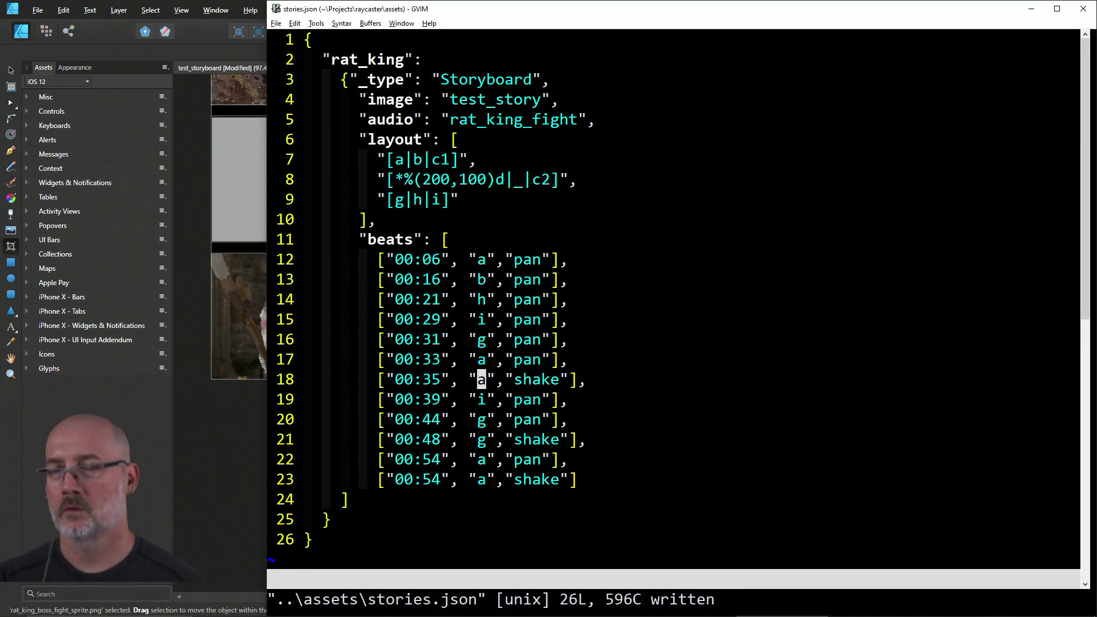
# Step: Compare the beats against the storyboard panels, then return to line 17's panel letter
pyautogui.hotkey('alt', 'Tab')
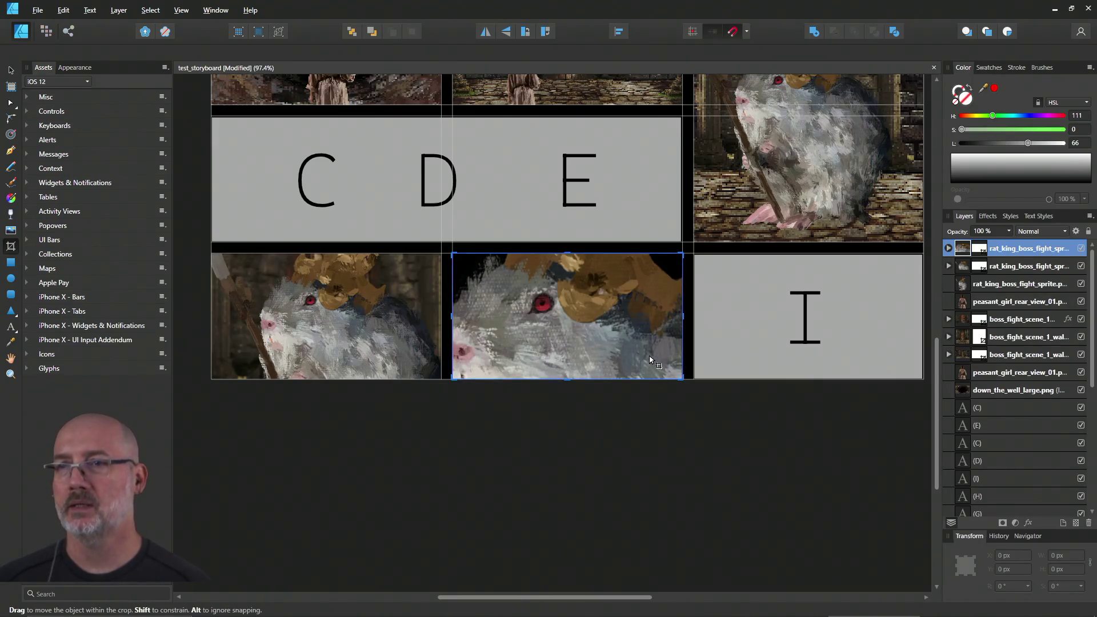
pyautogui.hotkey('alt', 'Tab')
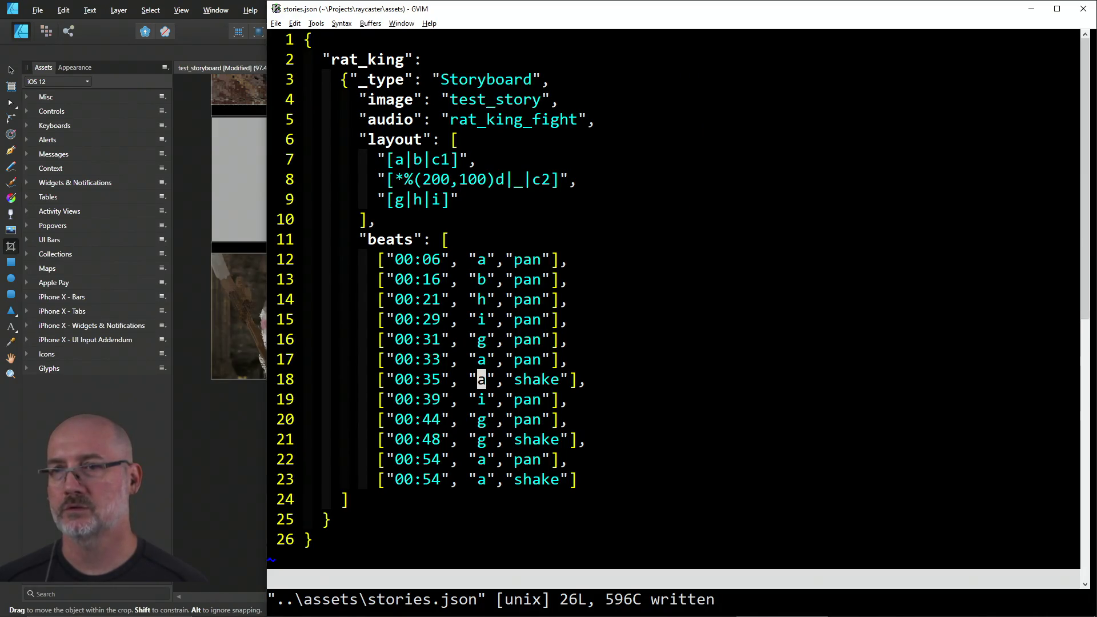
pyautogui.hotkey('alt', 'Tab')
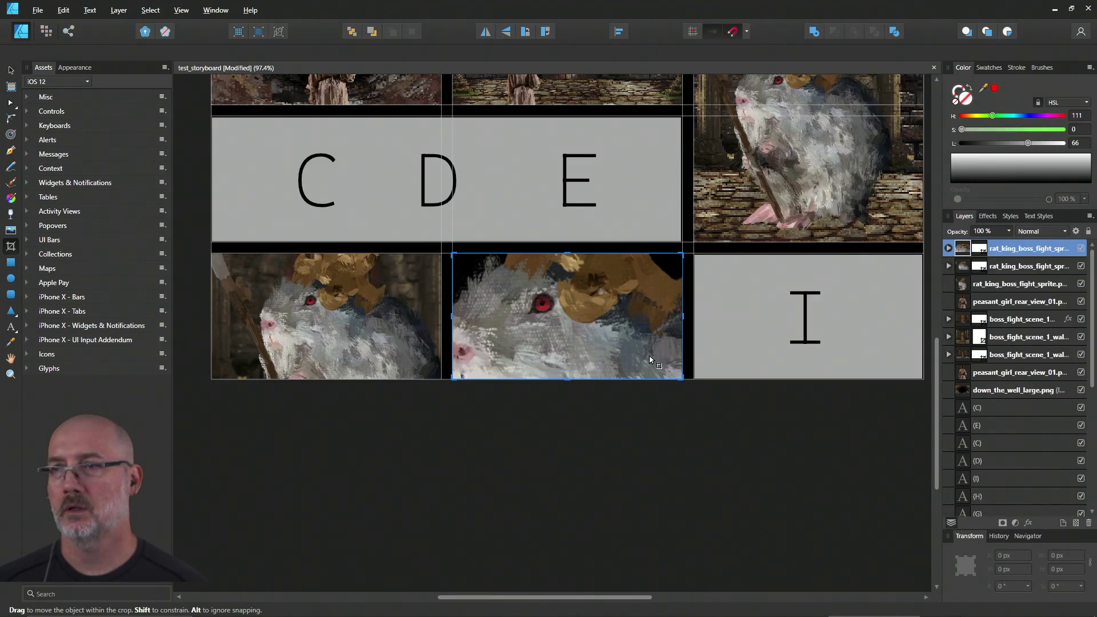
pyautogui.hotkey('alt', 'Tab')
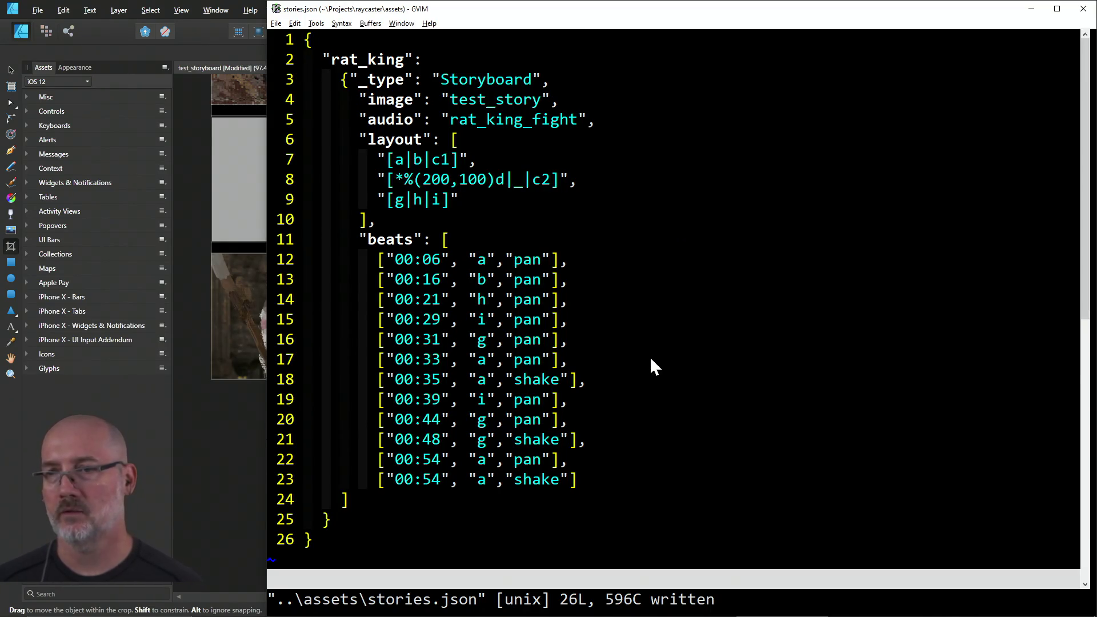
pyautogui.hotkey('alt', 'Tab')
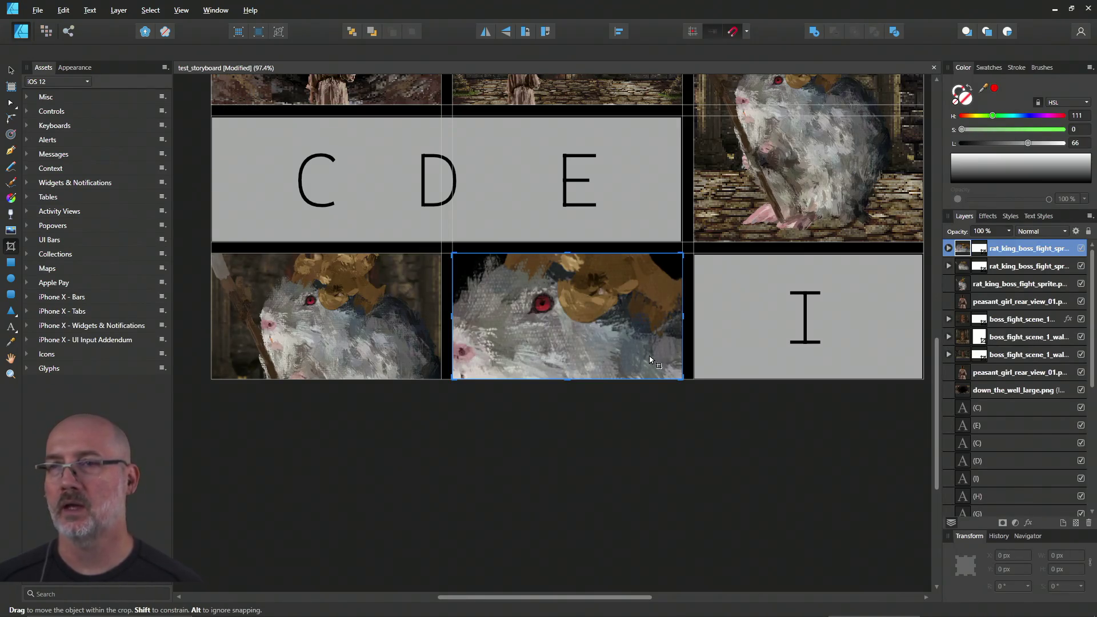
pyautogui.hotkey('alt', 'Tab')
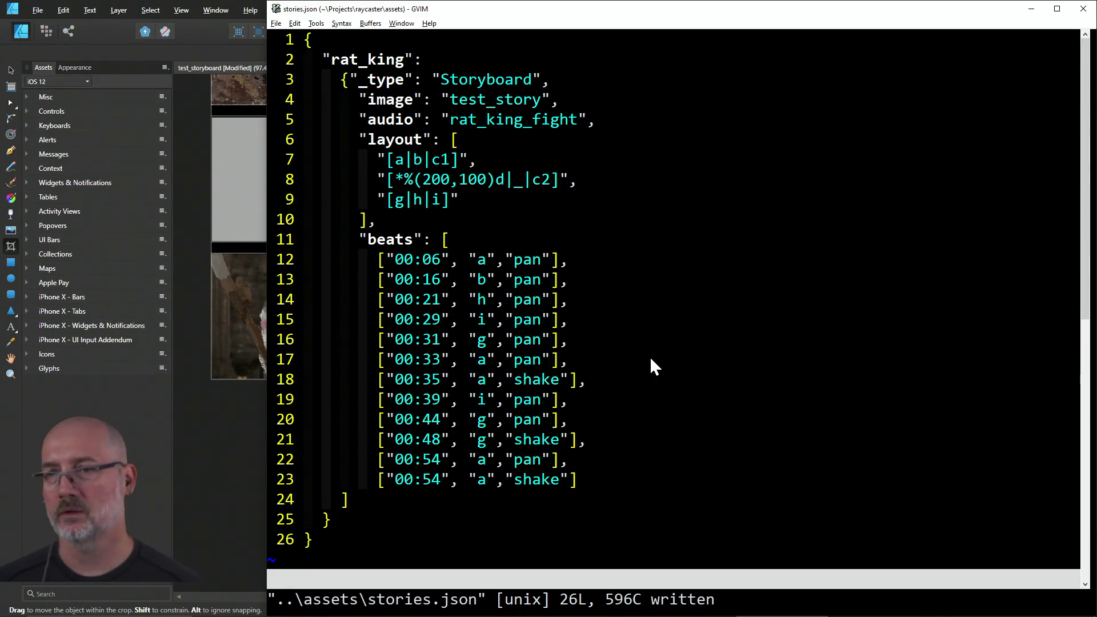
pyautogui.hotkey('alt', 'Tab')
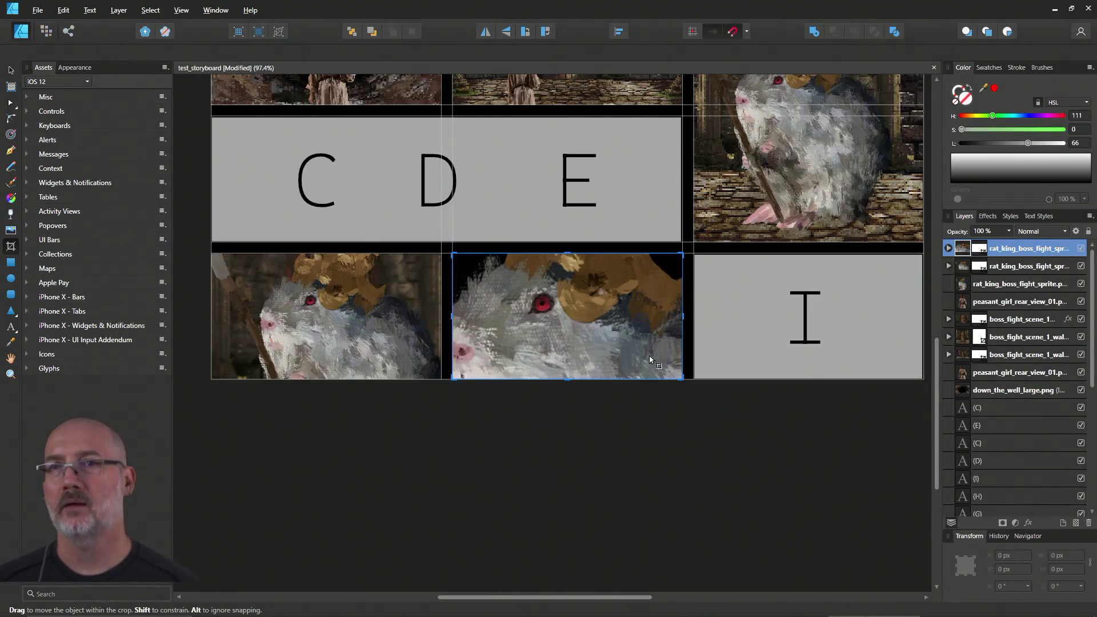
pyautogui.hotkey('alt', 'Tab')
pyautogui.click(482, 360)
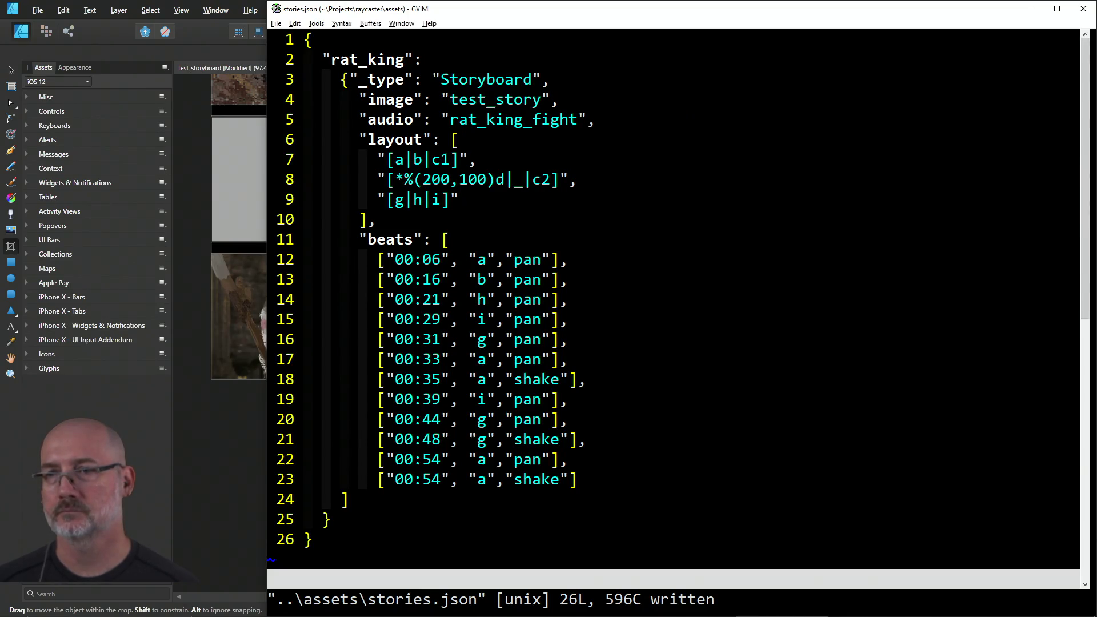
# Step: Set the panels on lines 17 and 18 to i
pyautogui.write('si')
pyautogui.press('Escape')
pyautogui.write('jsi')
pyautogui.press('Escape')
# Step: Set line 19's panel to c1 and make line 20 a c1 shake beat
pyautogui.click(481, 399)
pyautogui.write('sc1')
pyautogui.press('Escape')
pyautogui.write('jhsc2')
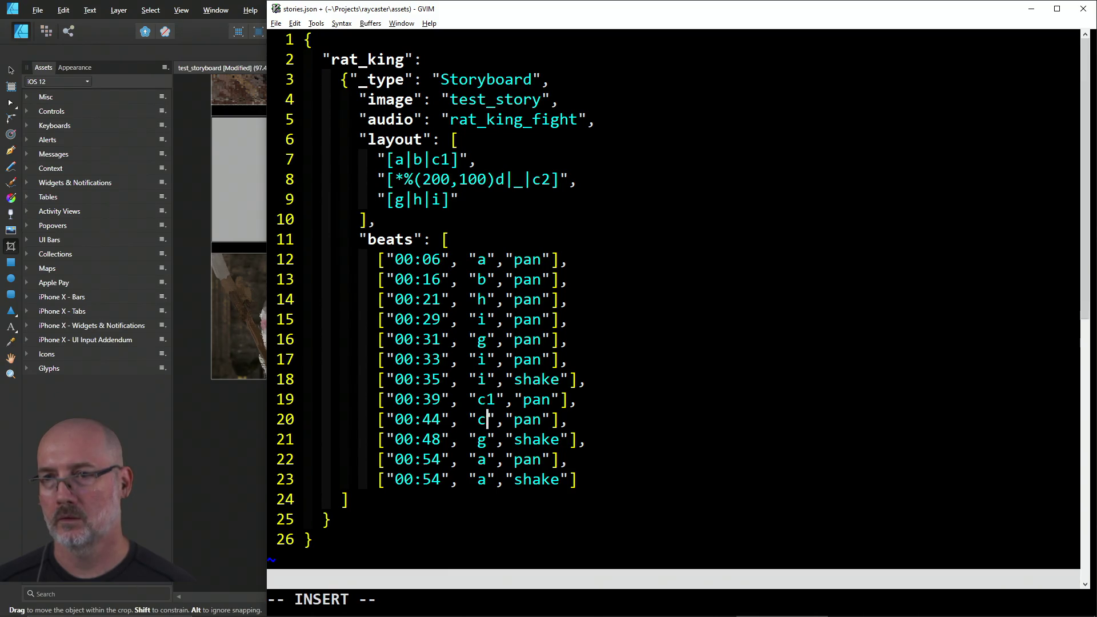
pyautogui.press('Escape')
pyautogui.press('j')
pyautogui.press('h')
pyautogui.write('kl')
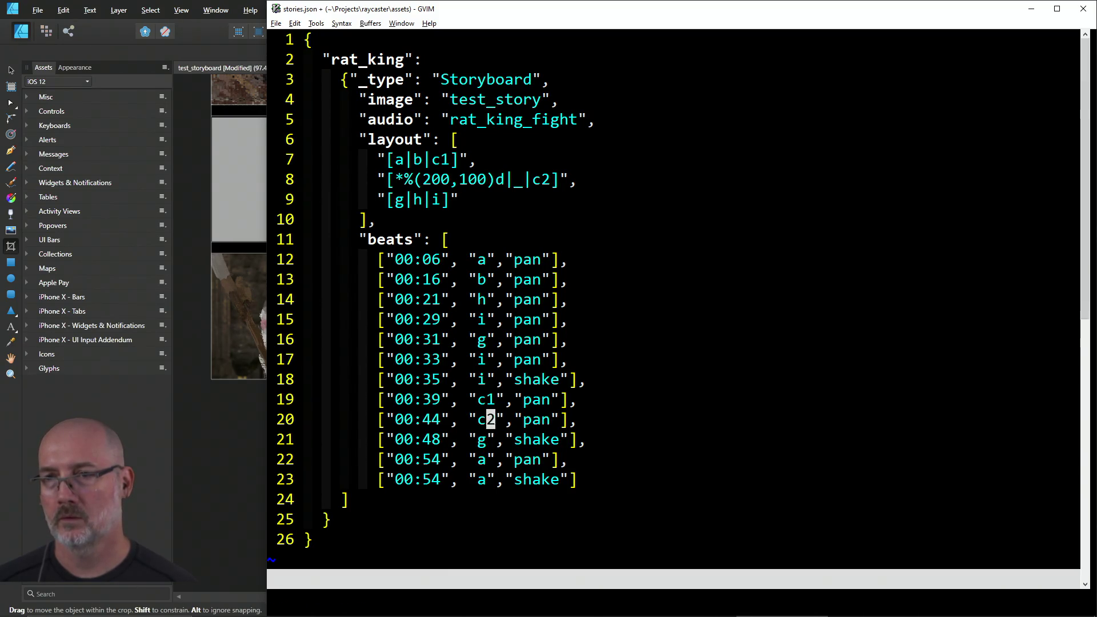
pyautogui.write('s')
pyautogui.write('1')
pyautogui.press('Escape')
pyautogui.press('l')
pyautogui.press('l')
pyautogui.press('l')
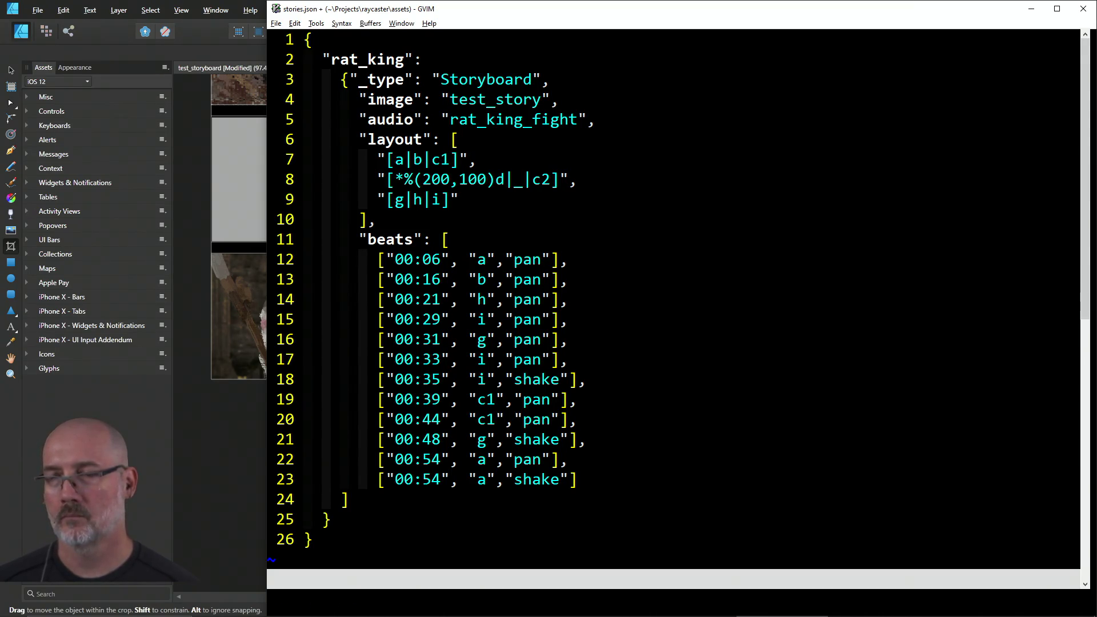
pyautogui.write('cwshake')
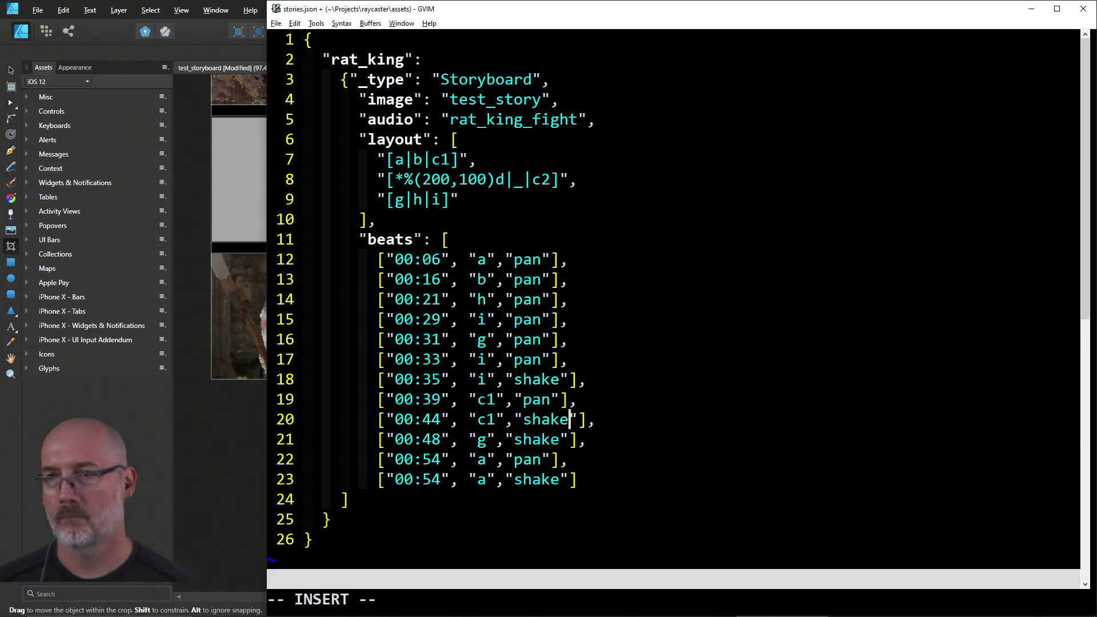
pyautogui.press('Escape')
# Step: Change line 21's panel from g to c2
pyautogui.press('j')
pyautogui.press('b')
pyautogui.press('b')
pyautogui.press('b')
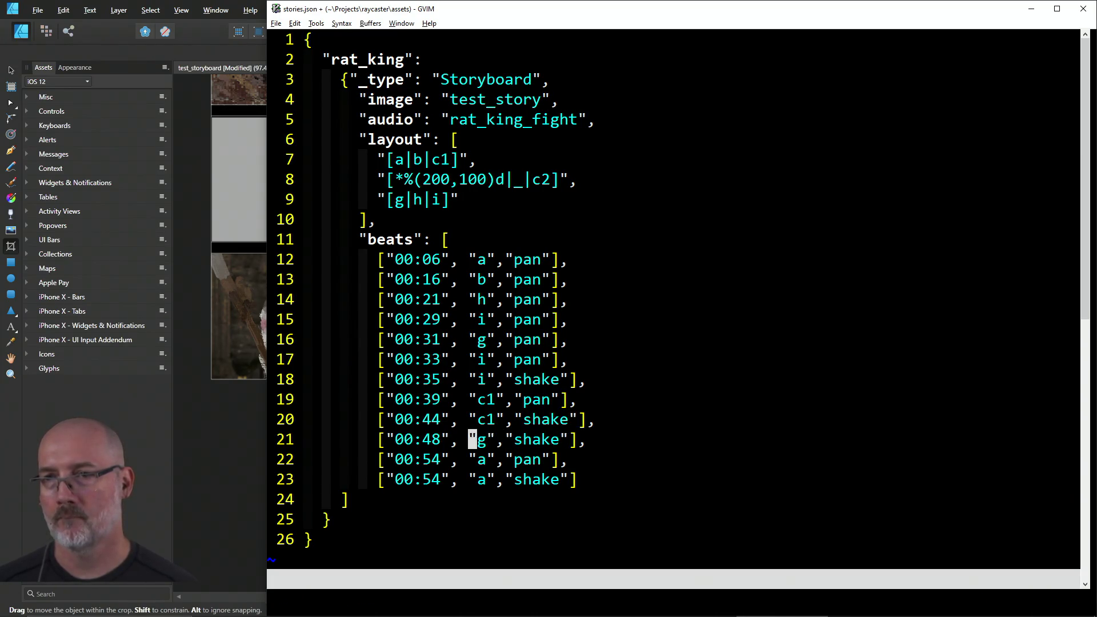
pyautogui.write('sc2')
pyautogui.press('Escape')
pyautogui.press('j')
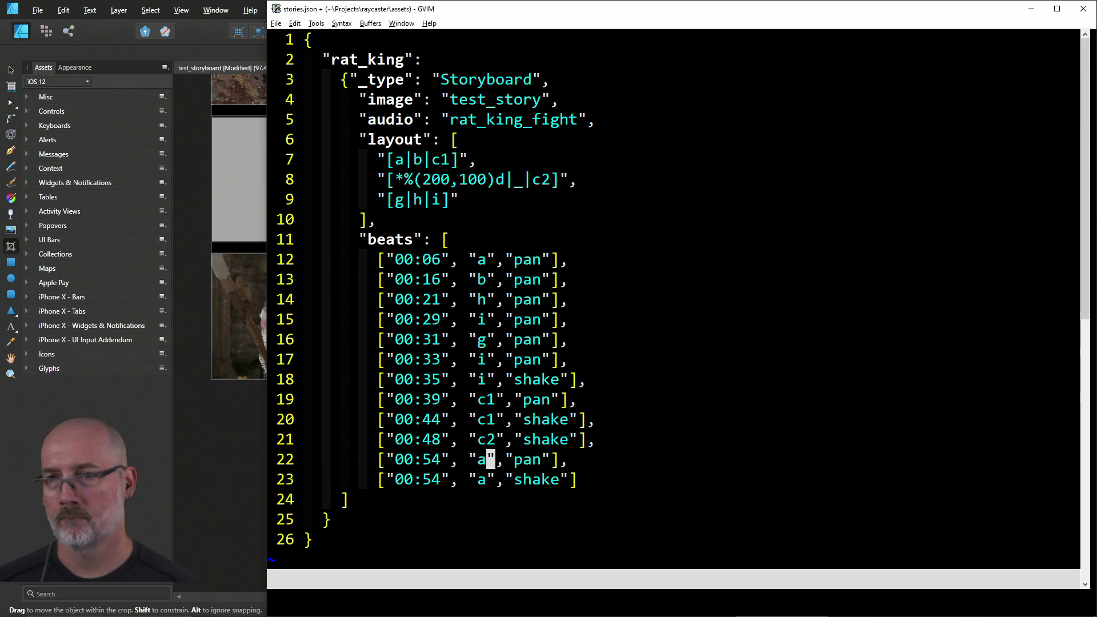
pyautogui.write('wwcwpan')
pyautogui.press('Escape')
# Step: Make line 22 a c2 shake beat and save stories.json
pyautogui.press('j')
pyautogui.press('b')
pyautogui.press('b')
pyautogui.press('b')
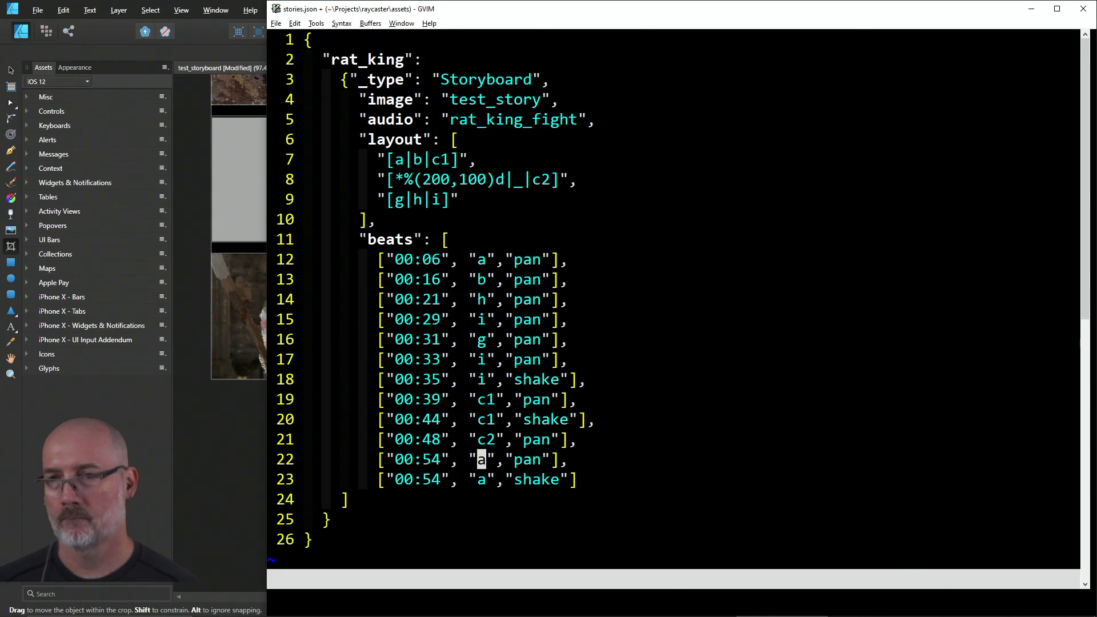
pyautogui.write('sc2')
pyautogui.press('Escape')
pyautogui.press('w')
pyautogui.press('w')
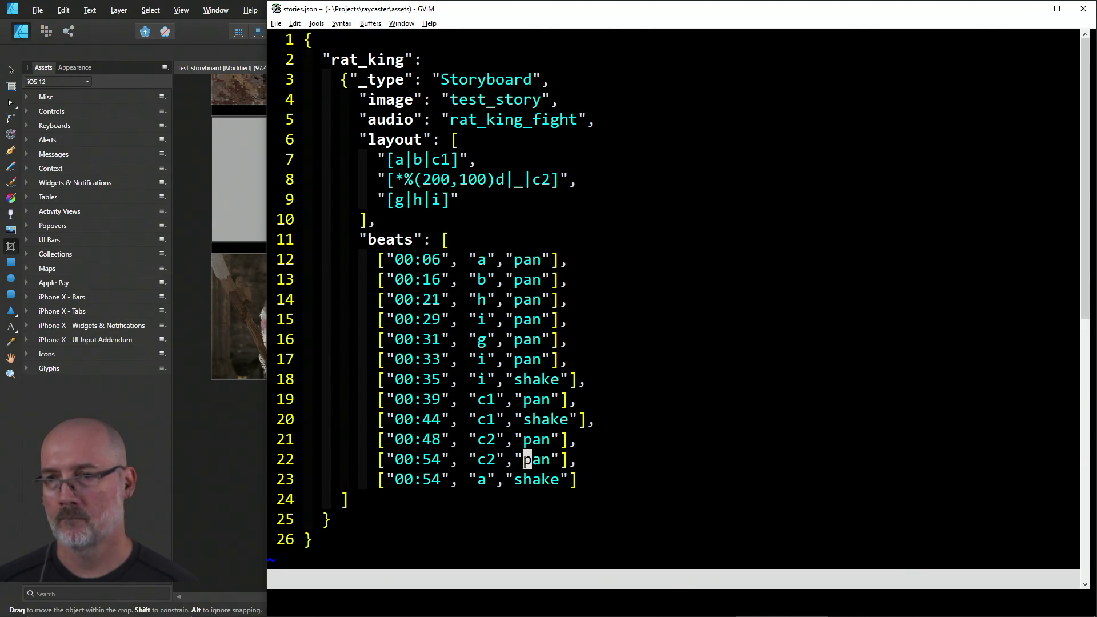
pyautogui.write('cws')
pyautogui.write('hake')
pyautogui.press('Escape')
pyautogui.write(':w')
pyautogui.press('Return')
# Step: Change the last beat's panel from a to b after checking the storyboard, and save again
pyautogui.press('j')
pyautogui.press('j')
pyautogui.press('k')
pyautogui.press('h')
pyautogui.press('b')
pyautogui.press('b')
pyautogui.press('b')
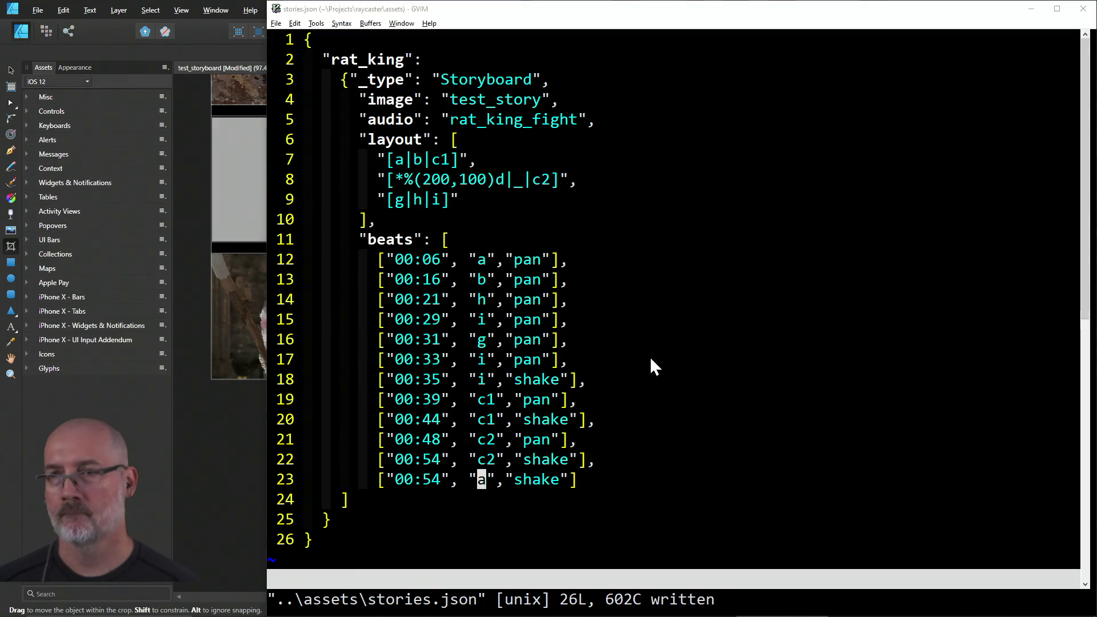
pyautogui.hotkey('alt', 'Tab')
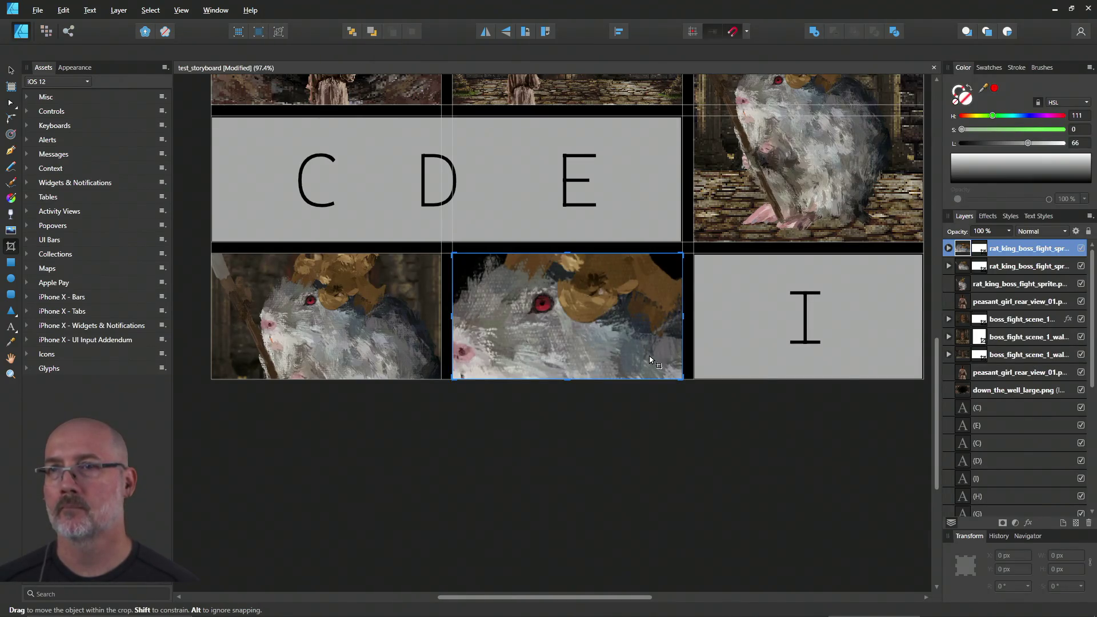
pyautogui.hotkey('alt', 'Tab')
pyautogui.write('sb')
pyautogui.press('Escape')
pyautogui.write(':w')
pyautogui.press('Return')
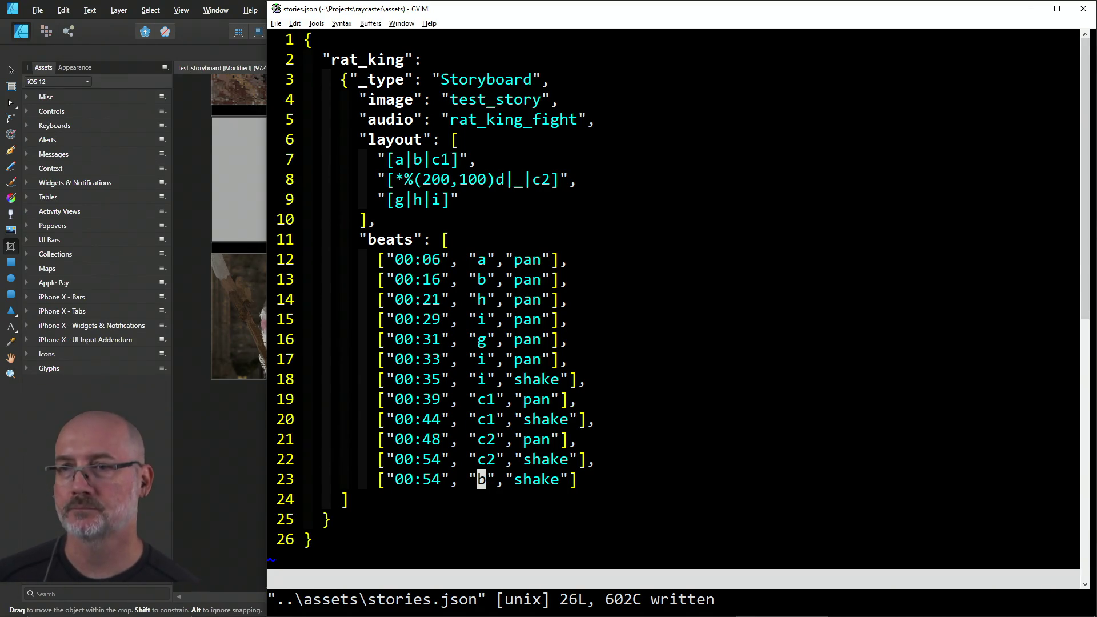
pyautogui.hotkey('alt', 'Tab')
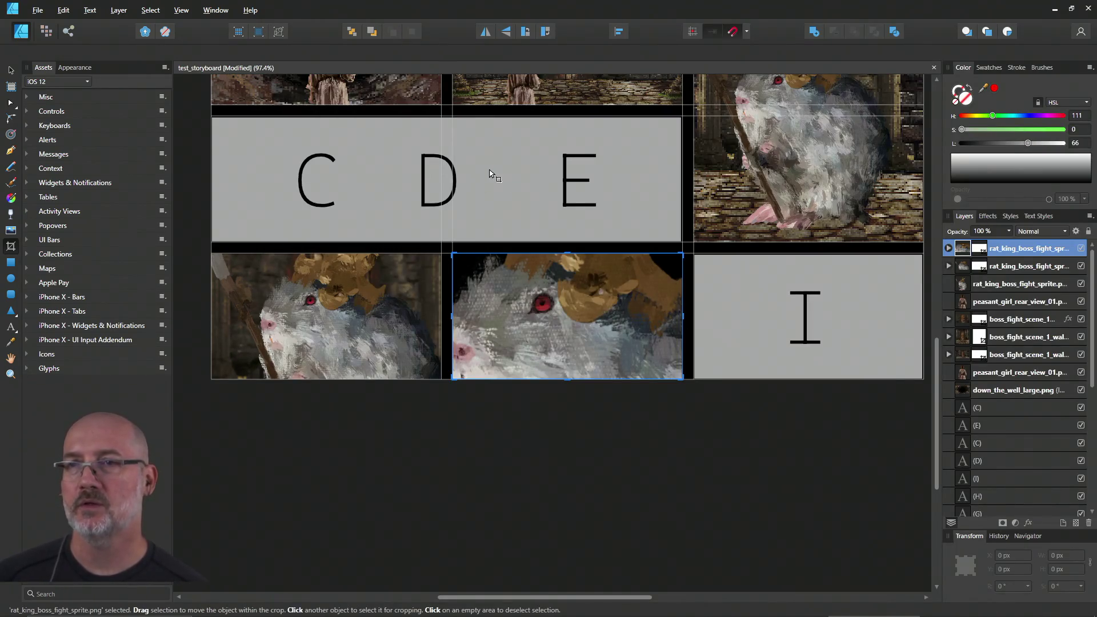
# Step: Hide the grey C D E placeholder in Layers, then select the grey I placeholder
pyautogui.click(511, 212)
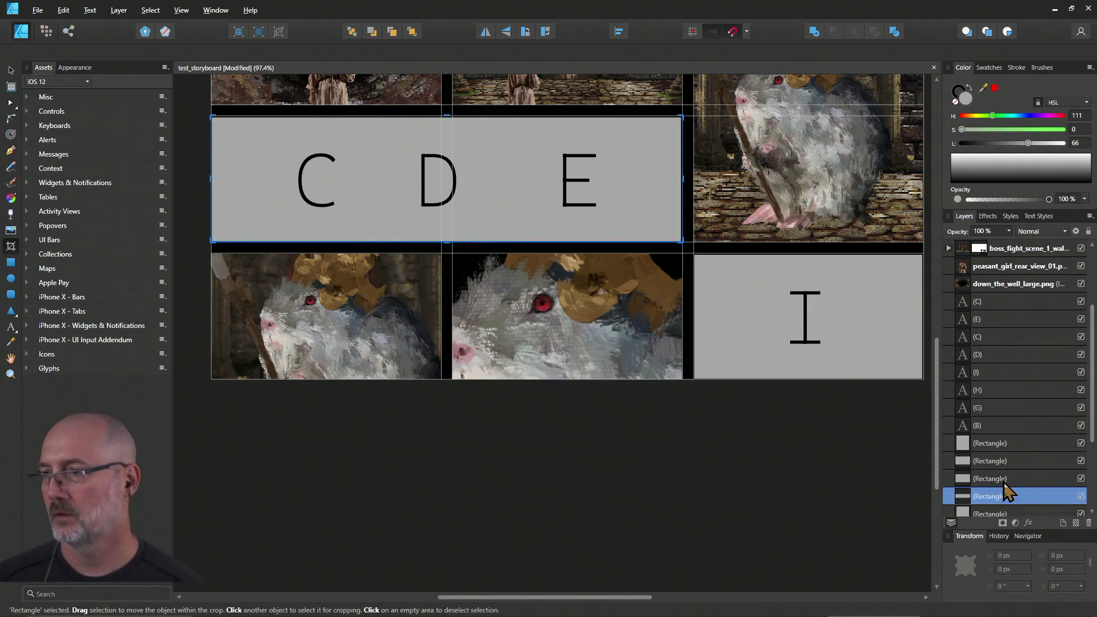
pyautogui.click(1081, 495)
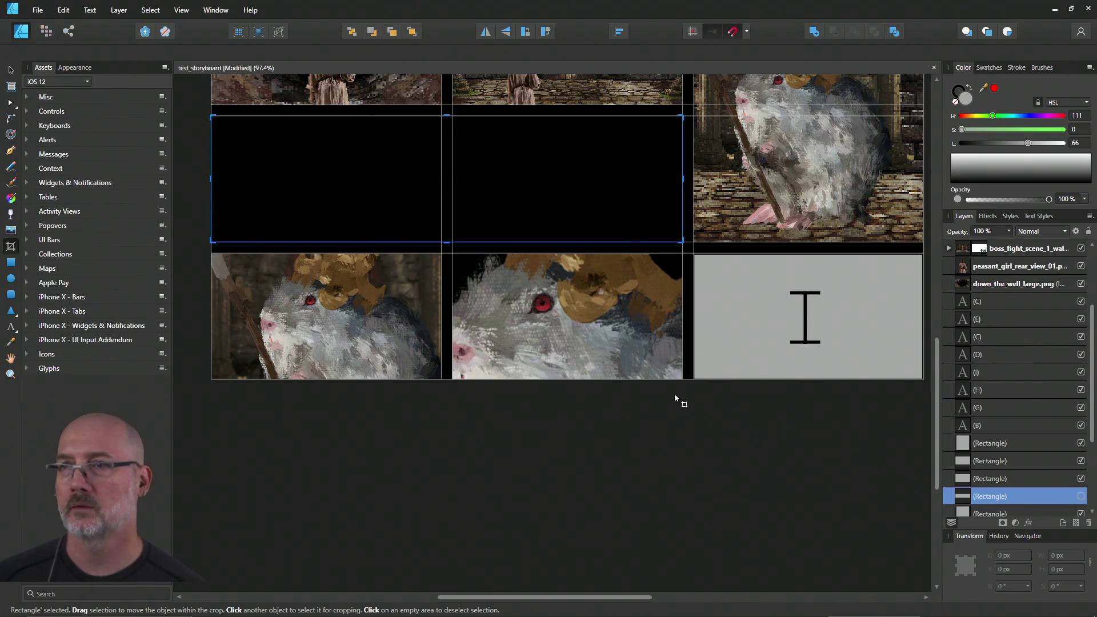
pyautogui.click(746, 326)
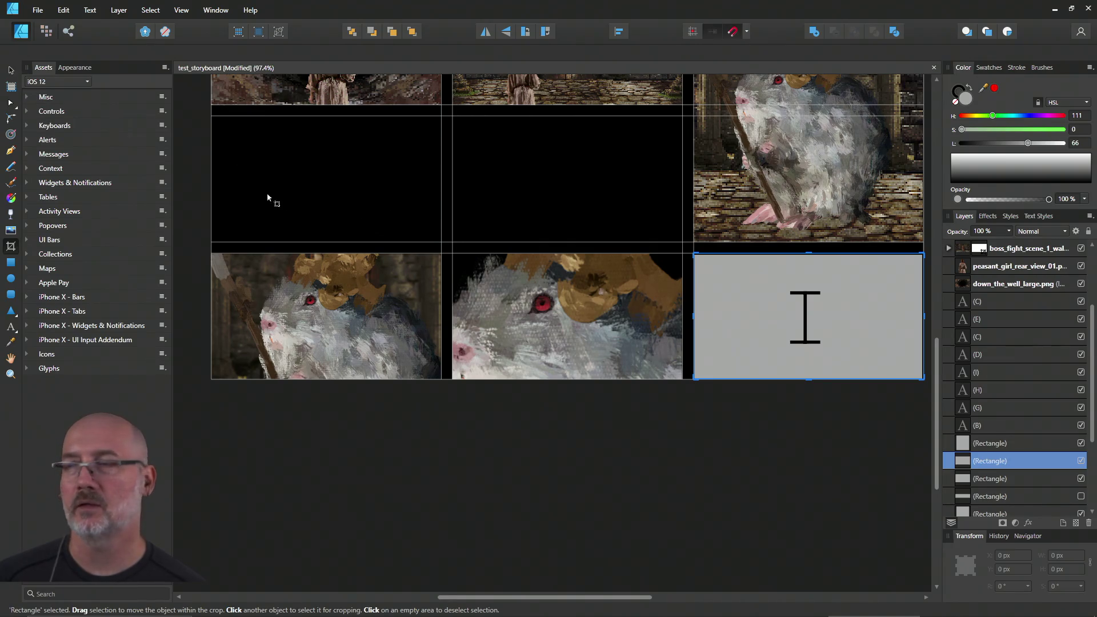
pyautogui.moveTo(933, 358); pyautogui.dragTo(930, 270)
pyautogui.hotkey('alt', 'Tab')
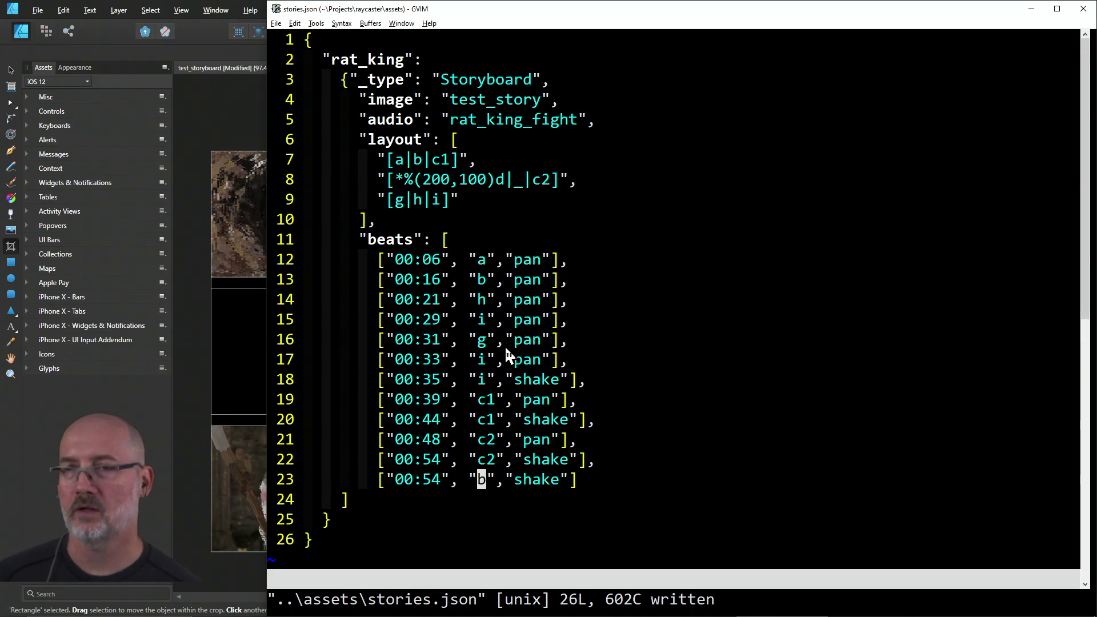
pyautogui.hotkey('alt', 'Tab')
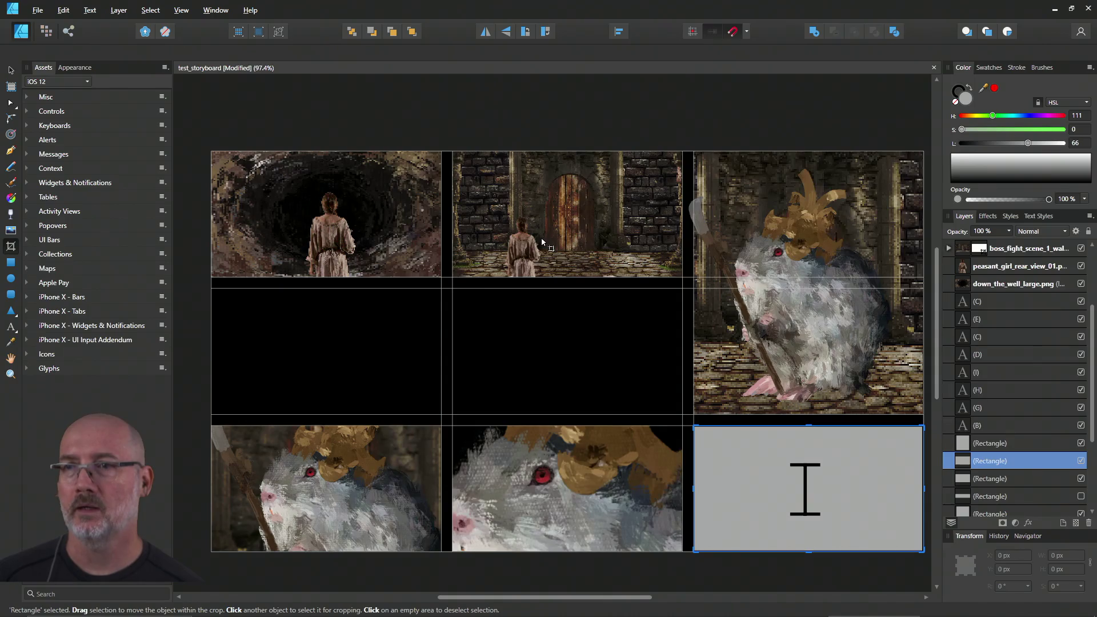
# Step: Copy the top-middle wall image into the bottom-right panel and enlarge it over the cell
pyautogui.click(11, 70)
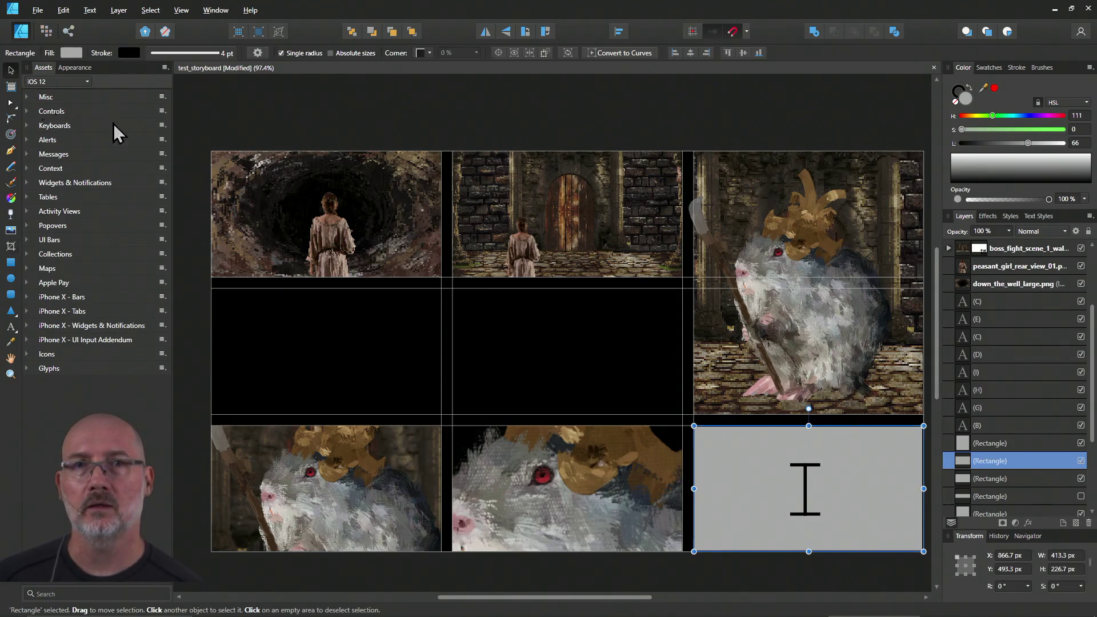
pyautogui.click(557, 224)
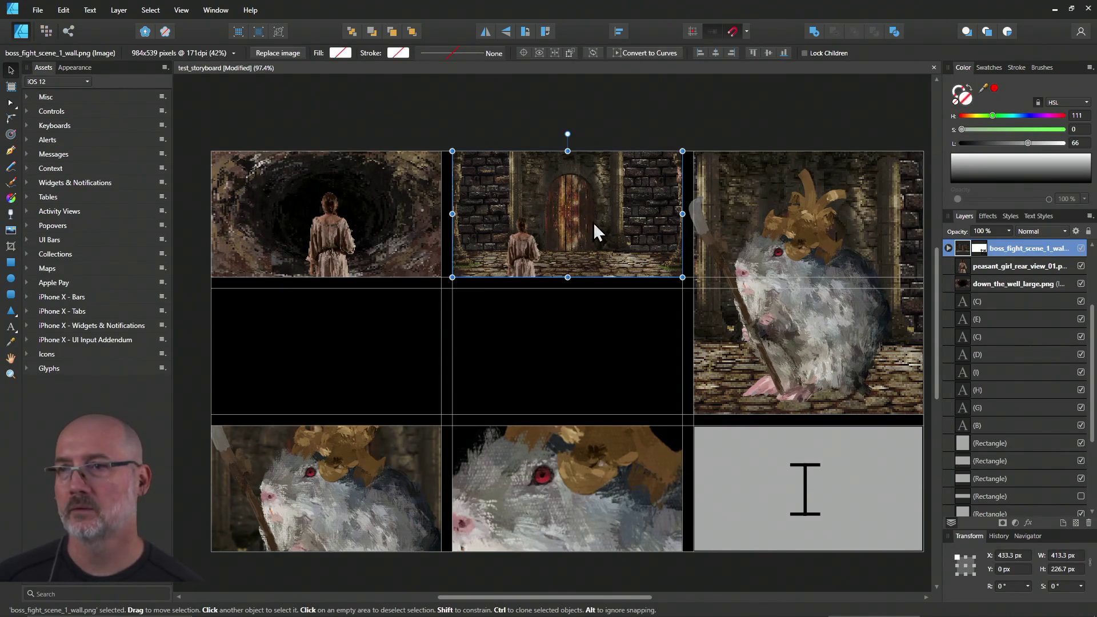
pyautogui.moveTo(600, 214)
pyautogui.mouseDown()
pyautogui.moveTo(646, 296)
pyautogui.moveTo(860, 457)
pyautogui.moveTo(793, 389)
pyautogui.moveTo(647, 275)
pyautogui.mouseUp()
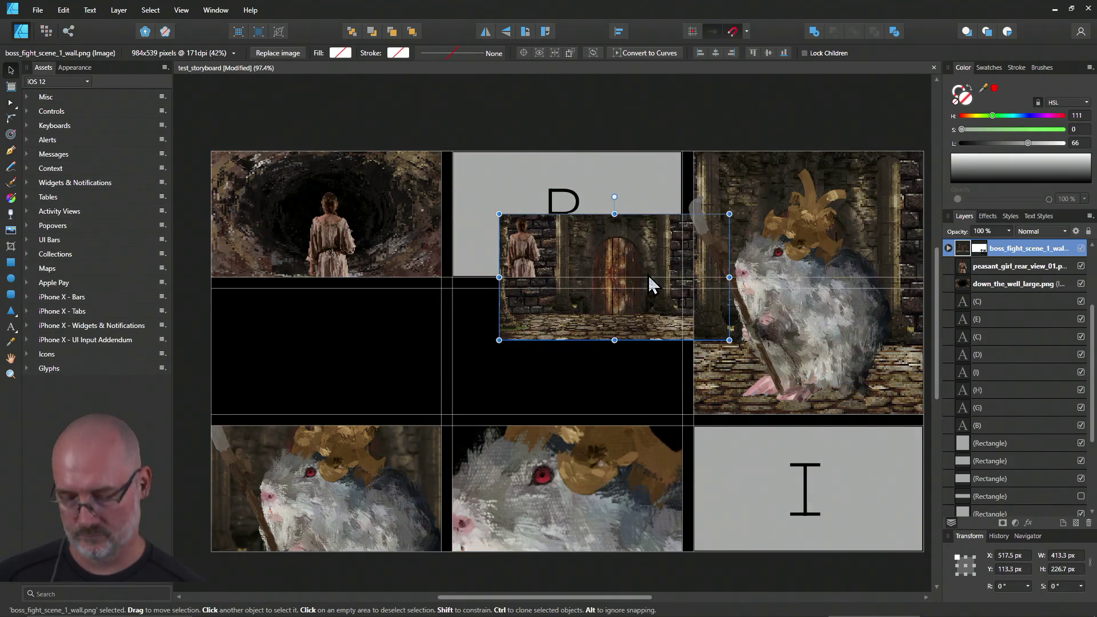
pyautogui.hotkey('ctrl', 'z')
pyautogui.moveTo(616, 236)
pyautogui.mouseDown()
pyautogui.moveTo(827, 465)
pyautogui.moveTo(832, 491)
pyautogui.mouseUp()
pyautogui.moveTo(694, 426); pyautogui.dragTo(613, 381)
pyautogui.moveTo(743, 511); pyautogui.dragTo(773, 523)
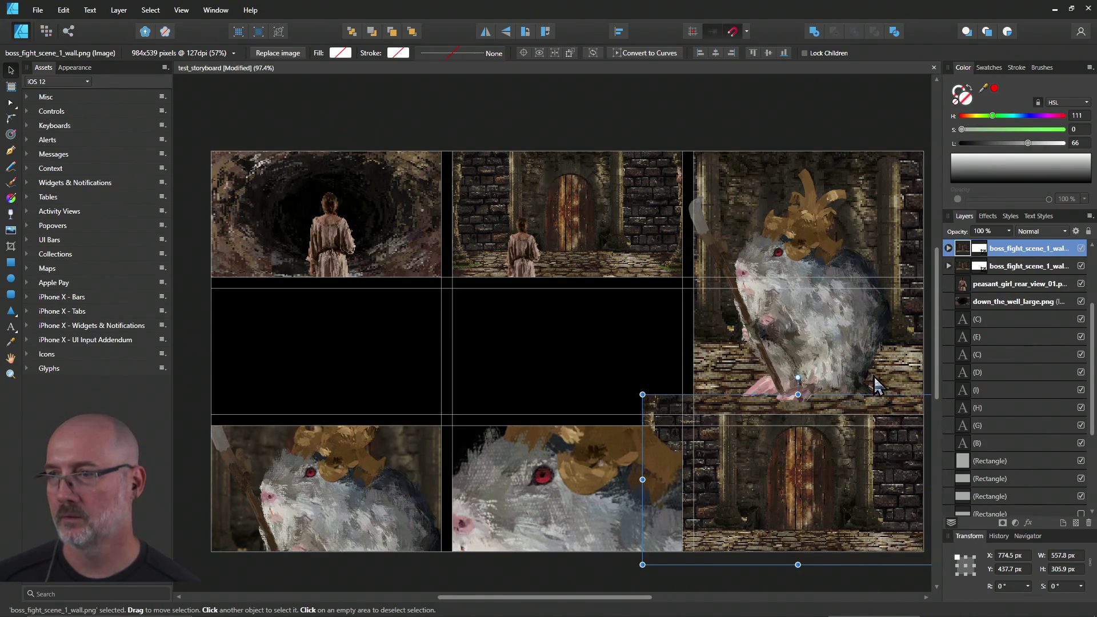
pyautogui.scroll(-5, 813, 372)
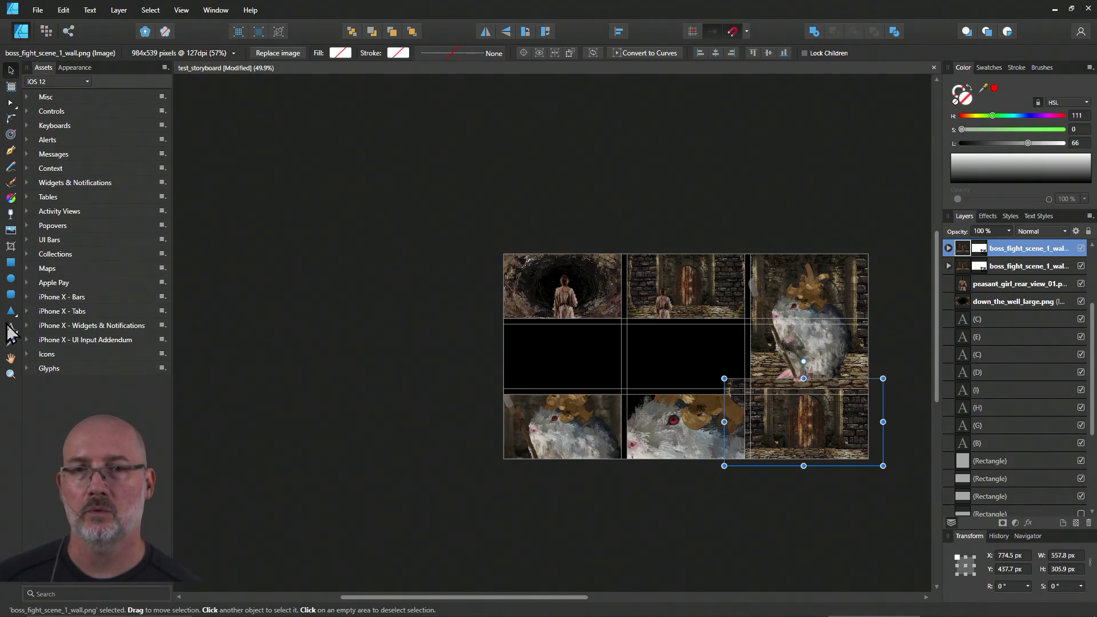
# Step: Crop the enlarged wall copy to the cell's edges, leaving it 413.3 × 226.7 px
pyautogui.click(12, 247)
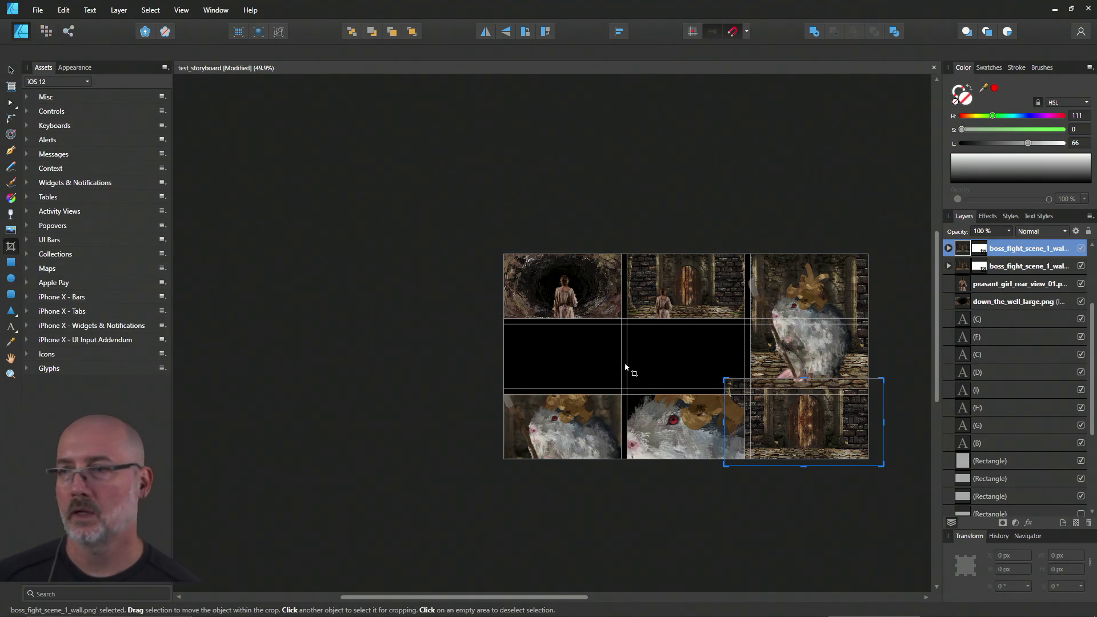
pyautogui.moveTo(806, 382); pyautogui.dragTo(804, 395)
pyautogui.moveTo(724, 430); pyautogui.dragTo(747, 432)
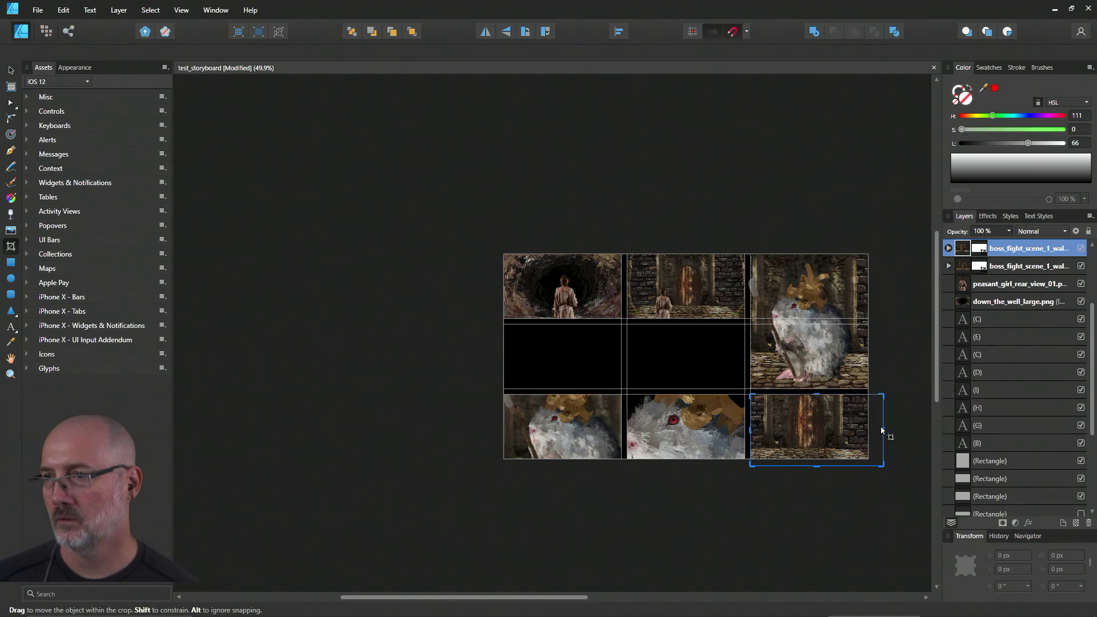
pyautogui.moveTo(882, 430); pyautogui.dragTo(868, 430)
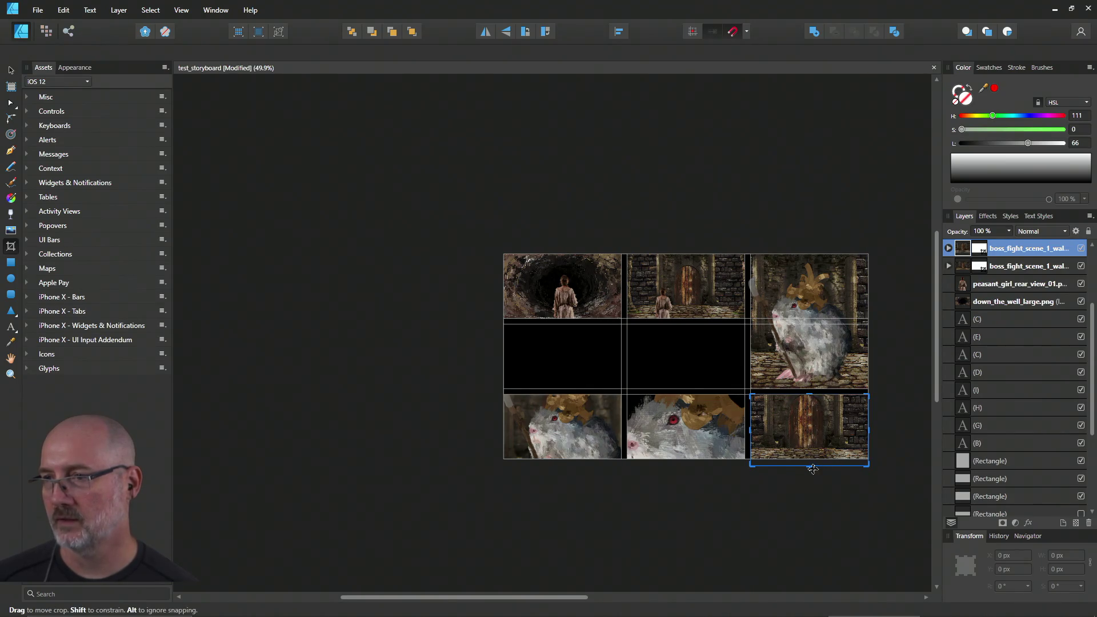
pyautogui.moveTo(809, 463); pyautogui.dragTo(809, 458)
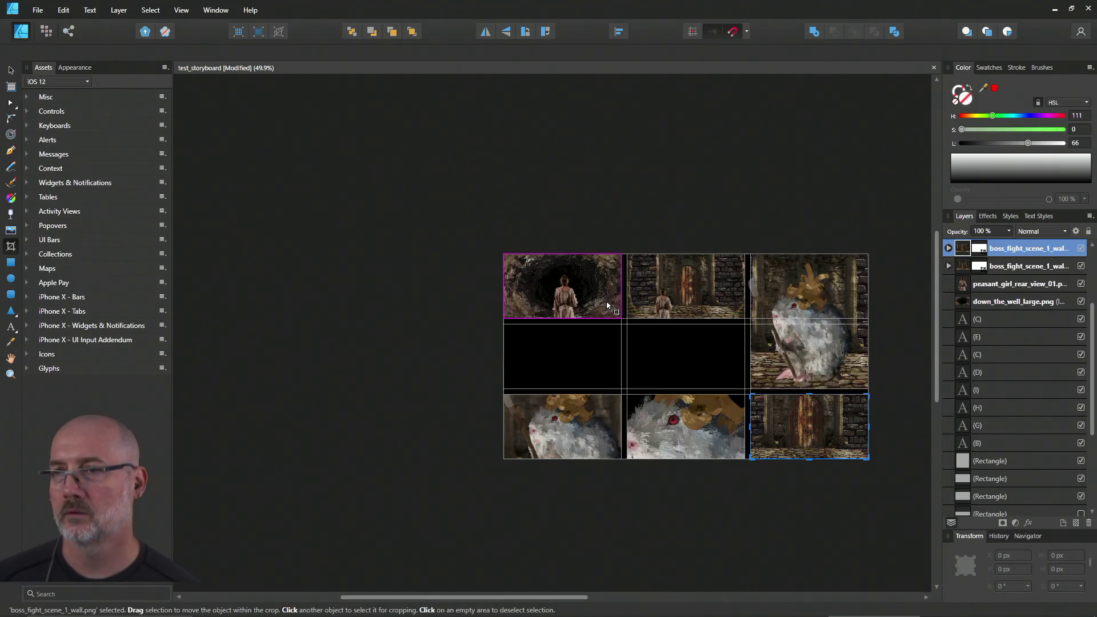
pyautogui.click(11, 70)
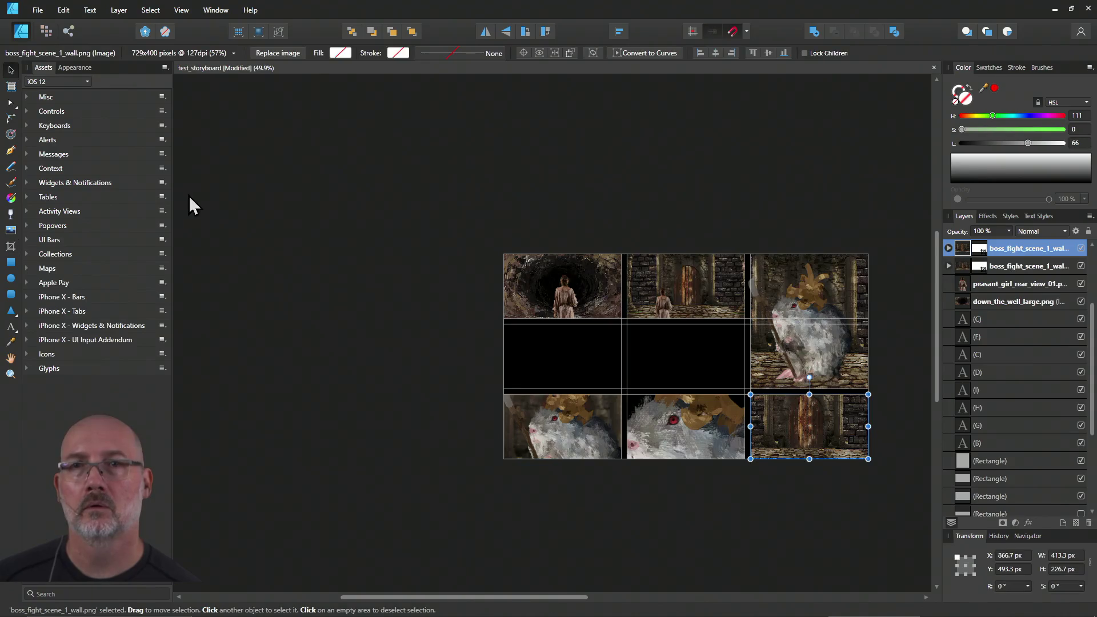
# Step: Place a duplicate of the peasant girl image in the bottom-right panel
pyautogui.click(567, 306)
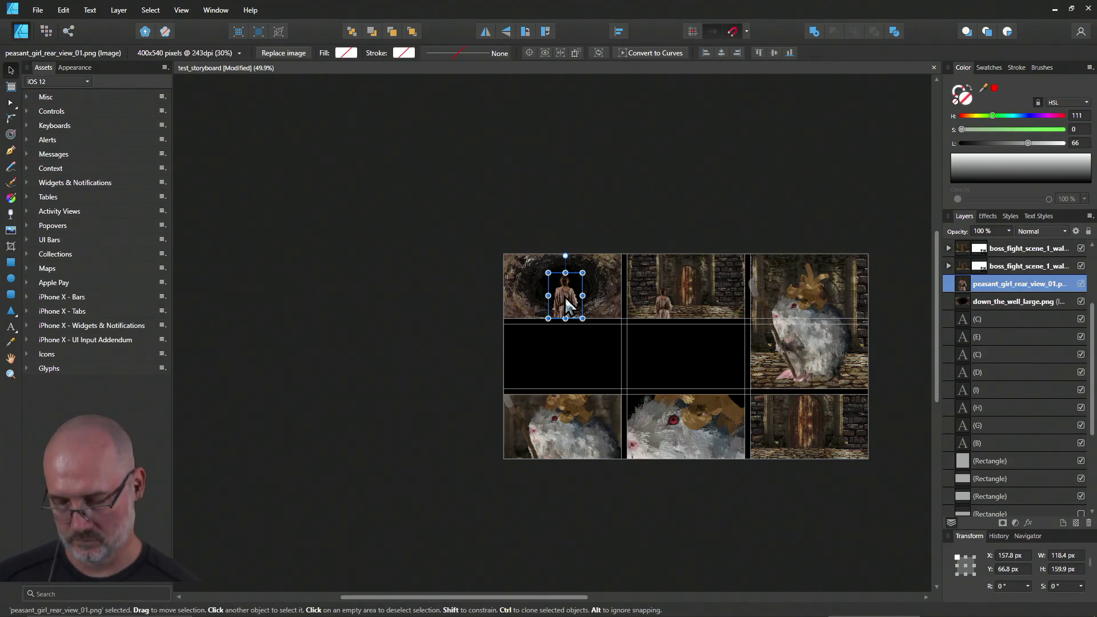
pyautogui.moveTo(567, 303)
pyautogui.mouseDown()
pyautogui.moveTo(658, 375)
pyautogui.moveTo(789, 394)
pyautogui.moveTo(643, 326)
pyautogui.mouseUp()
pyautogui.hotkey('ctrl', 'z')
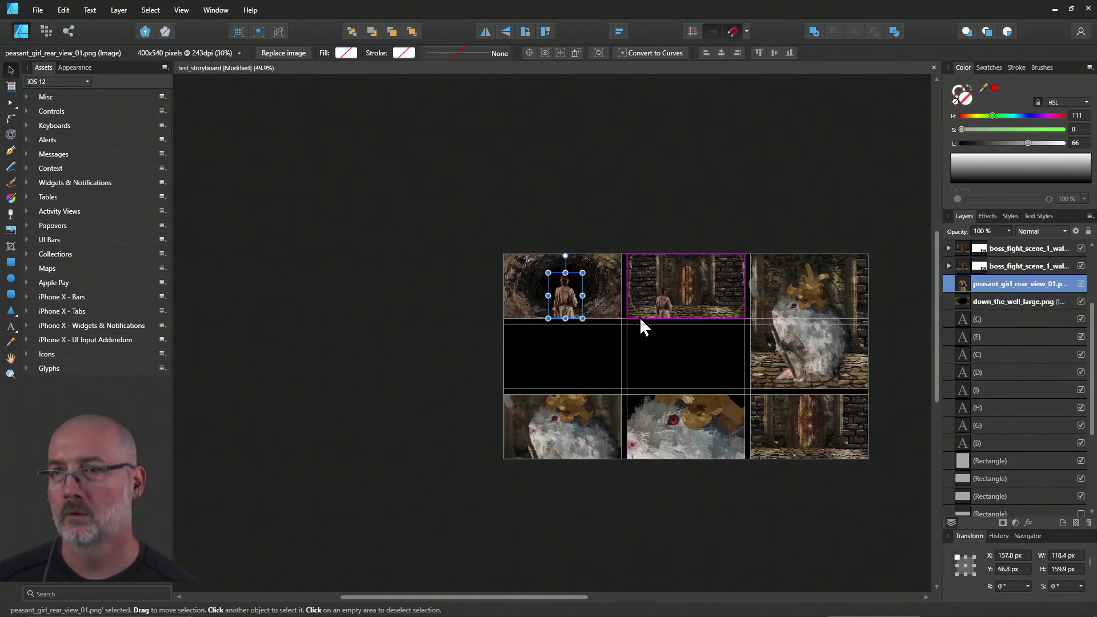
pyautogui.hotkey('ctrl', 'j')
pyautogui.moveTo(567, 301)
pyautogui.mouseDown()
pyautogui.moveTo(809, 425)
pyautogui.moveTo(797, 443)
pyautogui.mouseUp()
# Step: Move the girl copy's layer to the top and shrink it to 84 × 113.5 px
pyautogui.moveTo(790, 434); pyautogui.dragTo(789, 434)
pyautogui.moveTo(991, 292)
pyautogui.mouseDown()
pyautogui.moveTo(959, 255)
pyautogui.moveTo(989, 274)
pyautogui.moveTo(987, 239)
pyautogui.mouseUp()
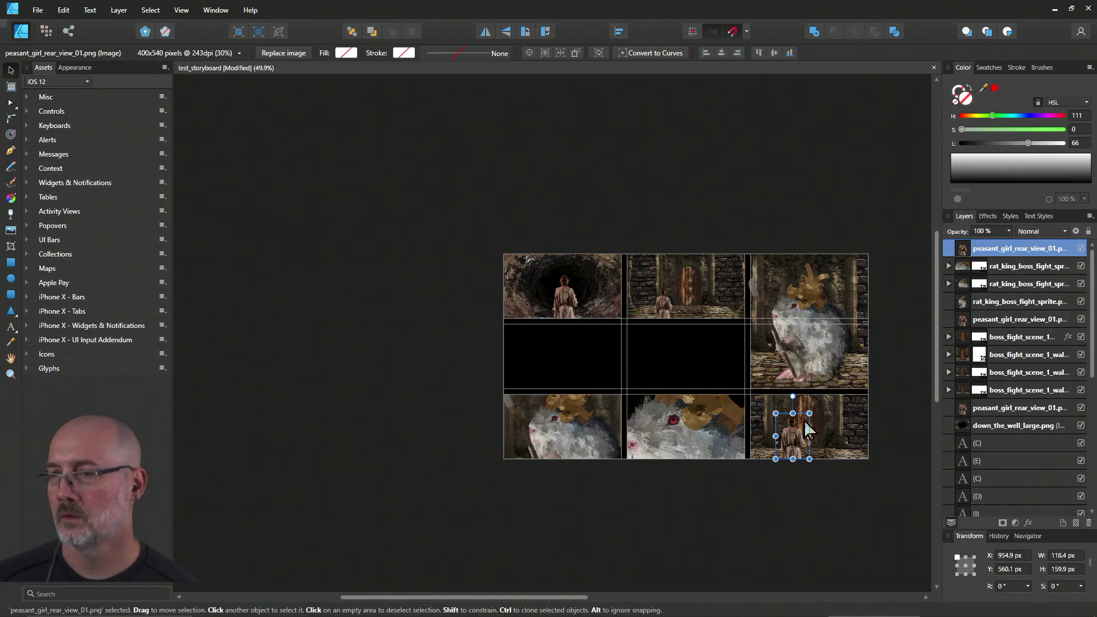
pyautogui.moveTo(809, 413); pyautogui.dragTo(797, 423)
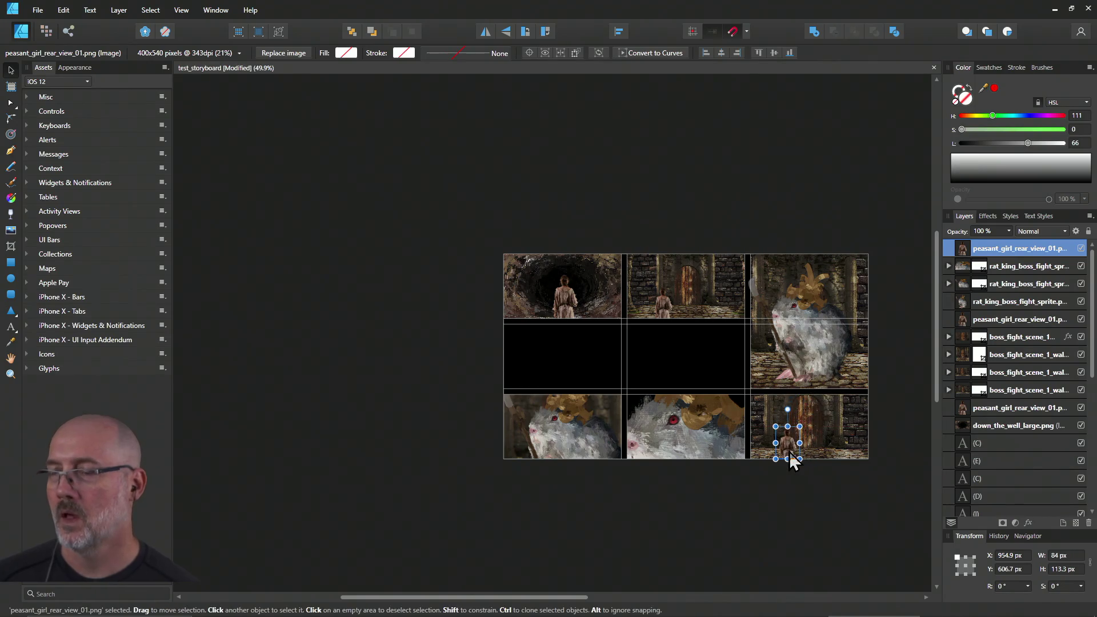
pyautogui.scroll(3, 841, 459)
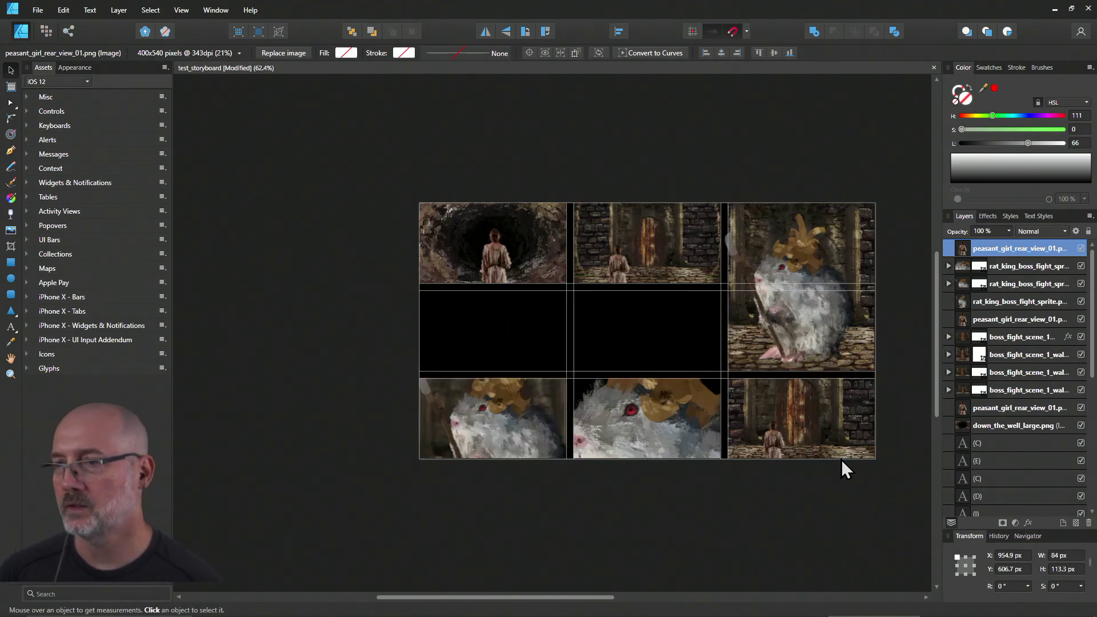
pyautogui.hotkey('alt', 'Tab')
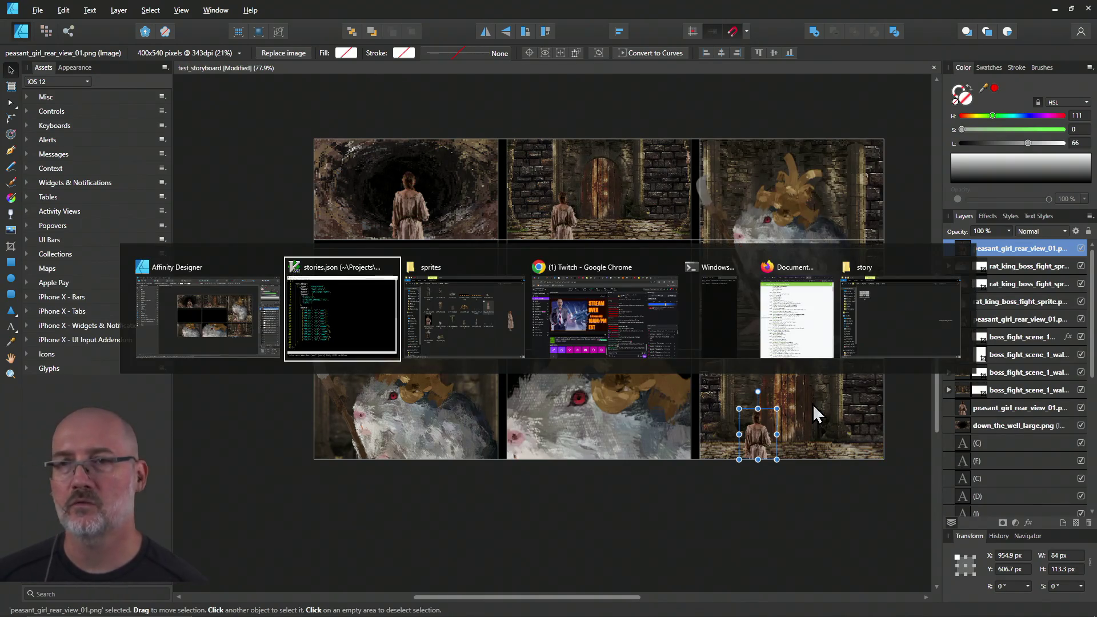
# Step: Switch between GVIM's stories.json and the Affinity storyboard, leaving stories.json in front
pyautogui.press('Escape')
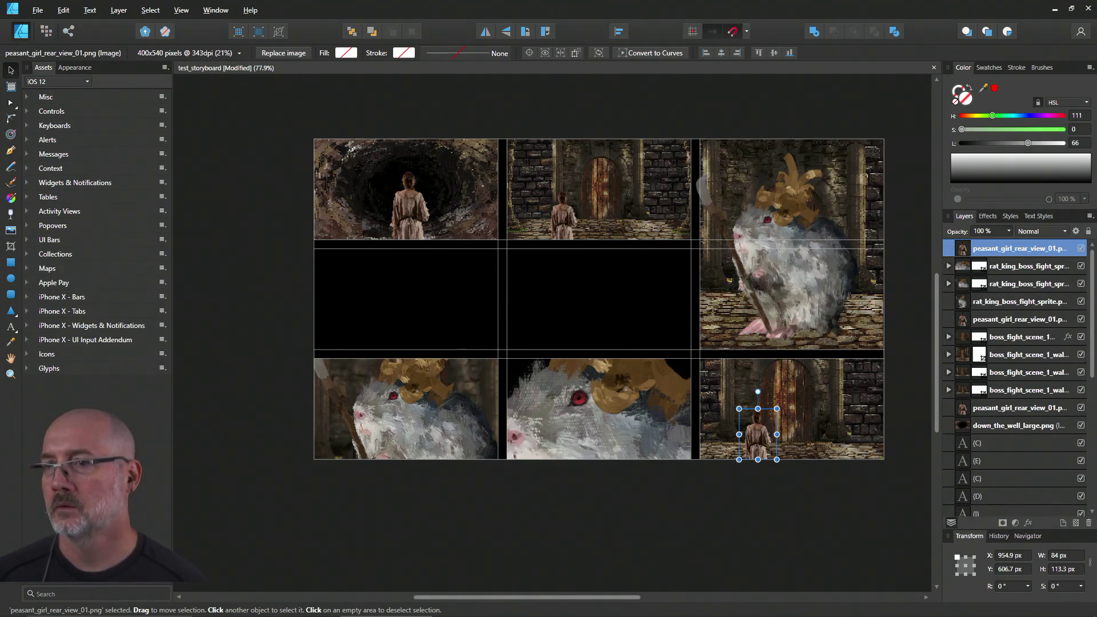
pyautogui.hotkey('alt', 'Tab')
pyautogui.press('Tab')
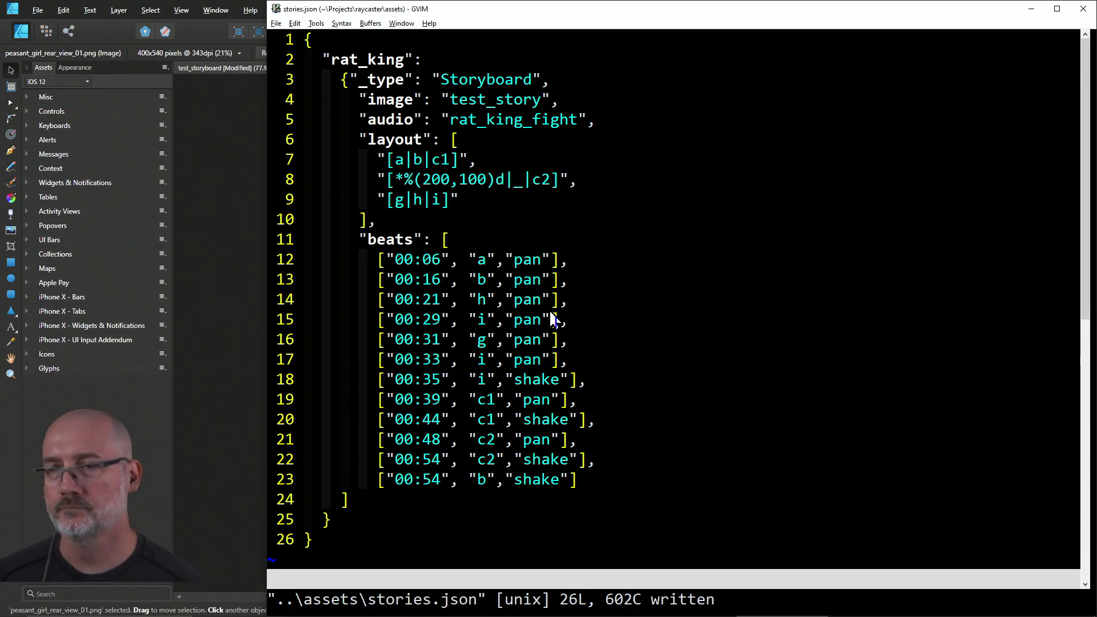
pyautogui.hotkey('alt', 'Tab')
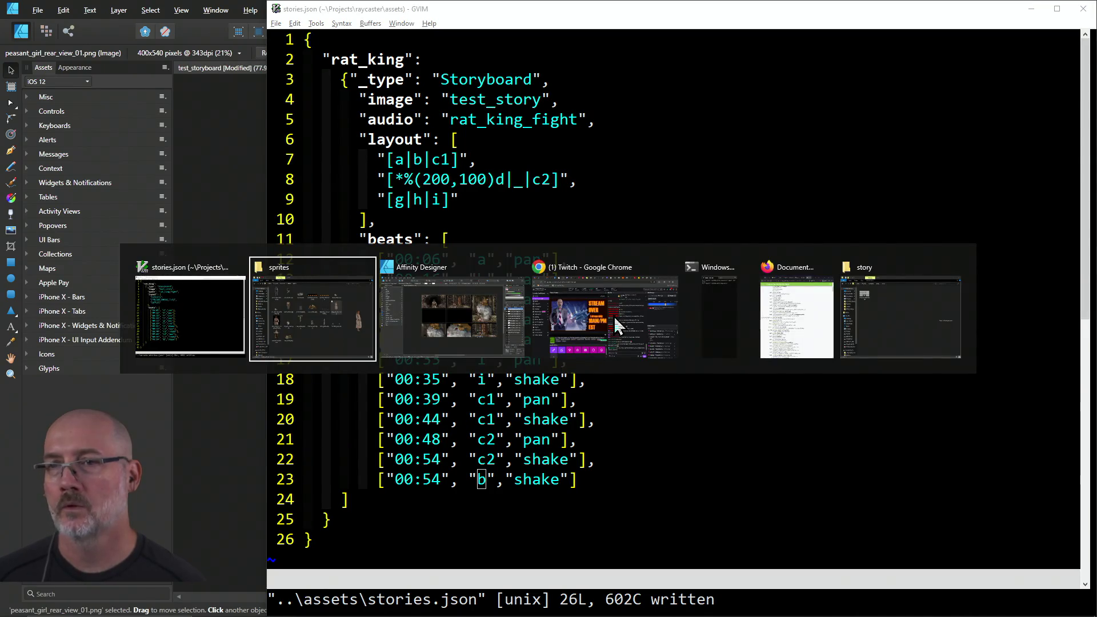
pyautogui.hotkey('alt', 'Tab')
pyautogui.press('Tab')
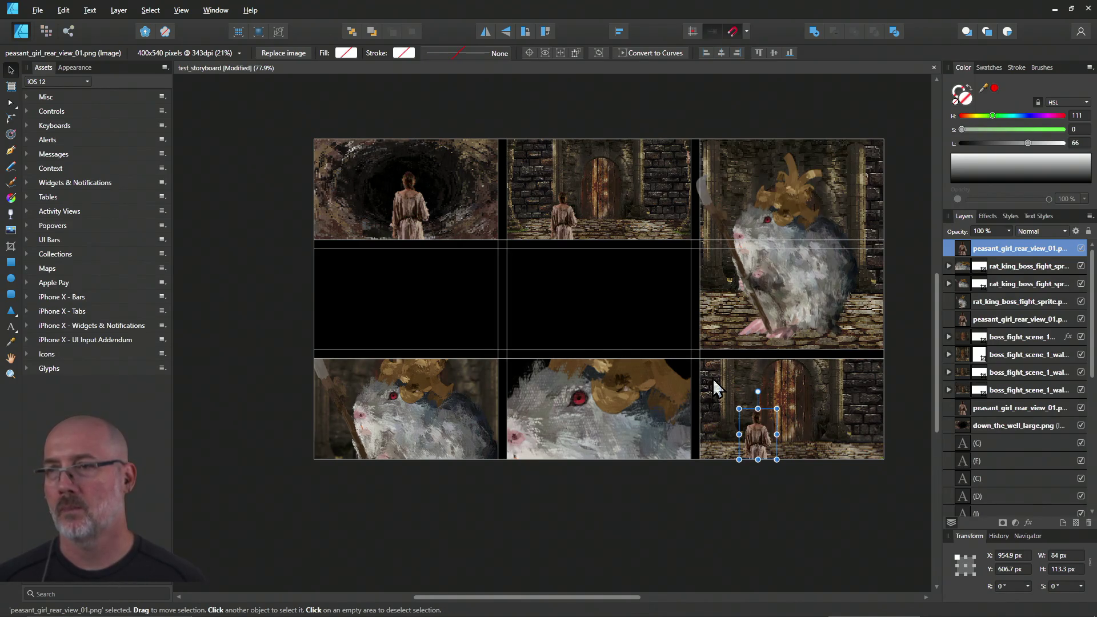
pyautogui.hotkey('alt', 'Tab')
pyautogui.hotkey('alt', 'Tab')
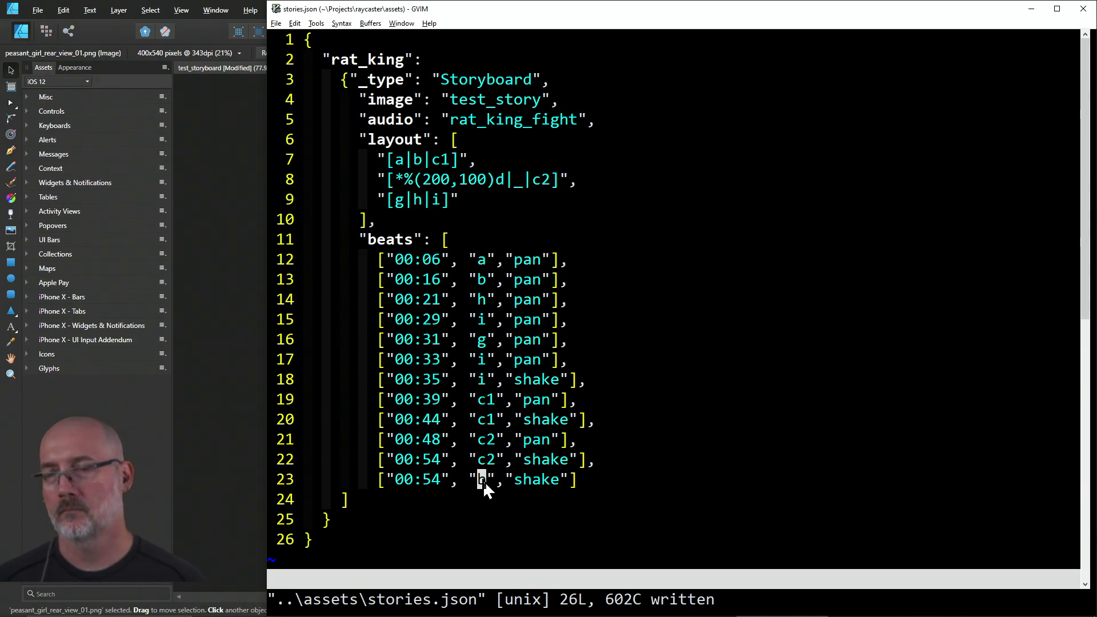
pyautogui.hotkey('alt', 'Tab')
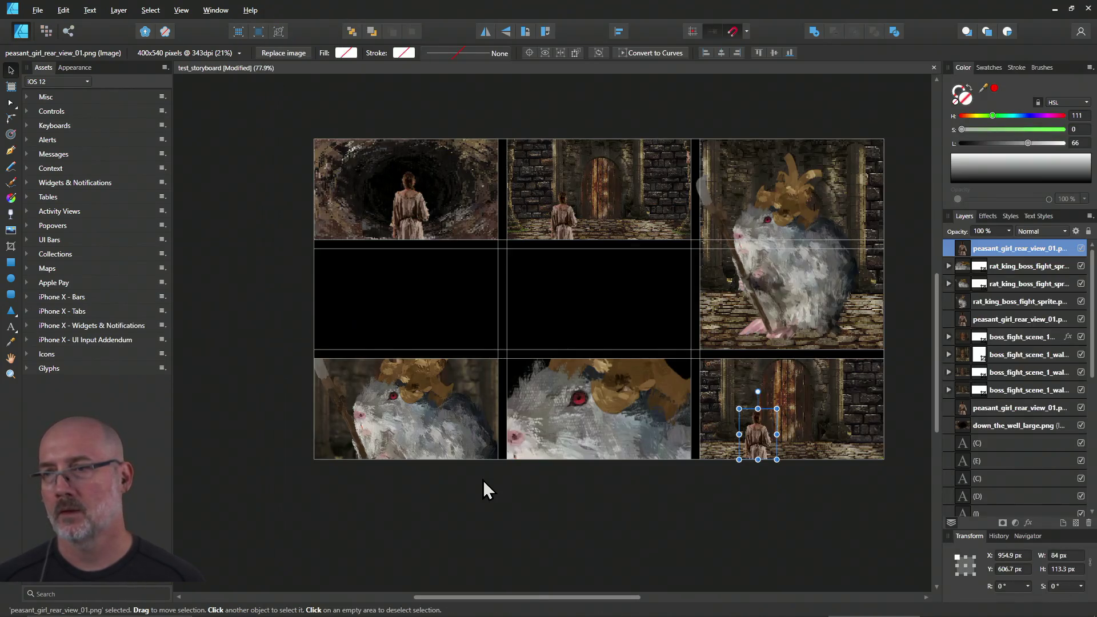
pyautogui.hotkey('alt', 'Tab')
# Step: Set the 00:33 and 00:35 beats to panel c1 and the 00:39 and 00:44 beats to c2
pyautogui.click(483, 360)
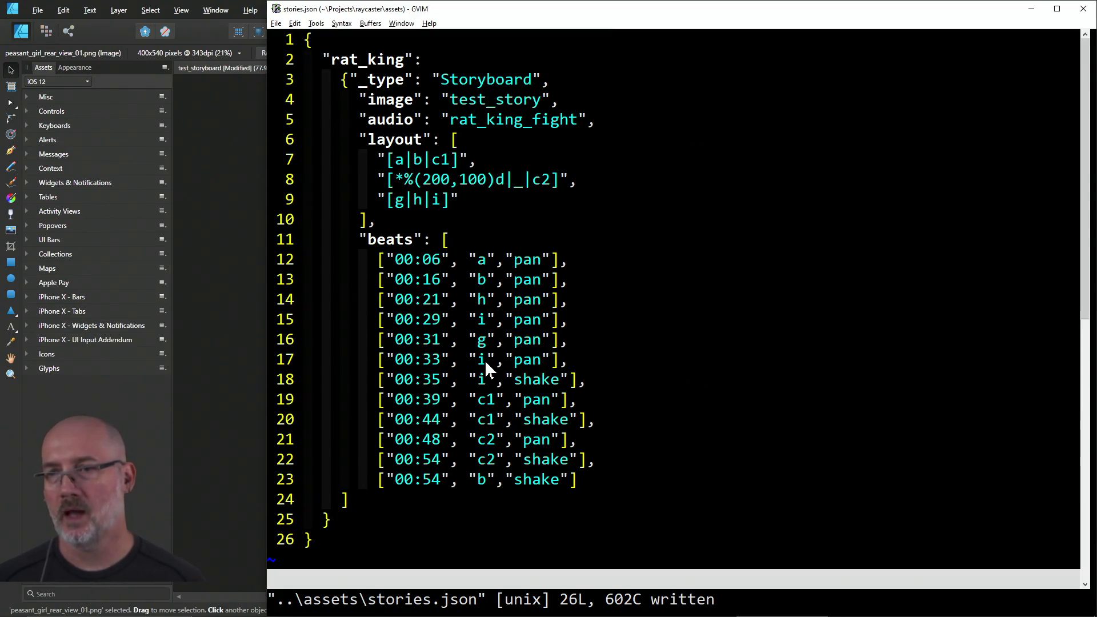
pyautogui.click(482, 481)
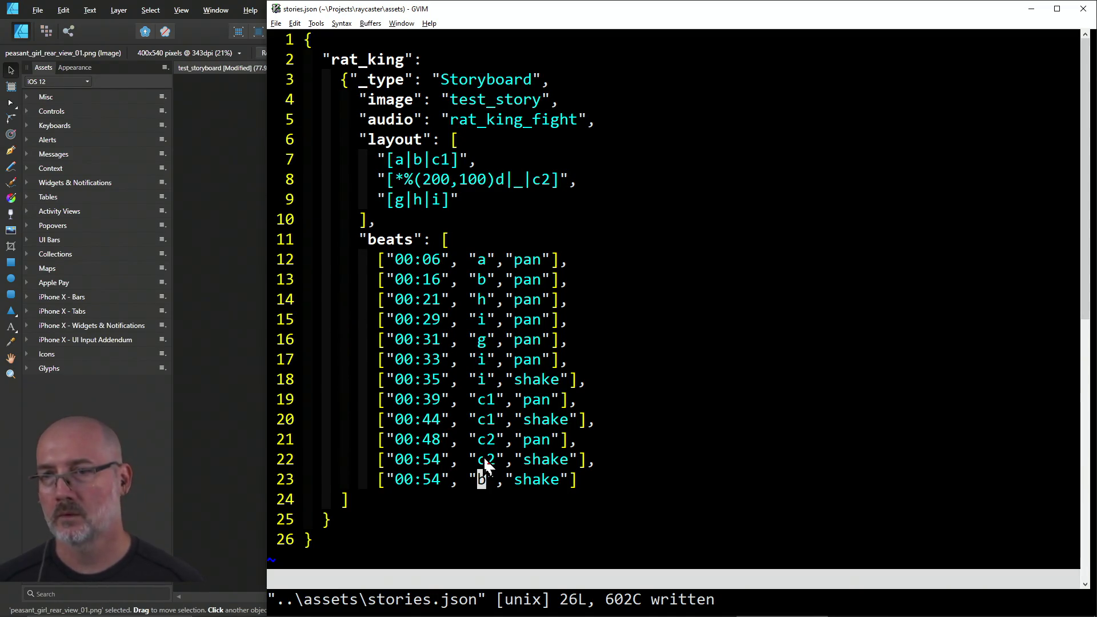
pyautogui.click(481, 359)
pyautogui.write('sc1')
pyautogui.press('Escape')
pyautogui.write('jhs2')
pyautogui.press('Escape')
pyautogui.write('i')
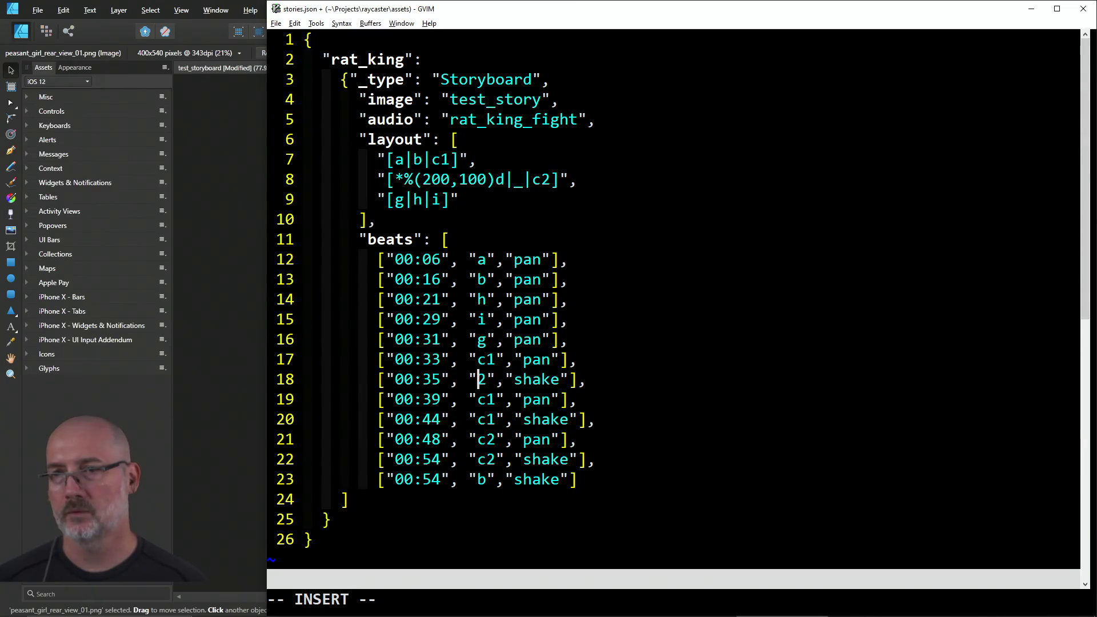
pyautogui.write('c')
pyautogui.press('Escape')
pyautogui.press('j')
pyautogui.write('kls1')
pyautogui.press('Escape')
pyautogui.write('js2')
pyautogui.press('Escape')
pyautogui.write('js')
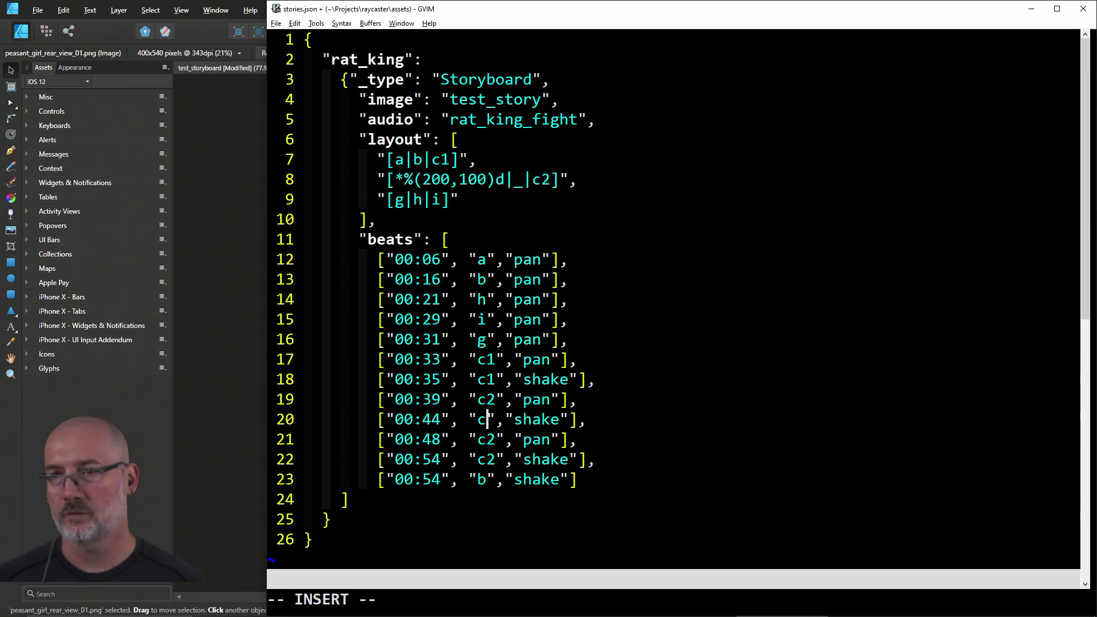
pyautogui.write('2')
pyautogui.press('Escape')
# Step: Delete the final 00:54 b beat line and remove the new last beat's trailing comma
pyautogui.press('j')
pyautogui.press('h')
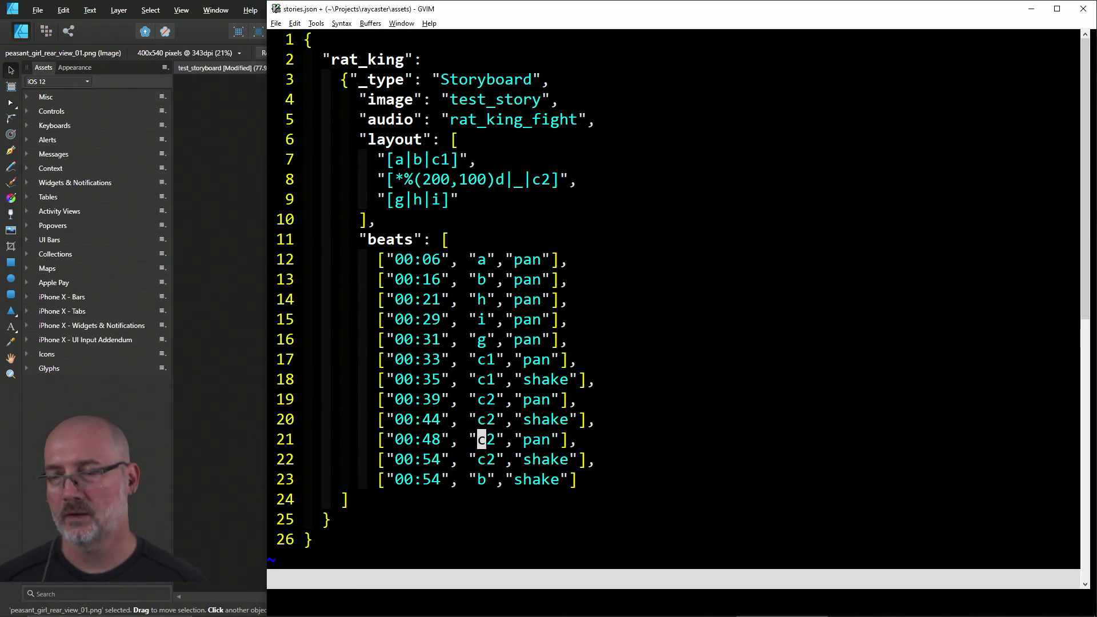
pyautogui.press('j')
pyautogui.press('j')
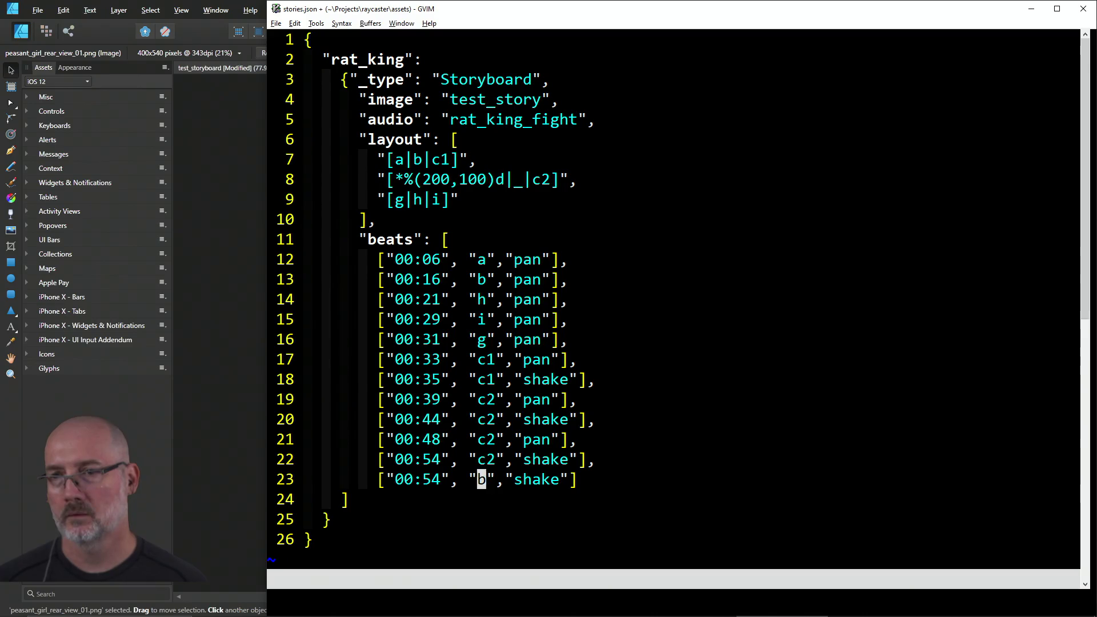
pyautogui.press('d')
pyautogui.press('d')
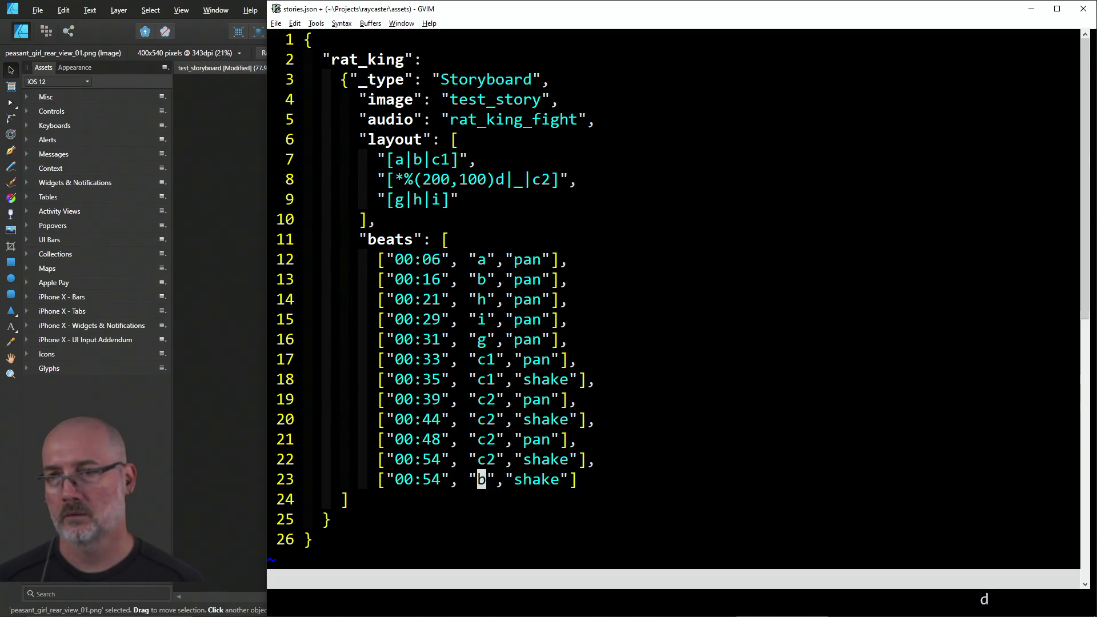
pyautogui.press('A')
pyautogui.press('BackSpace')
pyautogui.press('Escape')
pyautogui.press('k')
pyautogui.press('h')
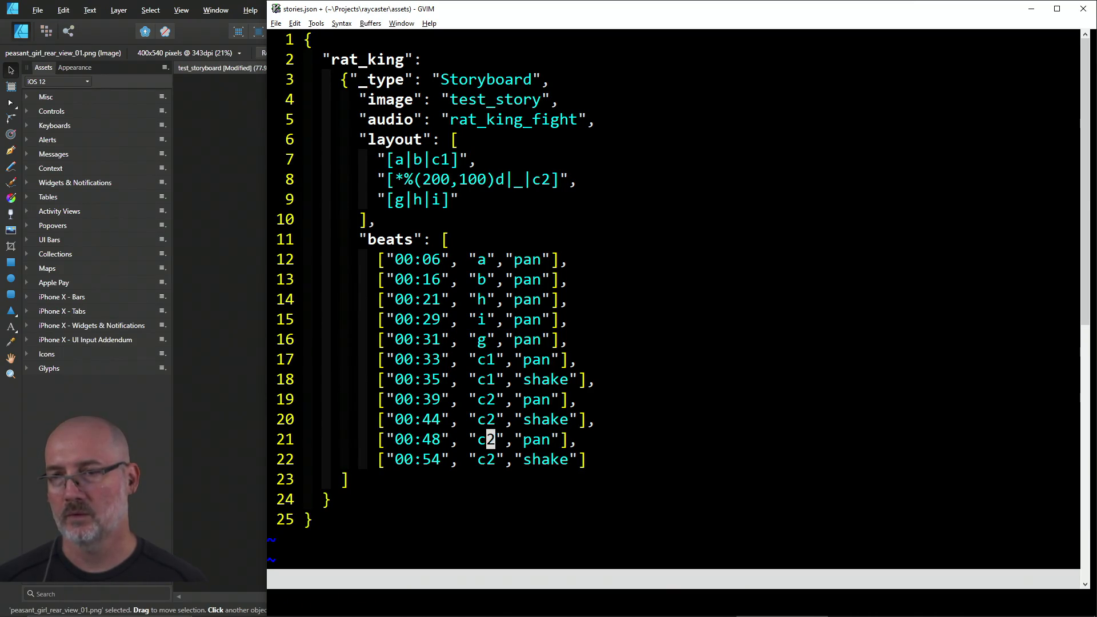
pyautogui.press('u')
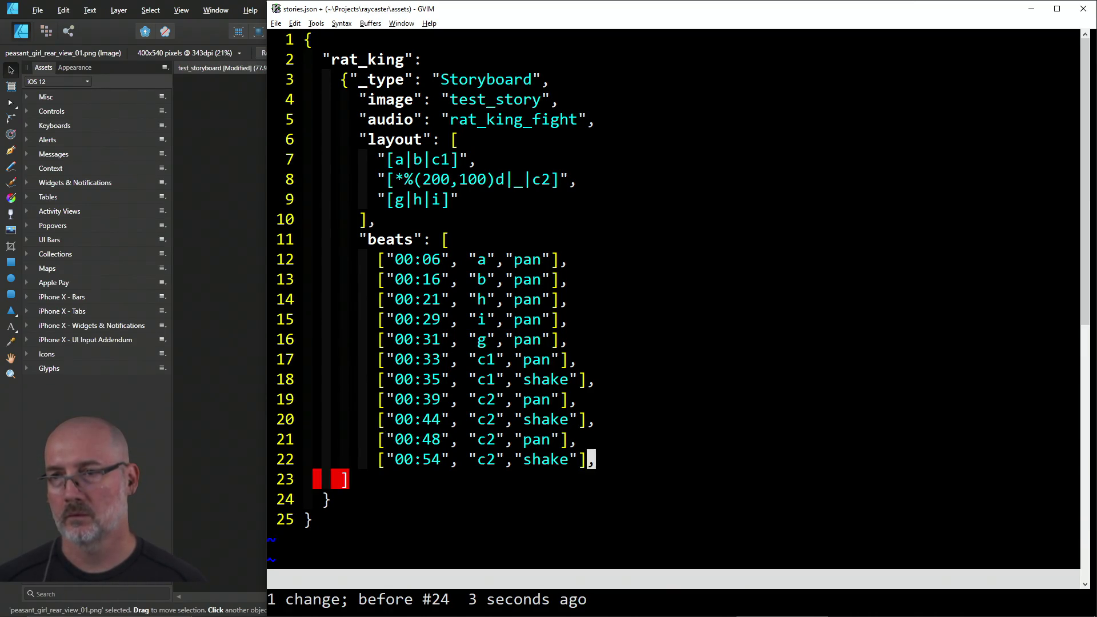
pyautogui.hotkey('ctrl', 'r')
# Step: Change the 00:48 and 00:54 beats to panel i and save stories.json
pyautogui.press('k')
pyautogui.press('^')
pyautogui.press('f')
pyautogui.press(';')
pyautogui.press('h')
pyautogui.press('h')
pyautogui.press('h')
pyautogui.write('cwi')
pyautogui.press('Escape')
pyautogui.press('j')
pyautogui.press('.')
pyautogui.write(':wa')
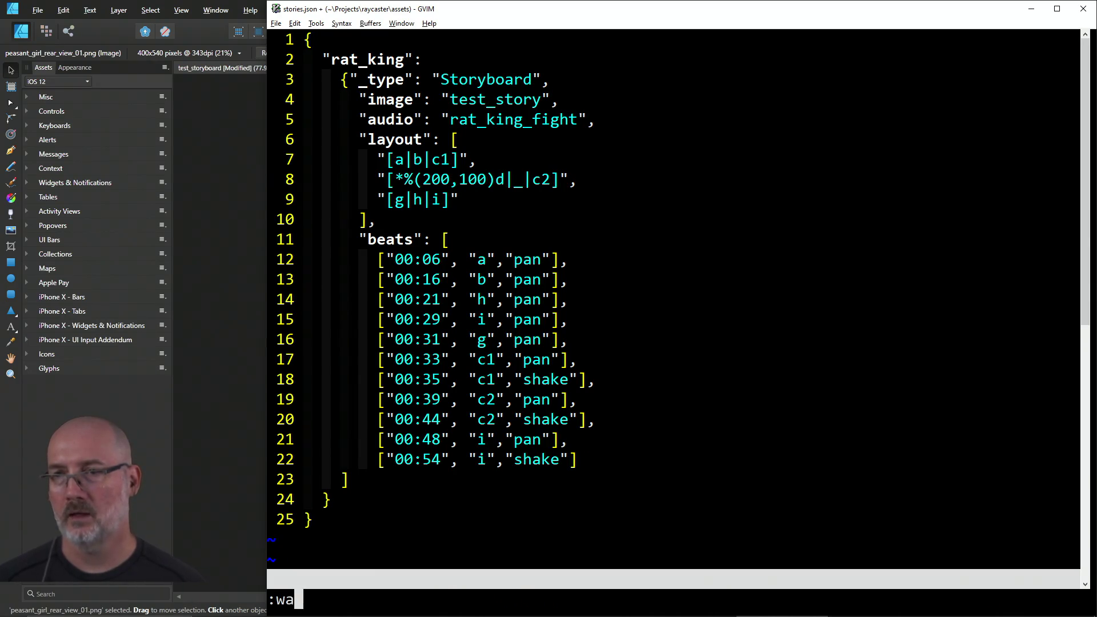
pyautogui.press('Return')
pyautogui.press('k')
pyautogui.press('k')
pyautogui.press('k')
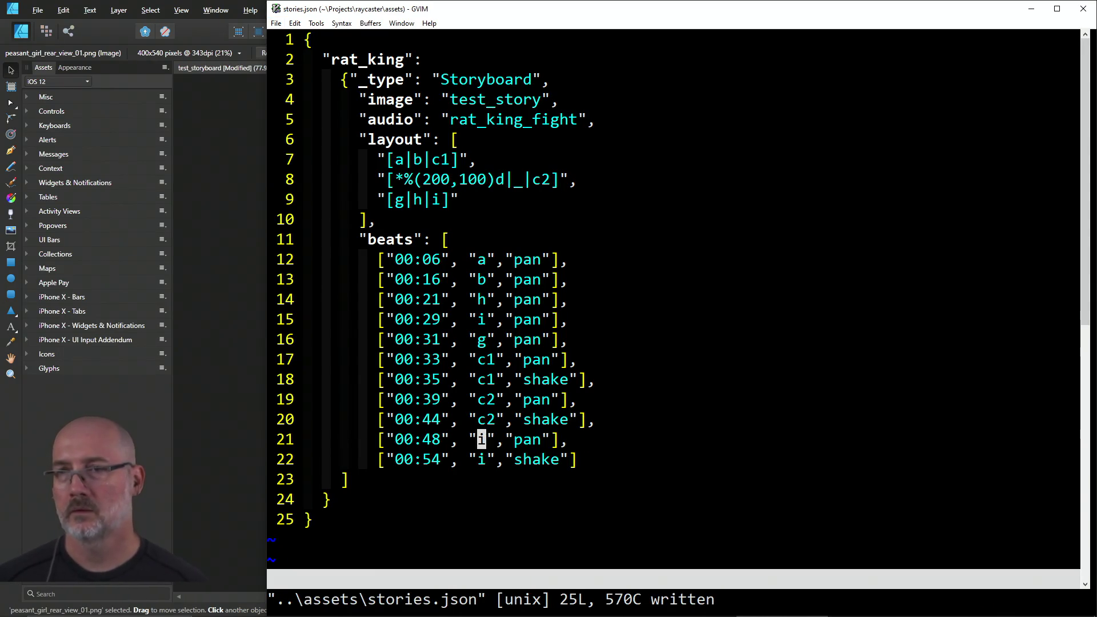
pyautogui.hotkey('alt', 'Tab')
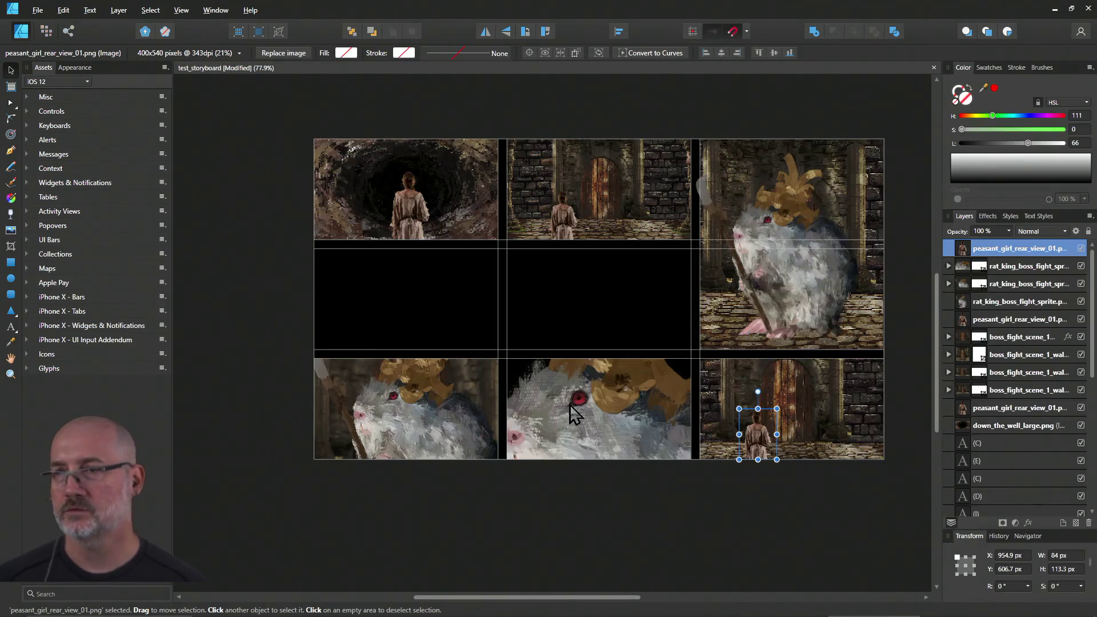
# Step: Set the 00:21 beat to panel g and the 00:29 beat to h, checking the storyboard
pyautogui.hotkey('alt', 'Tab')
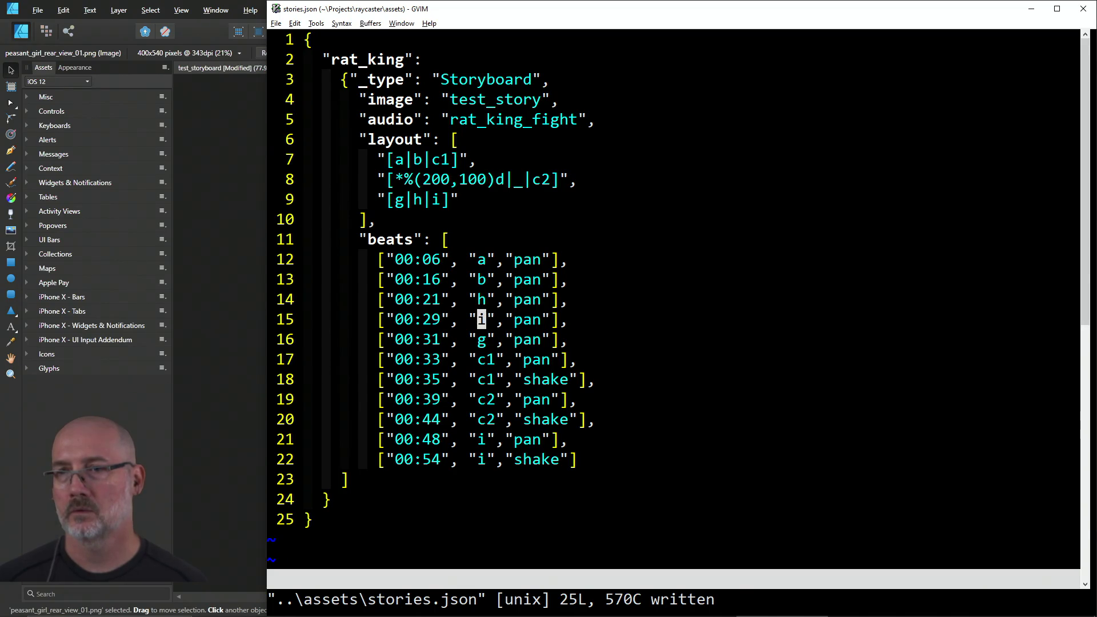
pyautogui.hotkey('alt', 'Tab')
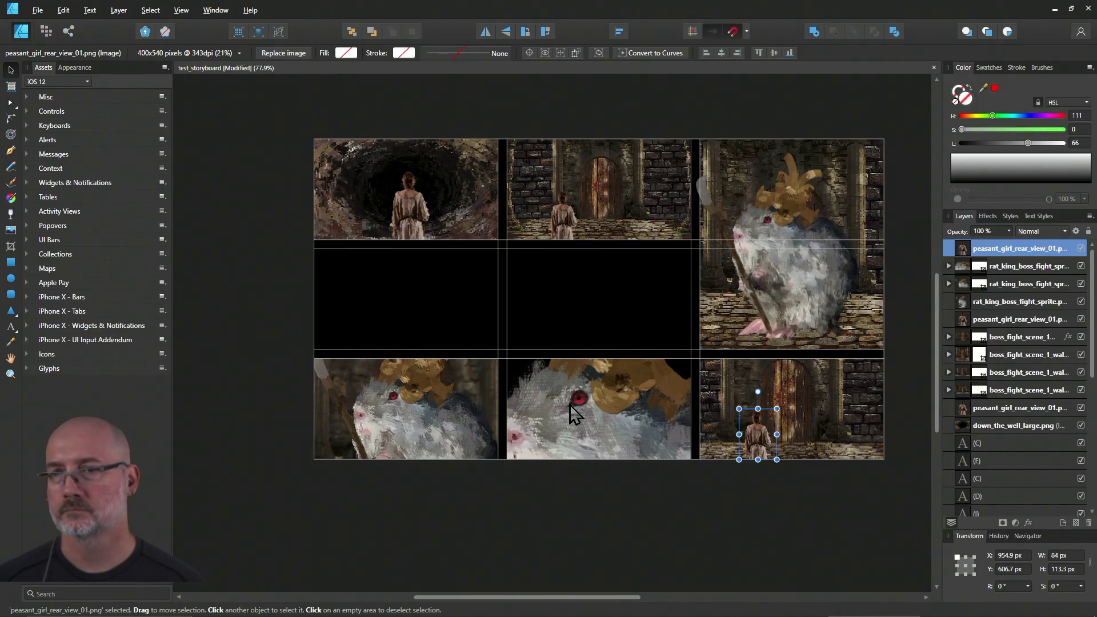
pyautogui.hotkey('alt', 'Tab')
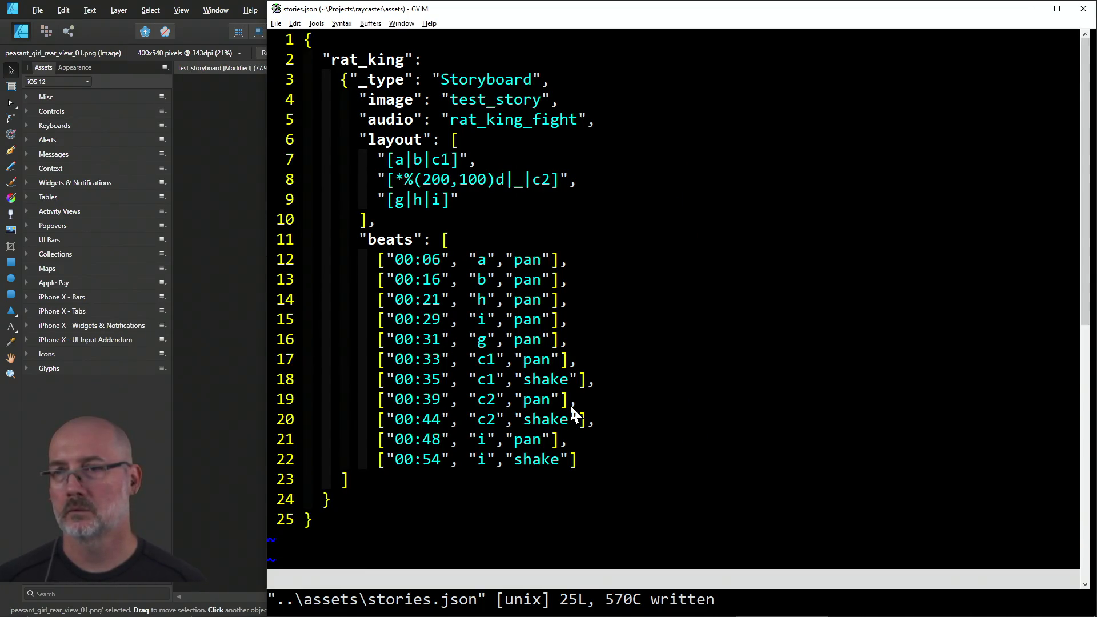
pyautogui.press('k')
pyautogui.hotkey('alt', 'Tab')
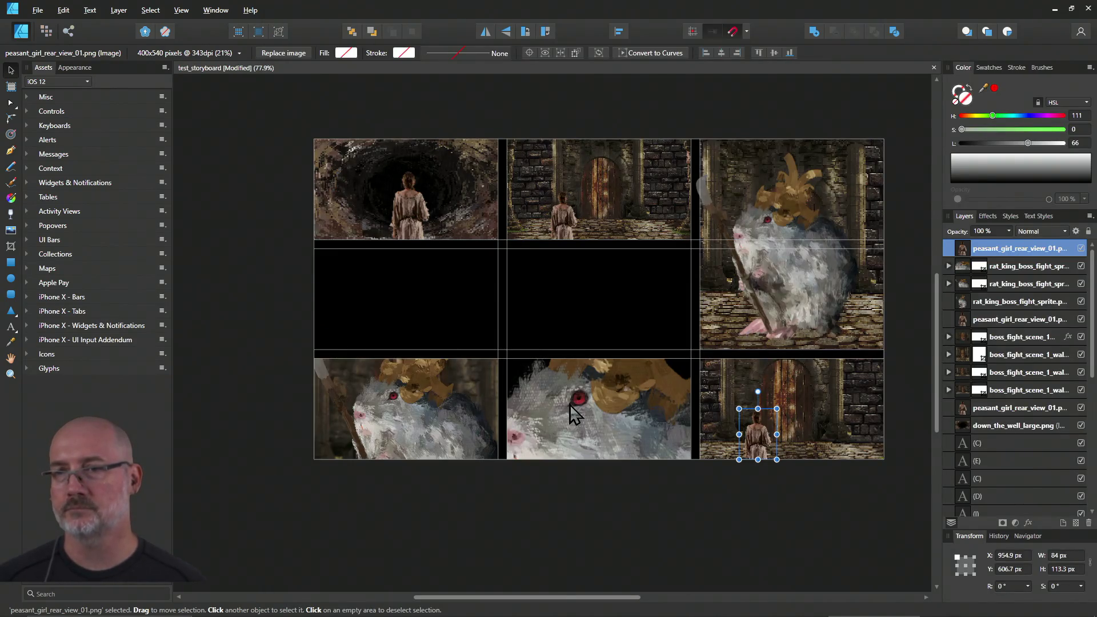
pyautogui.hotkey('alt', 'Tab')
pyautogui.write('sg')
pyautogui.press('Escape')
pyautogui.write('jsh')
pyautogui.press('Escape')
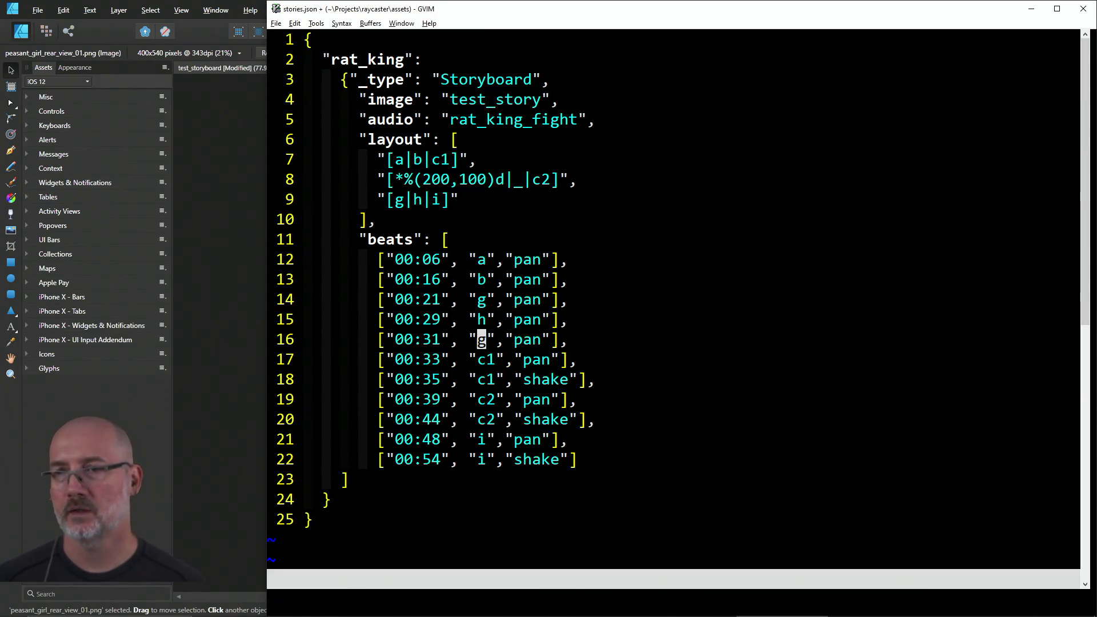
# Step: Set the 00:31 beat to panel i and save stories.json
pyautogui.hotkey('alt', 'Tab')
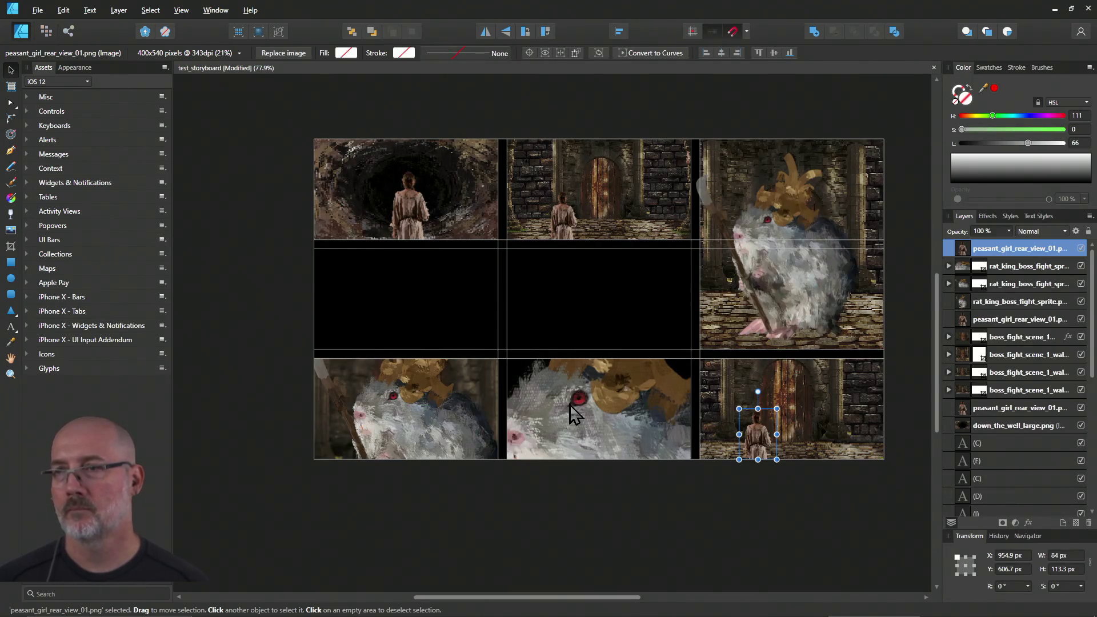
pyautogui.hotkey('alt', 'Tab')
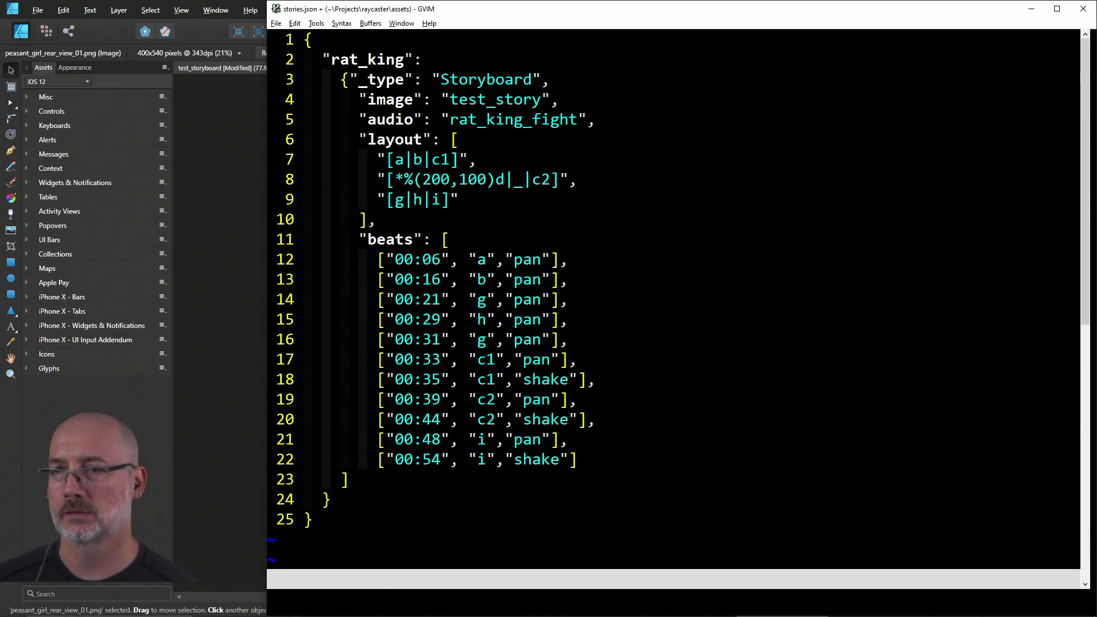
pyautogui.write('si')
pyautogui.press('Escape')
pyautogui.write(':w')
pyautogui.press('Return')
pyautogui.press('j')
pyautogui.press('j')
pyautogui.press('j')
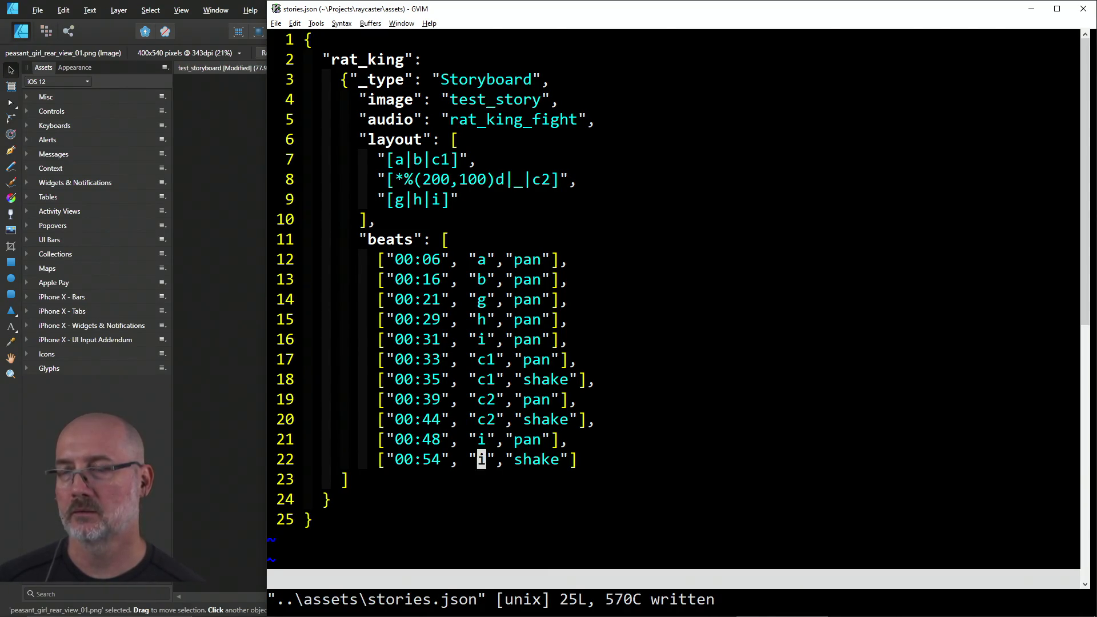
pyautogui.hotkey('alt', 'Tab')
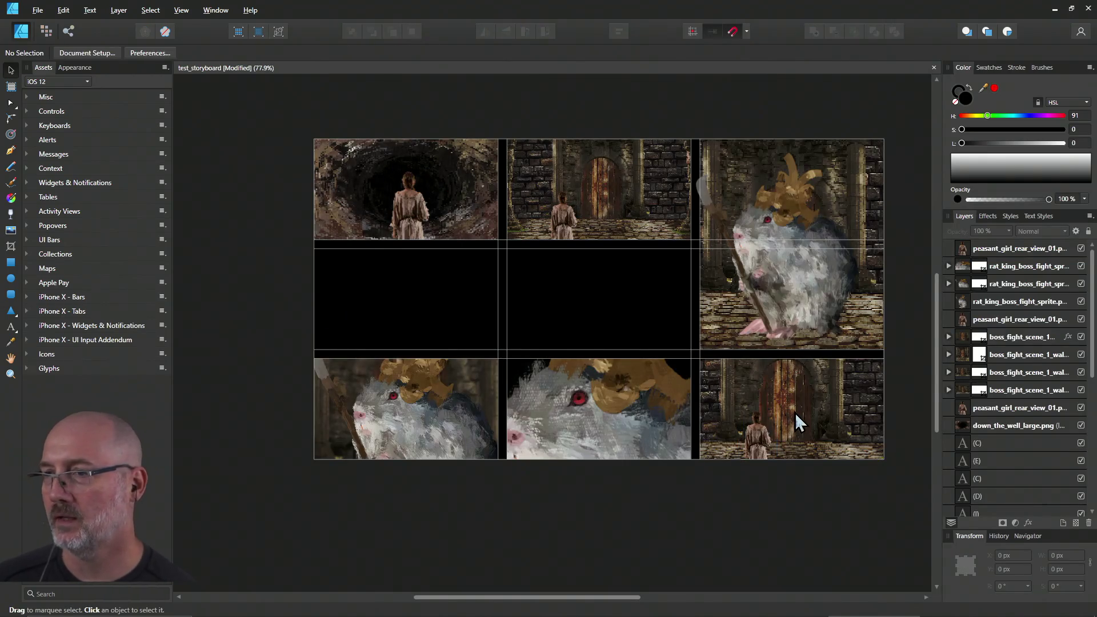
# Step: Put a shrunken rat king copy in the bottom-right panel, its top aligned with the panel edge
pyautogui.click(794, 412)
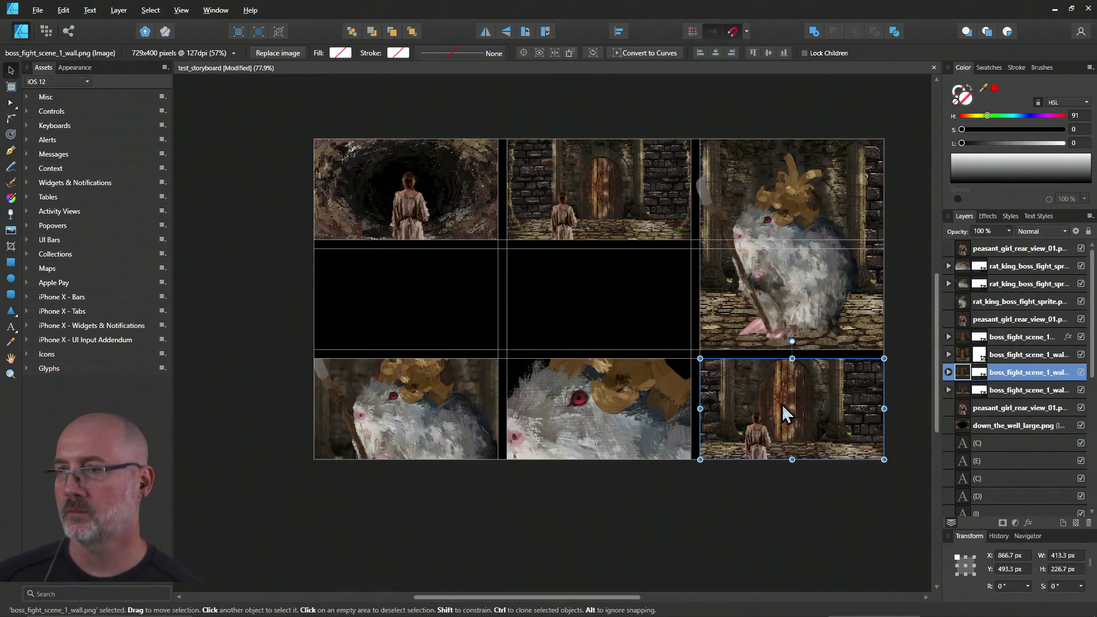
pyautogui.click(797, 272)
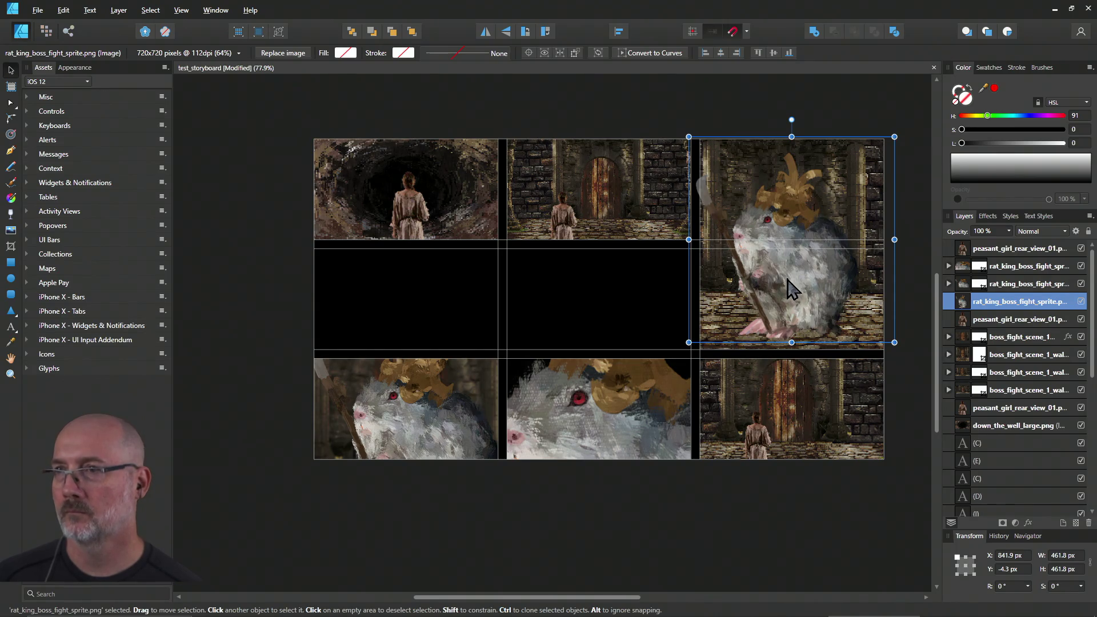
pyautogui.moveTo(790, 289)
pyautogui.mouseDown()
pyautogui.moveTo(821, 387)
pyautogui.moveTo(864, 377)
pyautogui.mouseUp()
pyautogui.moveTo(900, 294)
pyautogui.mouseDown()
pyautogui.moveTo(908, 369)
pyautogui.moveTo(856, 287)
pyautogui.moveTo(885, 273)
pyautogui.moveTo(831, 328)
pyautogui.mouseUp()
pyautogui.moveTo(805, 383); pyautogui.dragTo(854, 388)
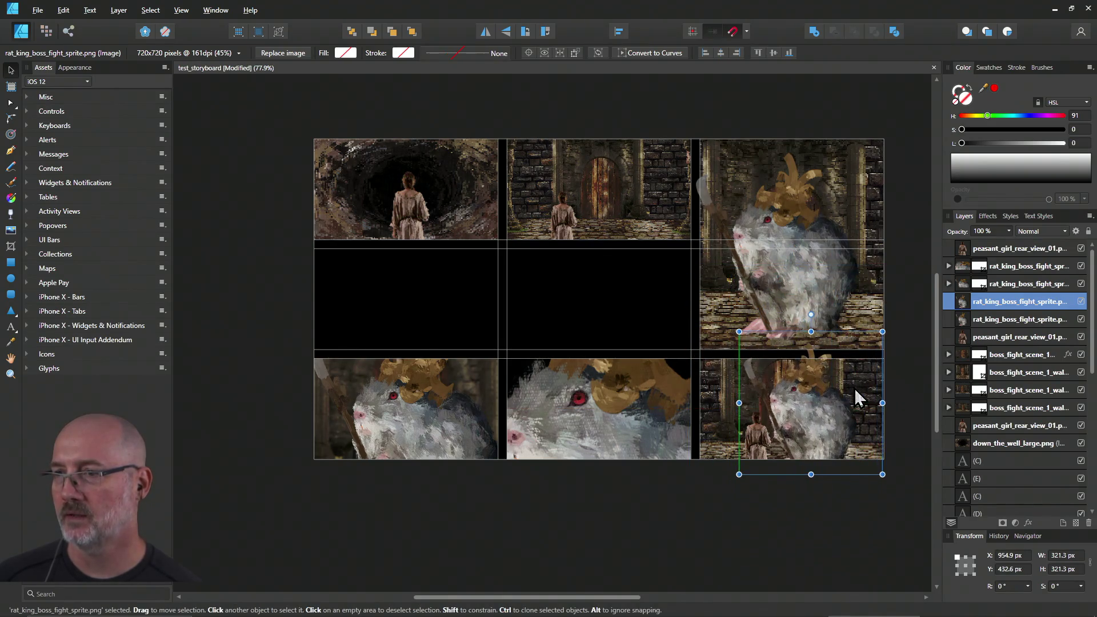
pyautogui.moveTo(878, 333); pyautogui.dragTo(845, 370)
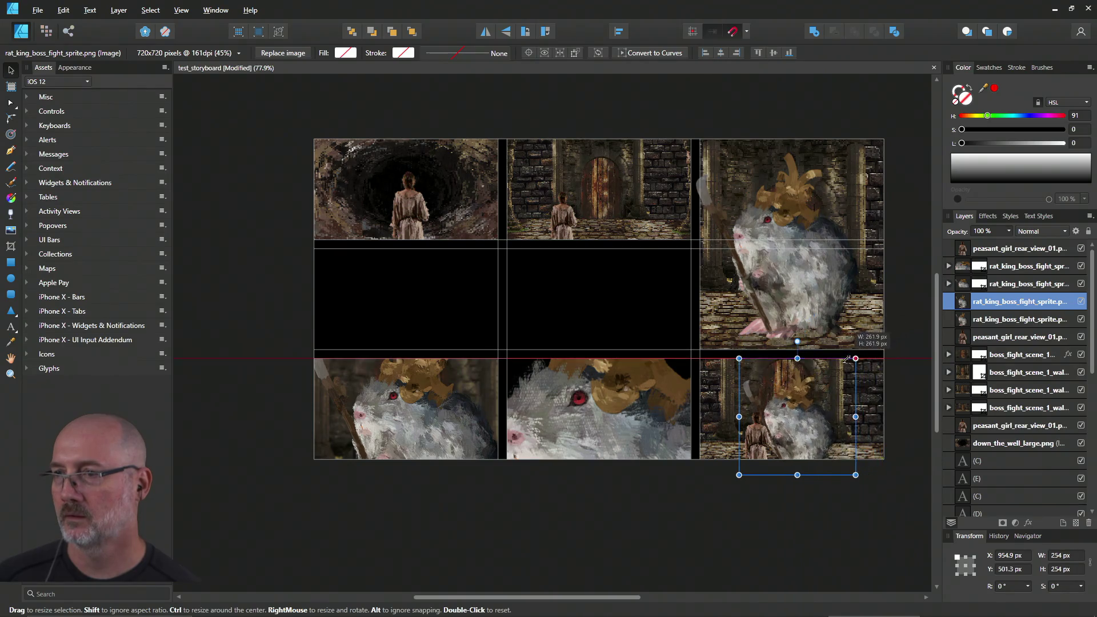
pyautogui.moveTo(813, 433); pyautogui.dragTo(832, 412)
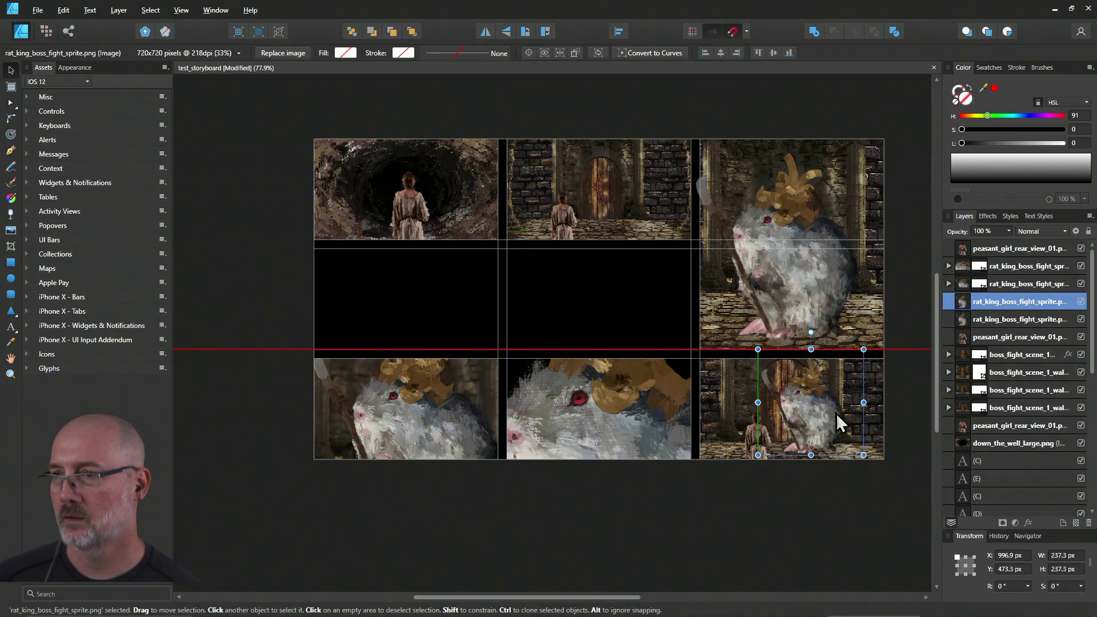
# Step: Shift the peasant girl further left in that panel and save the storyboard
pyautogui.click(752, 454)
pyautogui.moveTo(749, 448); pyautogui.dragTo(728, 449)
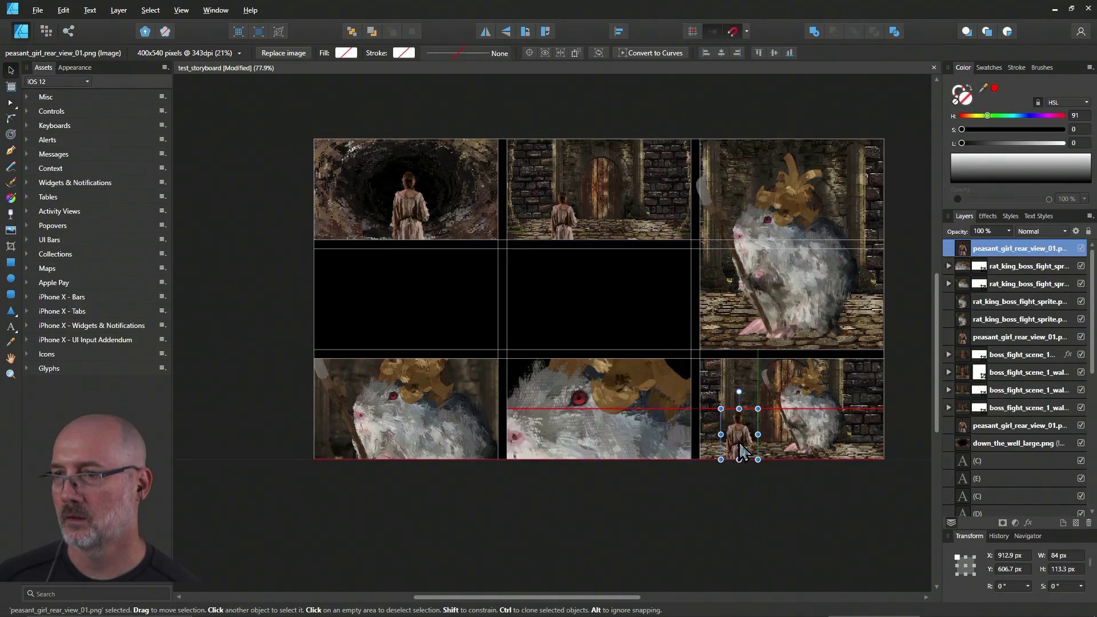
pyautogui.click(758, 500)
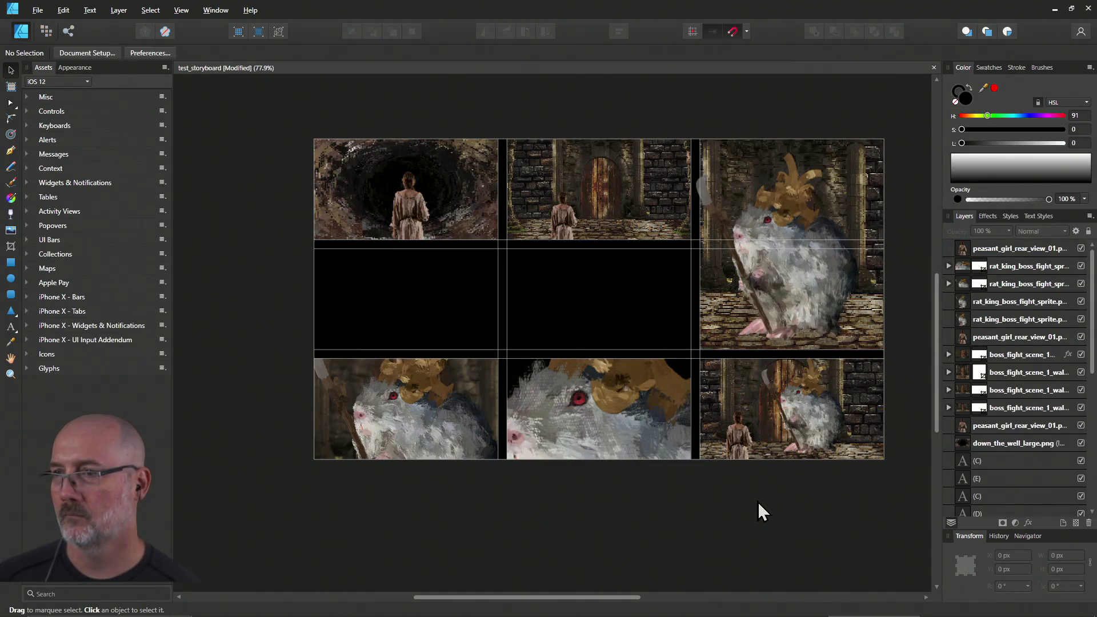
pyautogui.hotkey('ctrl', 's')
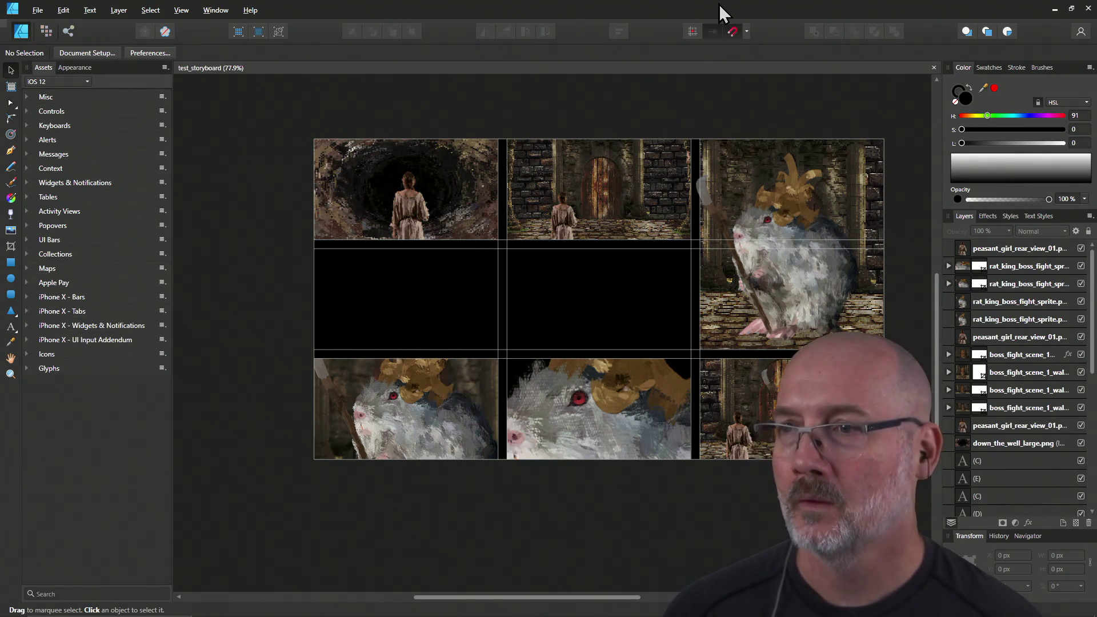
# Step: Open File > Export and set the output width to 3000 px (3000 × 1688)
pyautogui.click(38, 10)
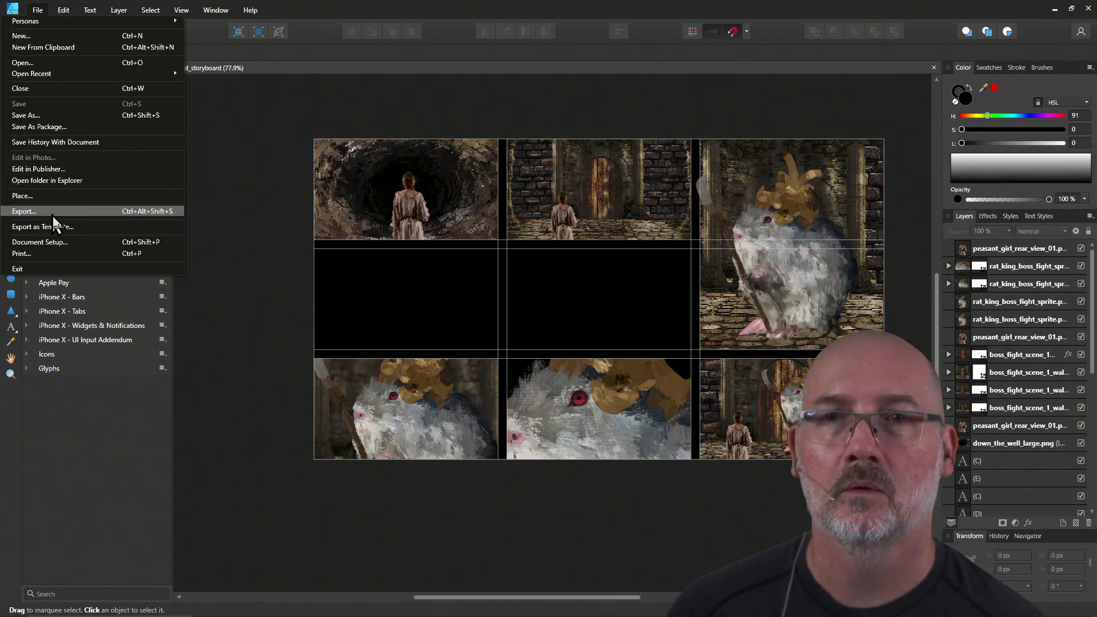
pyautogui.click(52, 211)
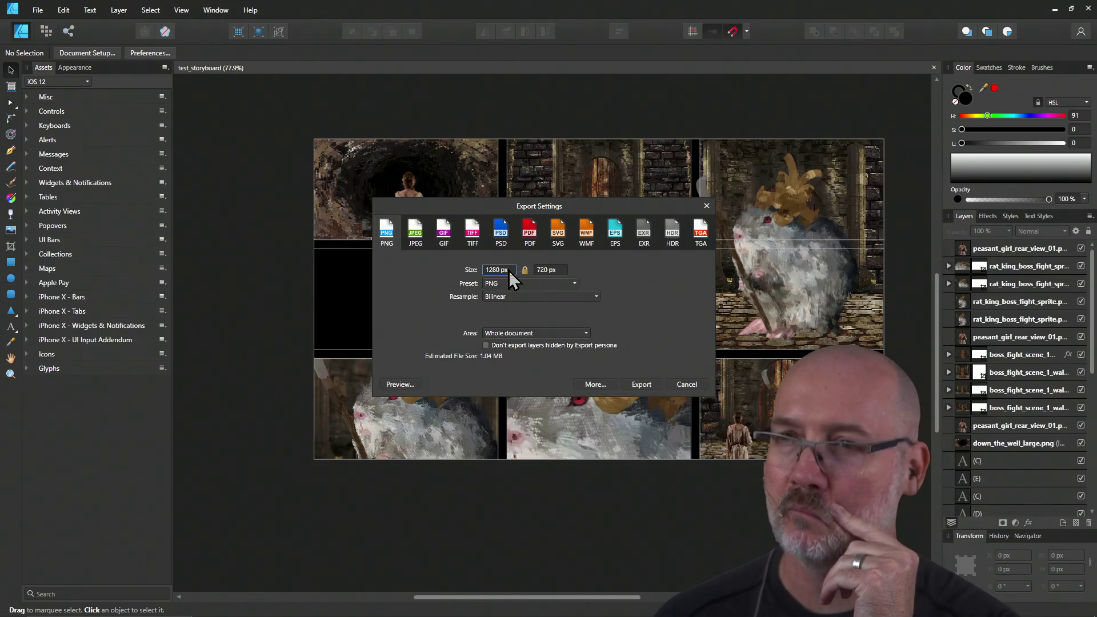
pyautogui.click(508, 270)
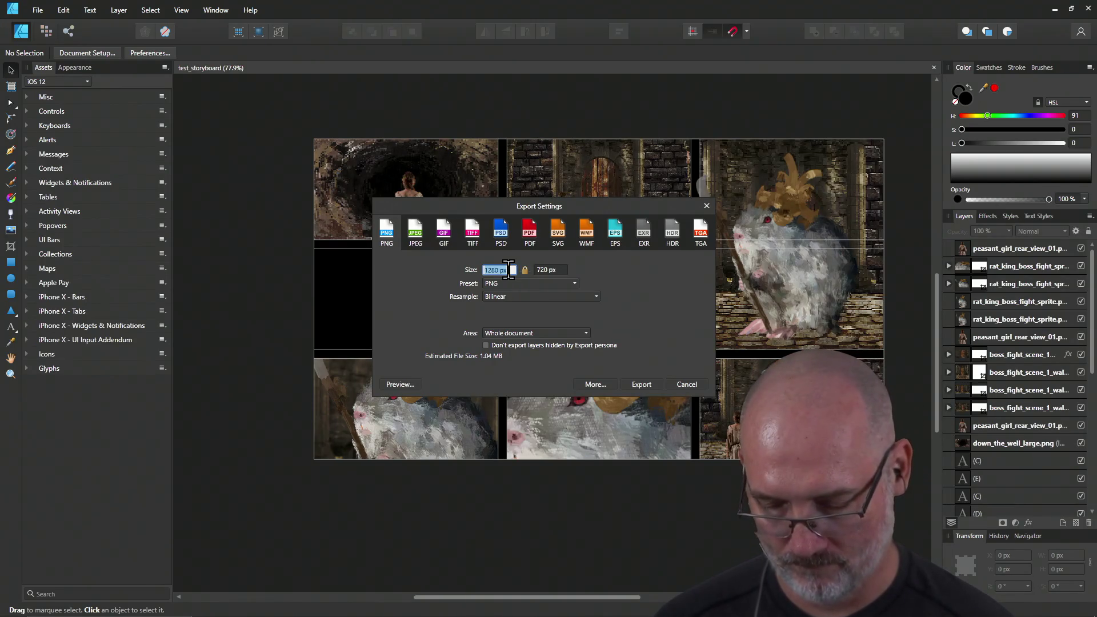
pyautogui.write('1920')
pyautogui.press('Return')
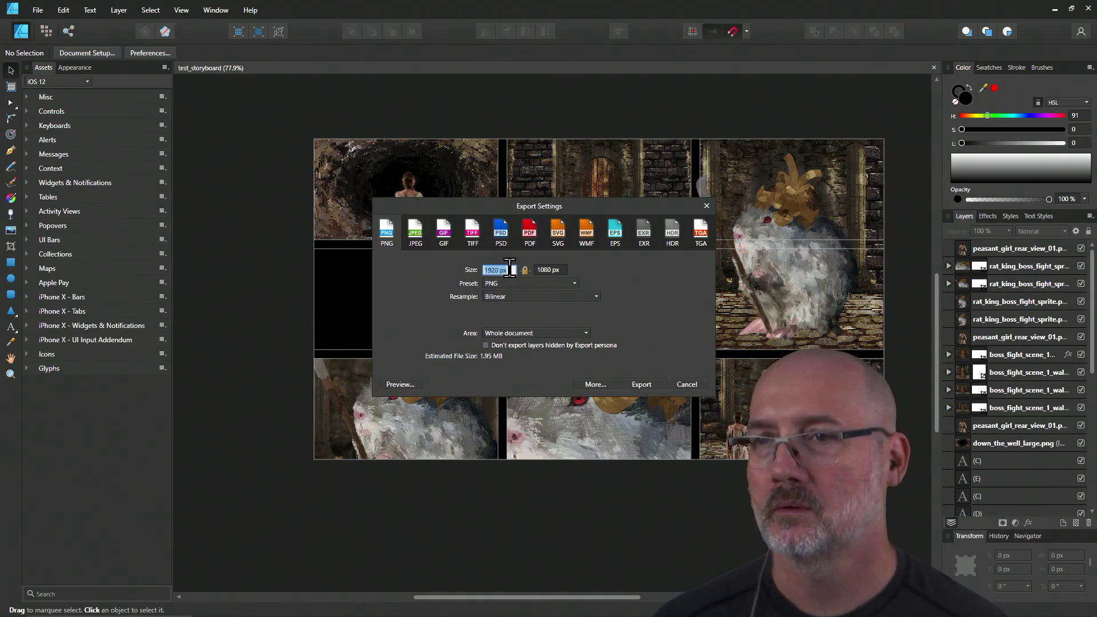
pyautogui.press('BackSpace')
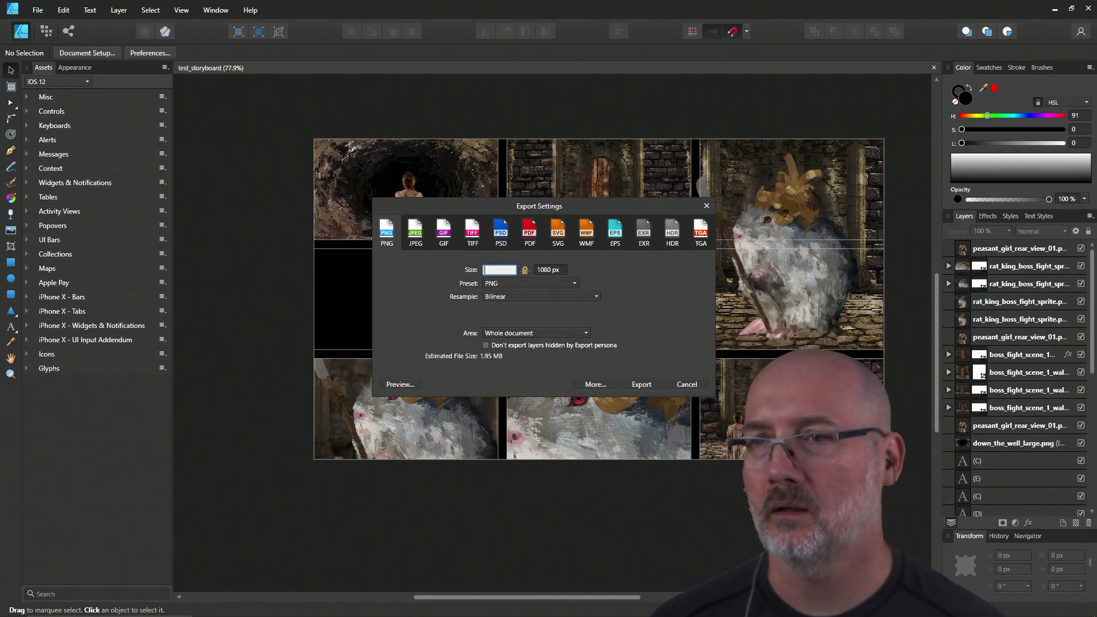
pyautogui.write('3000')
pyautogui.press('Tab')
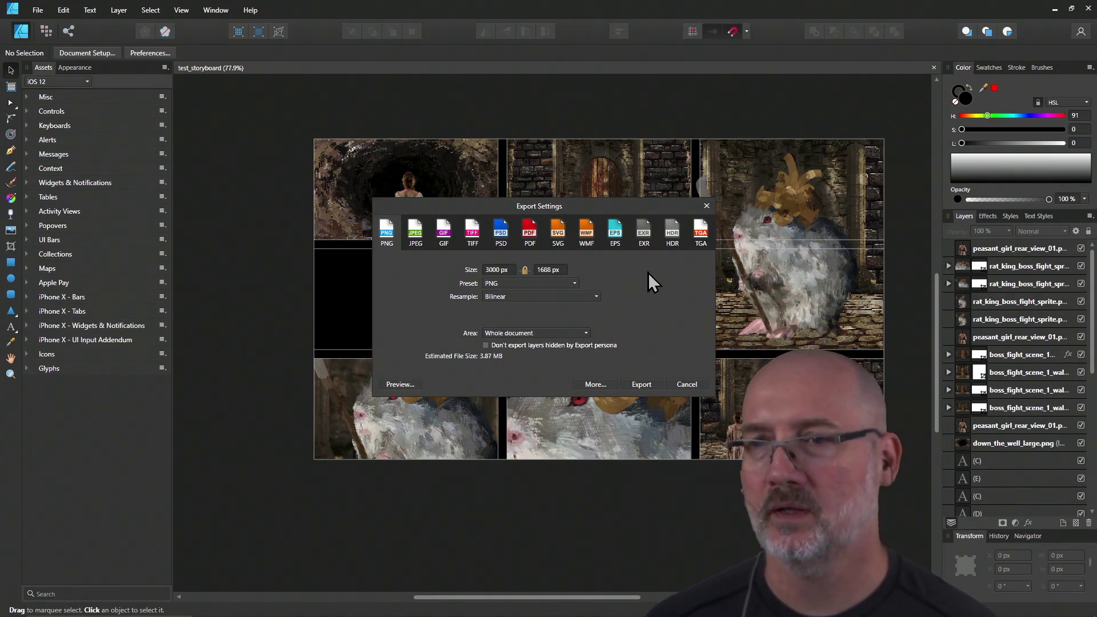
pyautogui.hotkey('alt', 'Tab')
pyautogui.hotkey('alt', 'Tab')
pyautogui.hotkey('alt', 'Tab')
pyautogui.hotkey('alt', 'Tab')
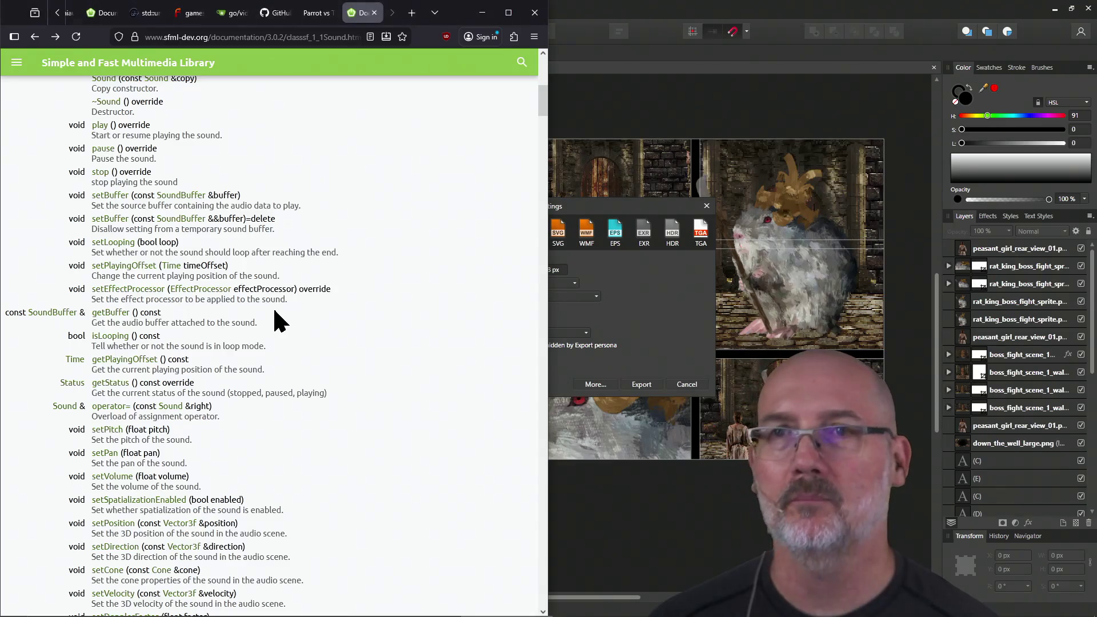
# Step: Search 'uhd dimensions' in a new Firefox tab to confirm 4K is 3840 × 2160
pyautogui.hotkey('ctrl', 't')
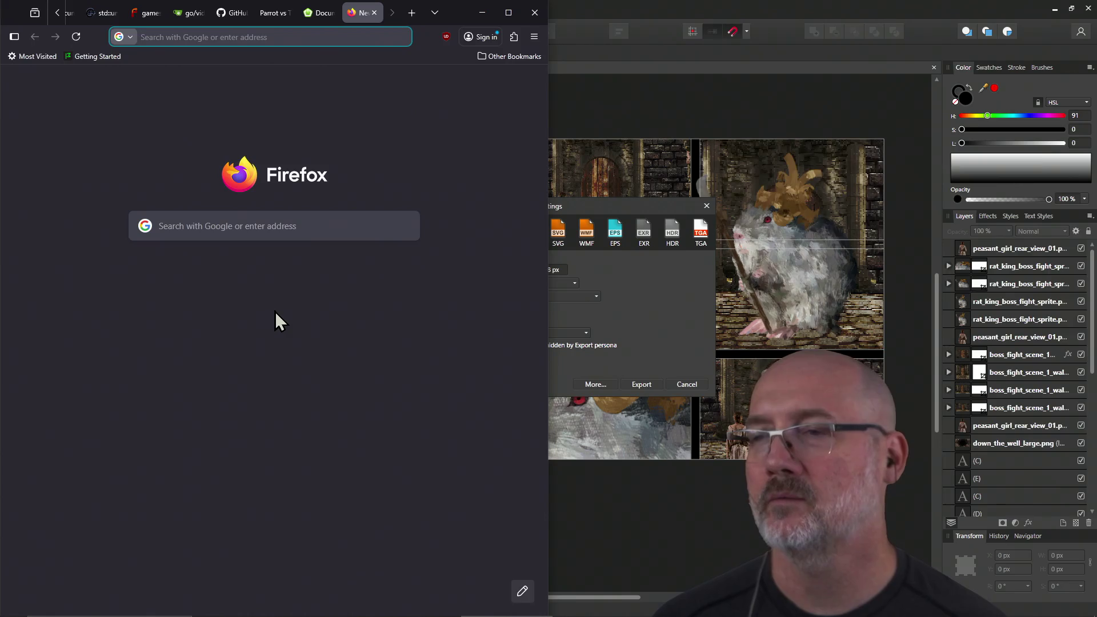
pyautogui.write('uh')
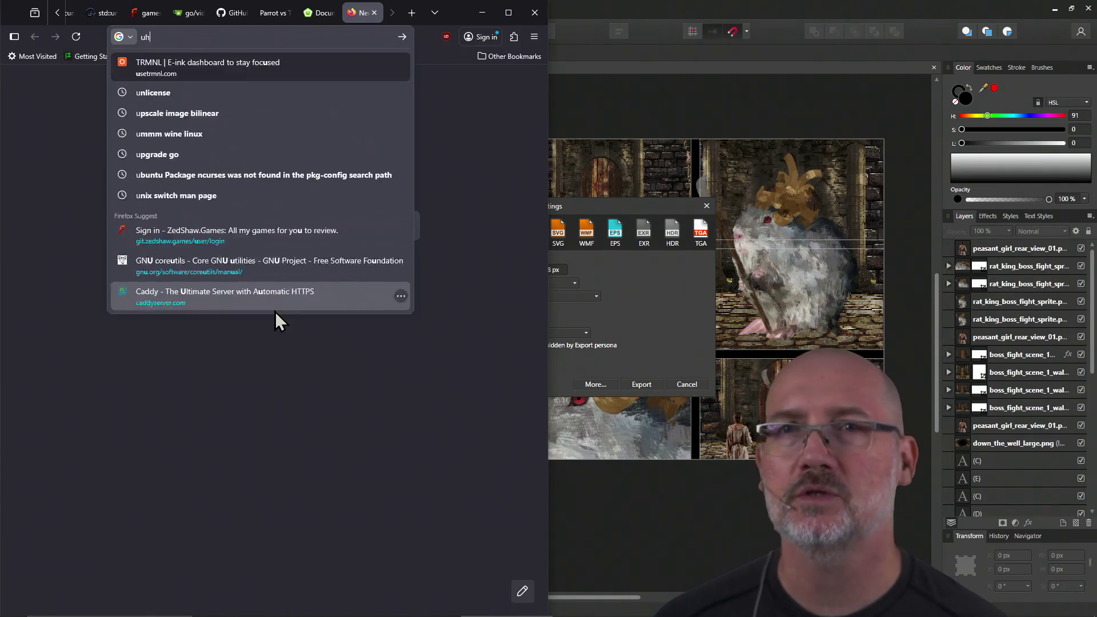
pyautogui.write('d dimensions')
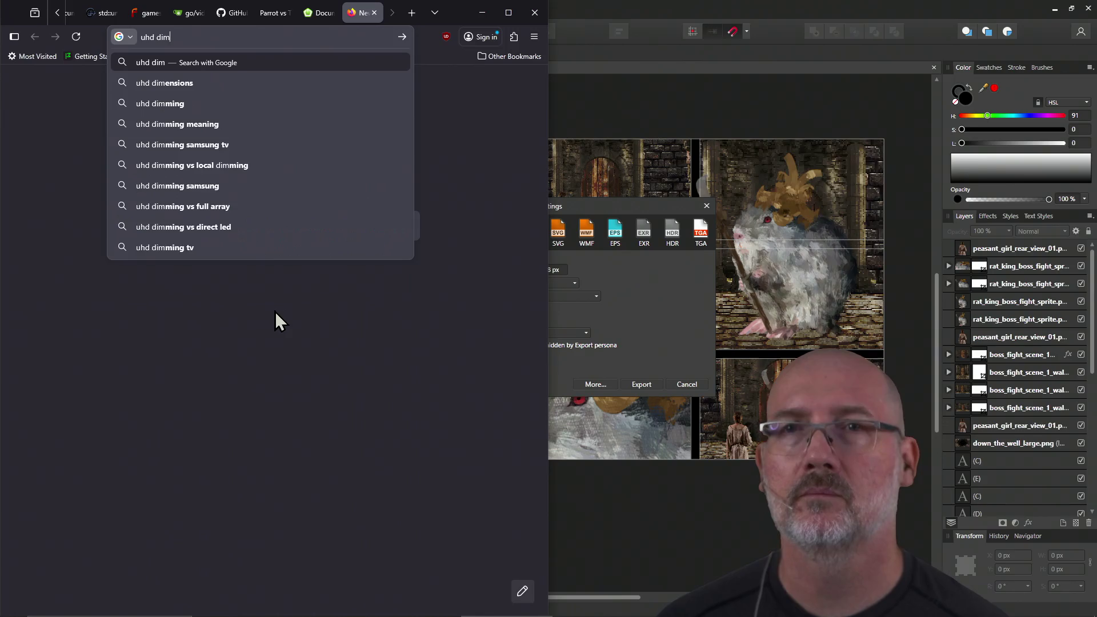
pyautogui.press('Return')
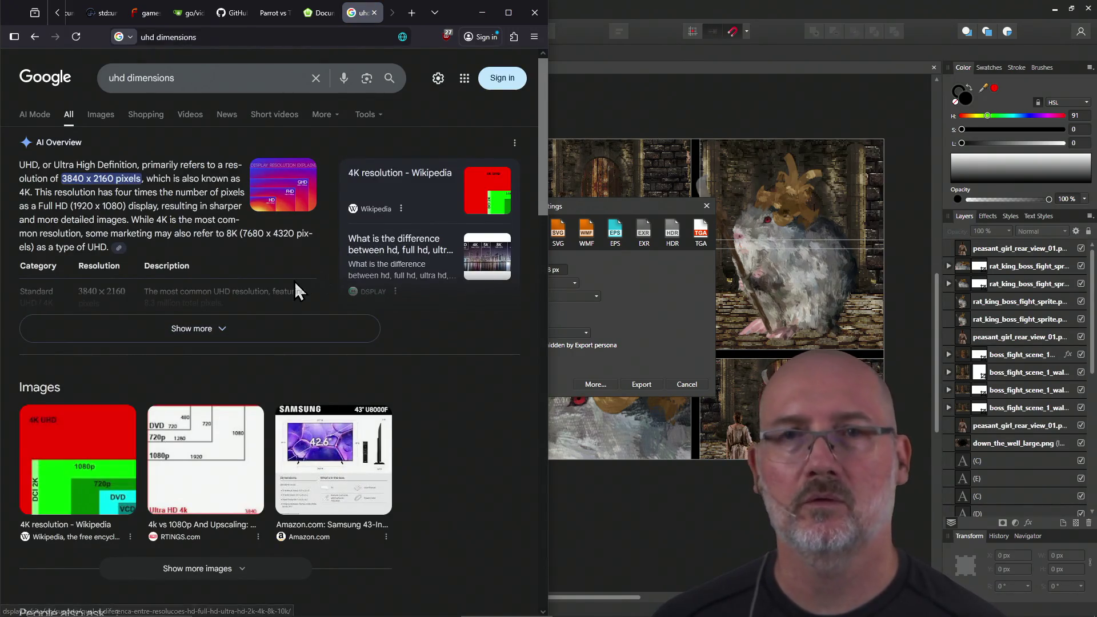
pyautogui.hotkey('alt', 'Left')
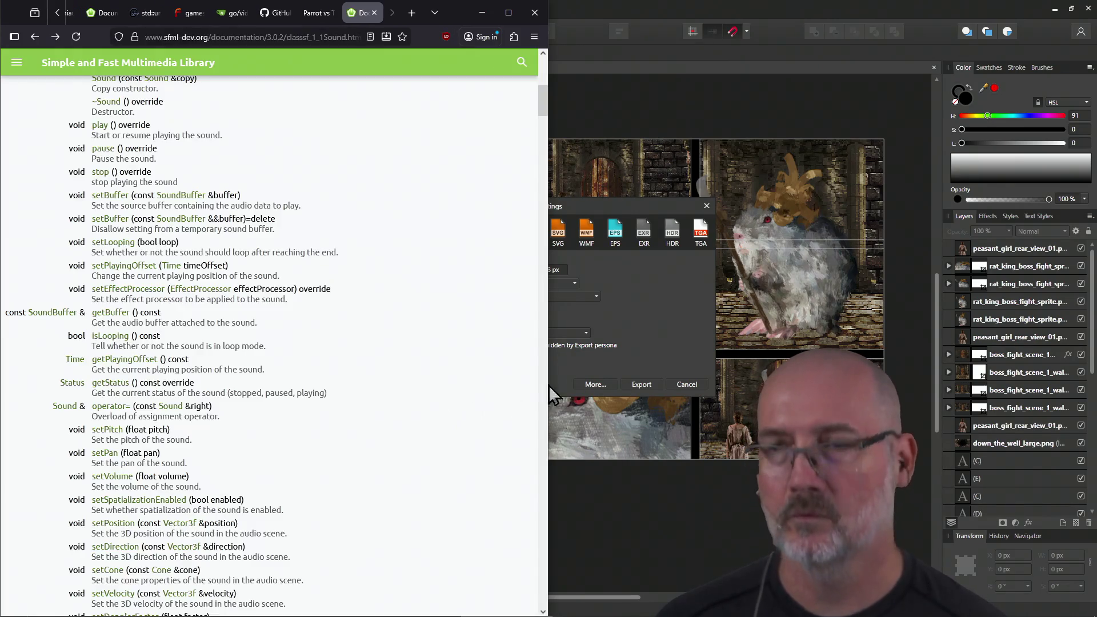
pyautogui.click(658, 307)
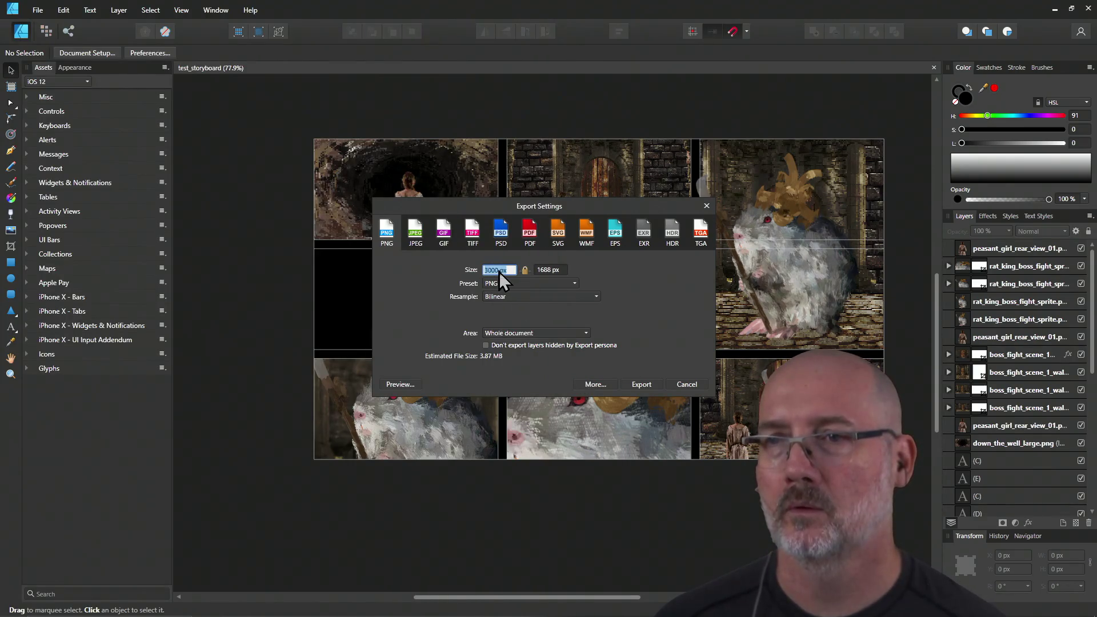
# Step: Set the export width to 3840 px for a 3840 × 2160 output
pyautogui.write('3849')
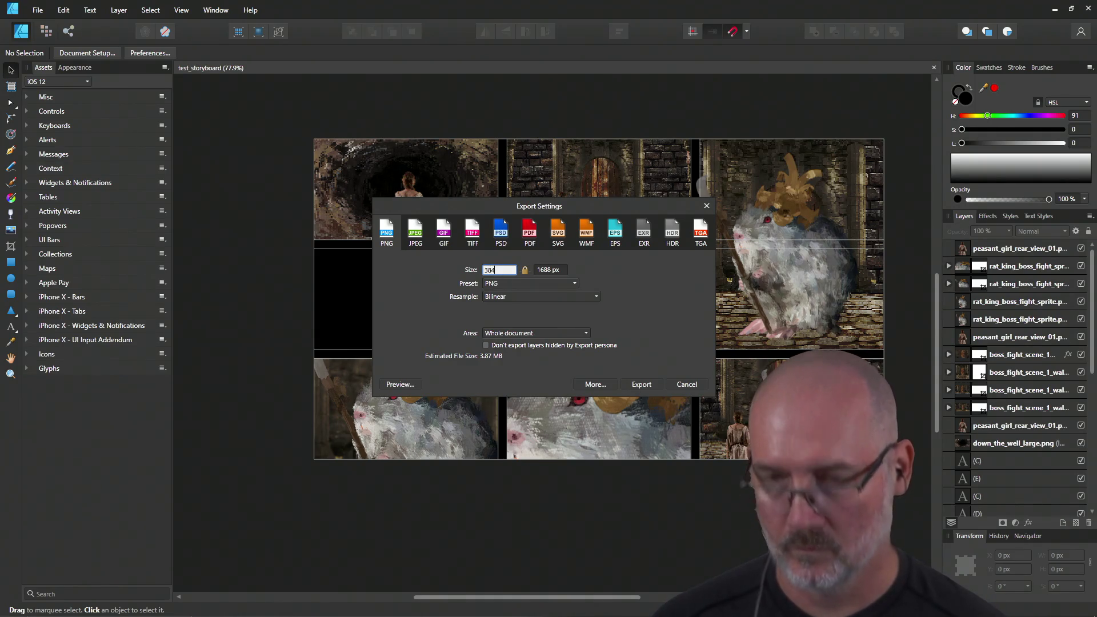
pyautogui.press('BackSpace')
pyautogui.write('0')
pyautogui.press('Return')
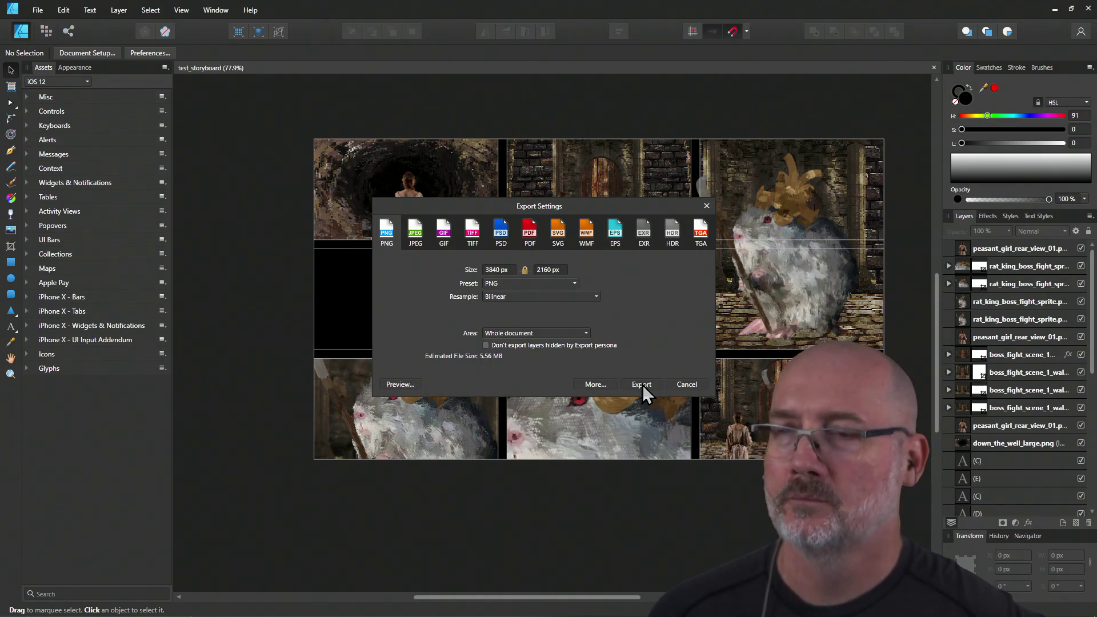
# Step: Make the export a JPEG at quality 95 with Lanczos 3 Separable resampling
pyautogui.click(414, 234)
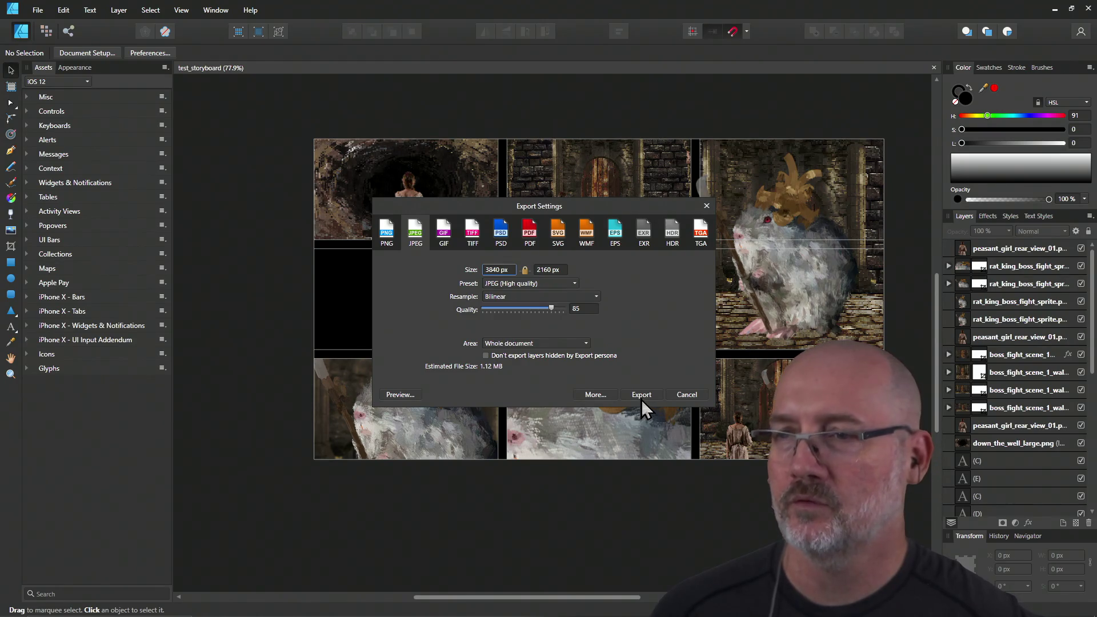
pyautogui.moveTo(550, 308); pyautogui.dragTo(554, 309)
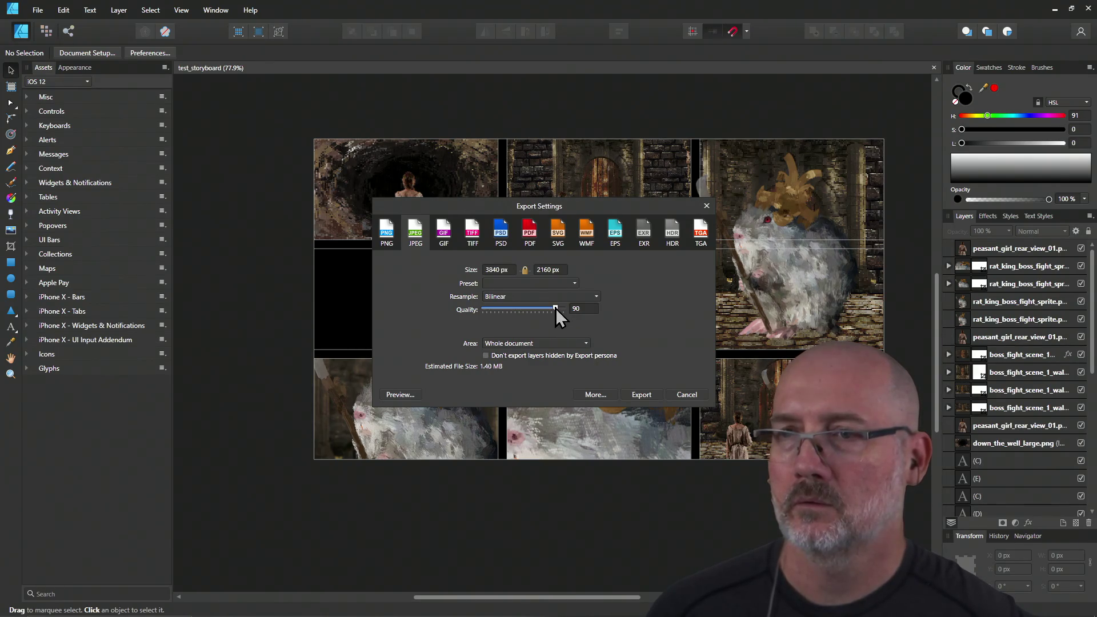
pyautogui.moveTo(555, 308); pyautogui.dragTo(561, 310)
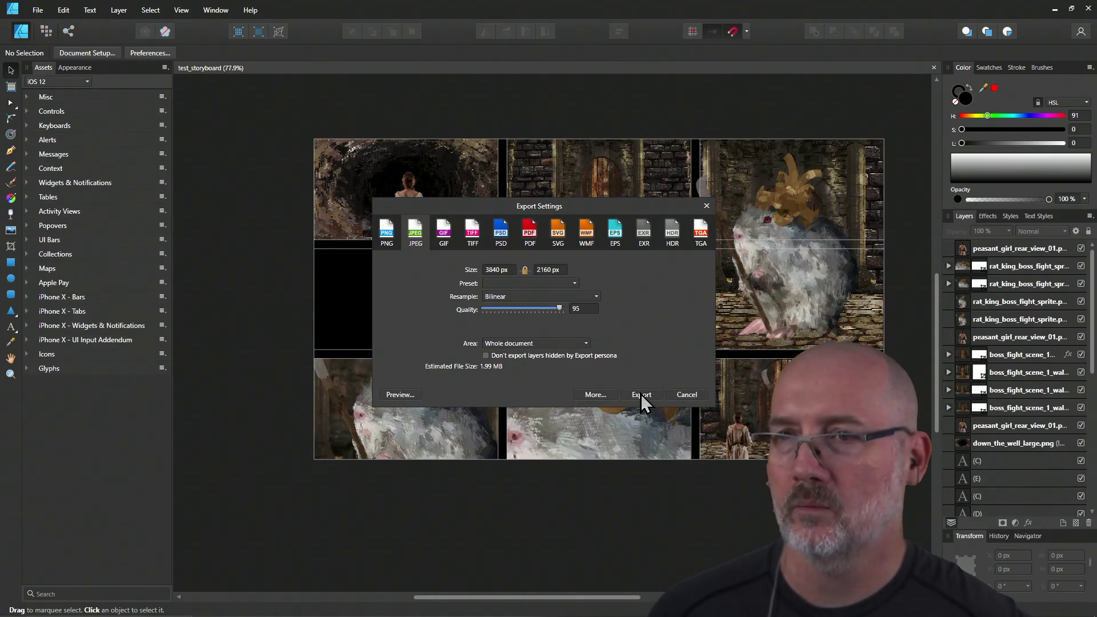
pyautogui.click(579, 295)
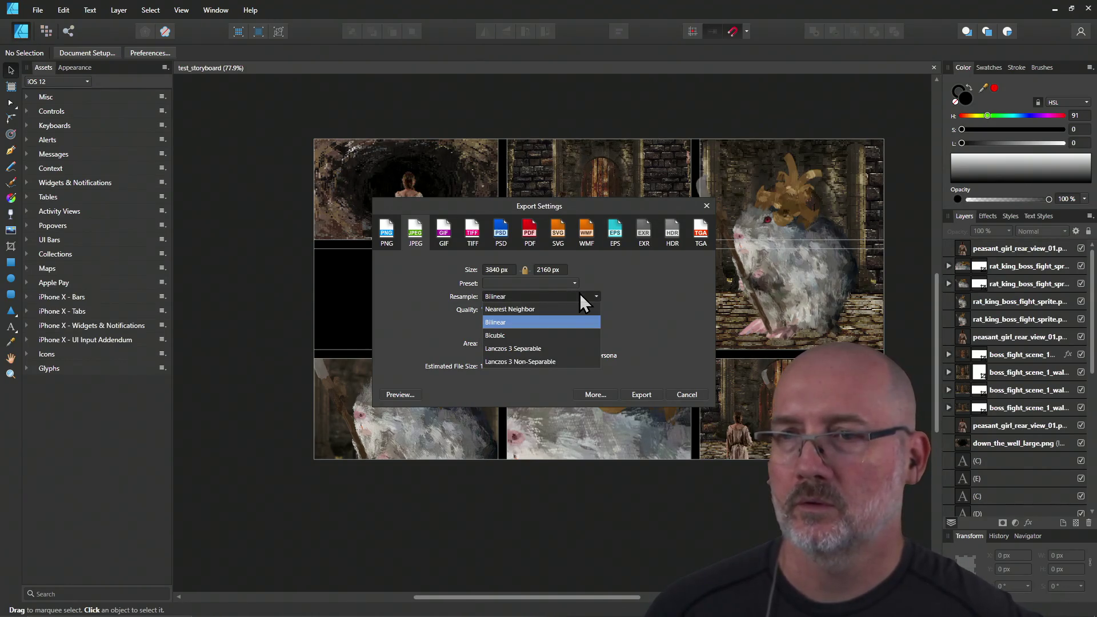
pyautogui.click(570, 349)
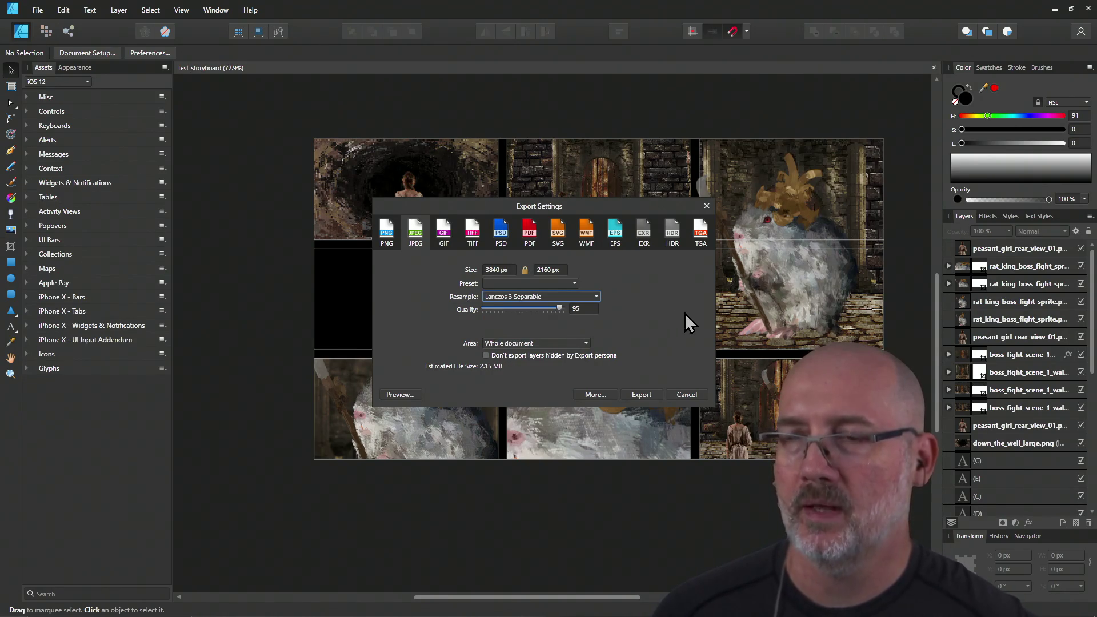
pyautogui.click(642, 394)
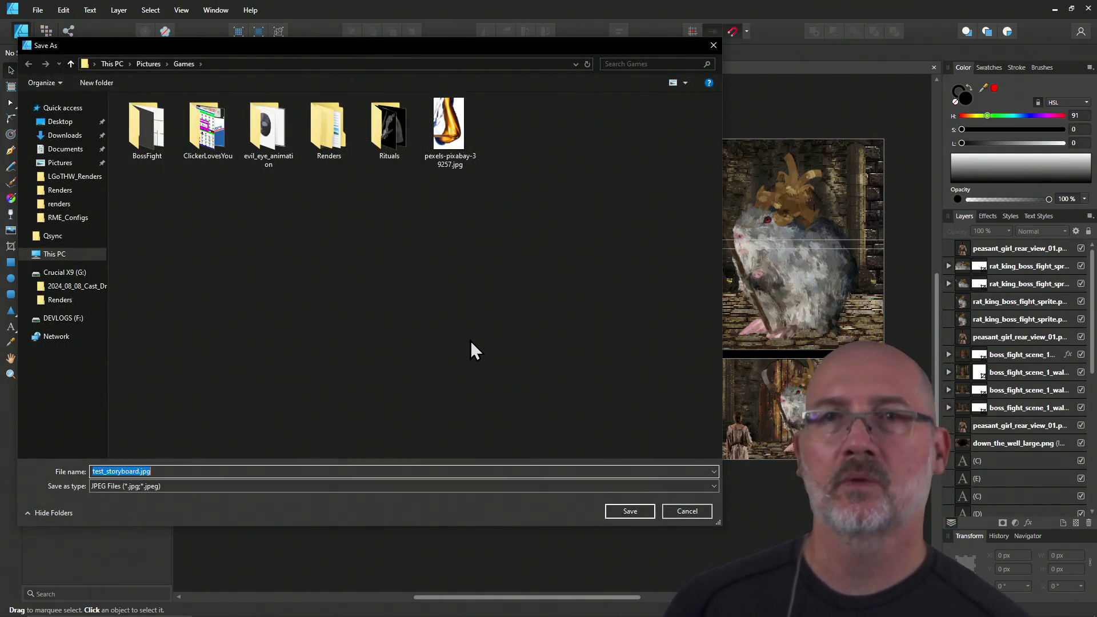
# Step: Save the export as test_storyboard.jpg in the BossFight folder under Pictures > Games
pyautogui.click(338, 265)
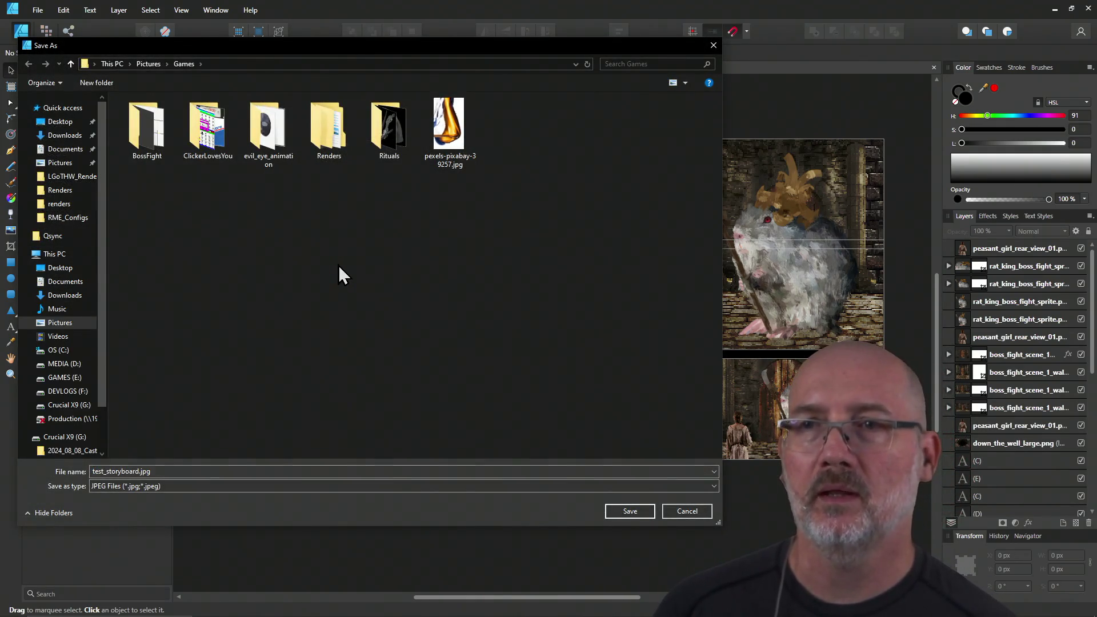
pyautogui.doubleClick(143, 128)
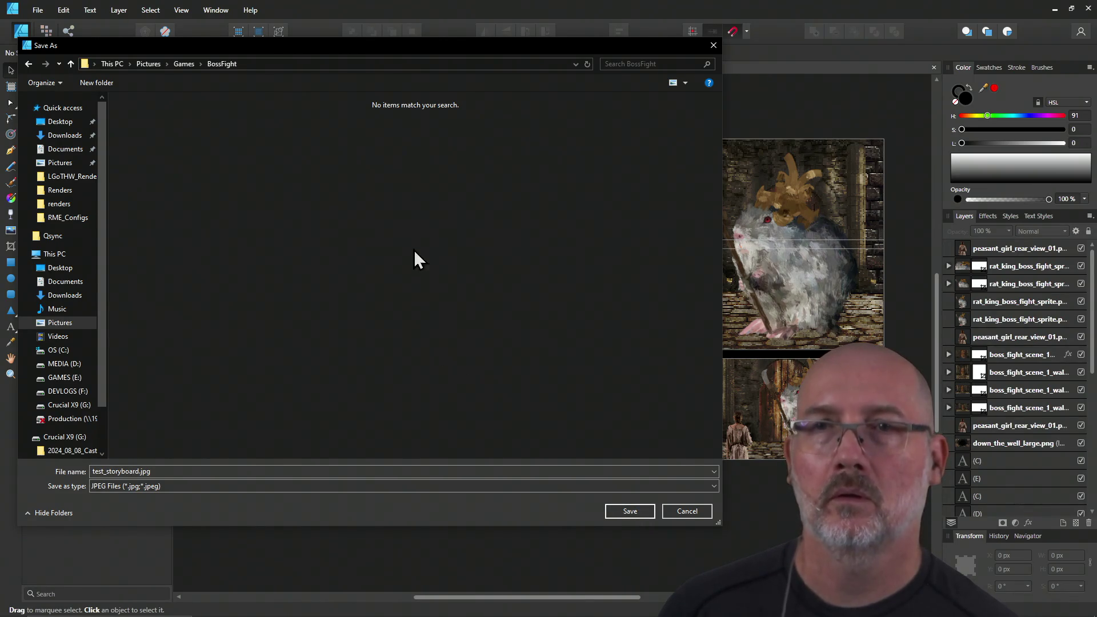
pyautogui.click(317, 64)
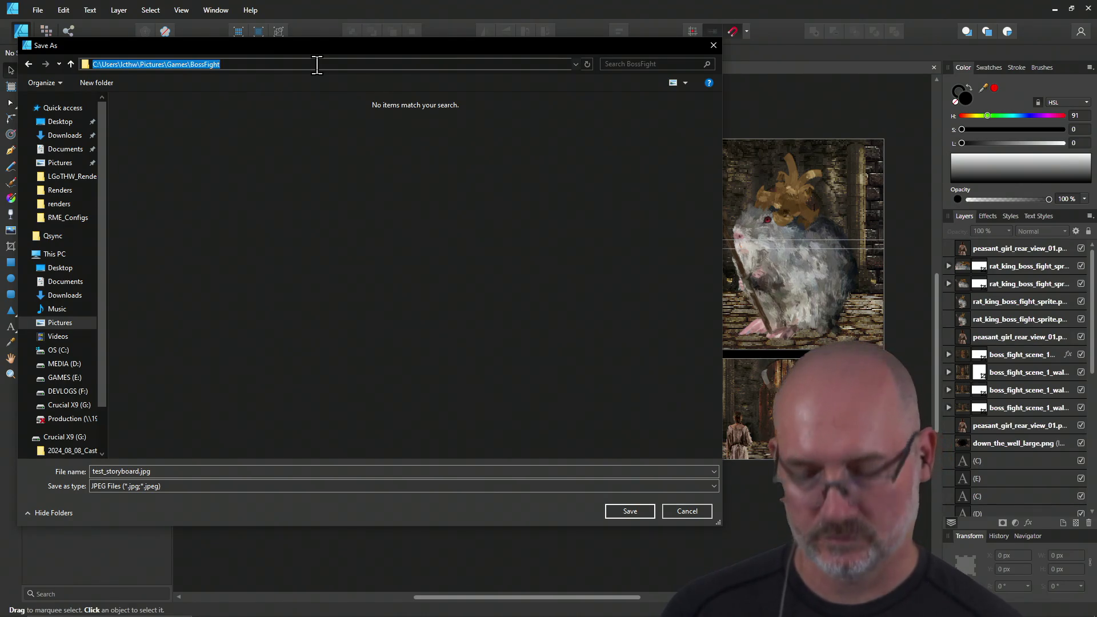
pyautogui.click(344, 269)
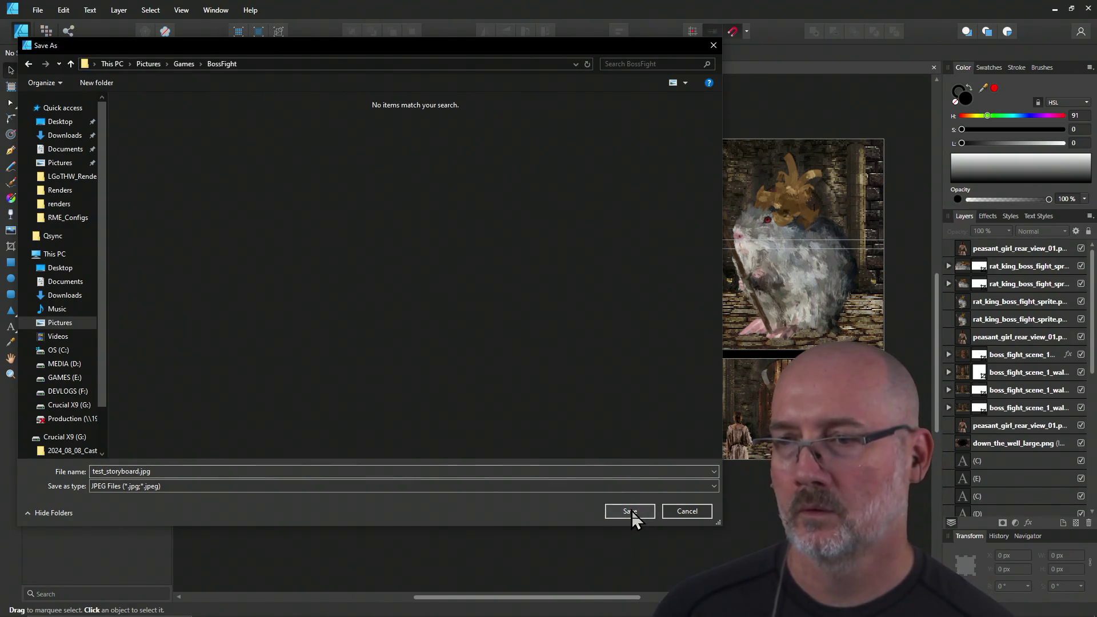
pyautogui.click(632, 510)
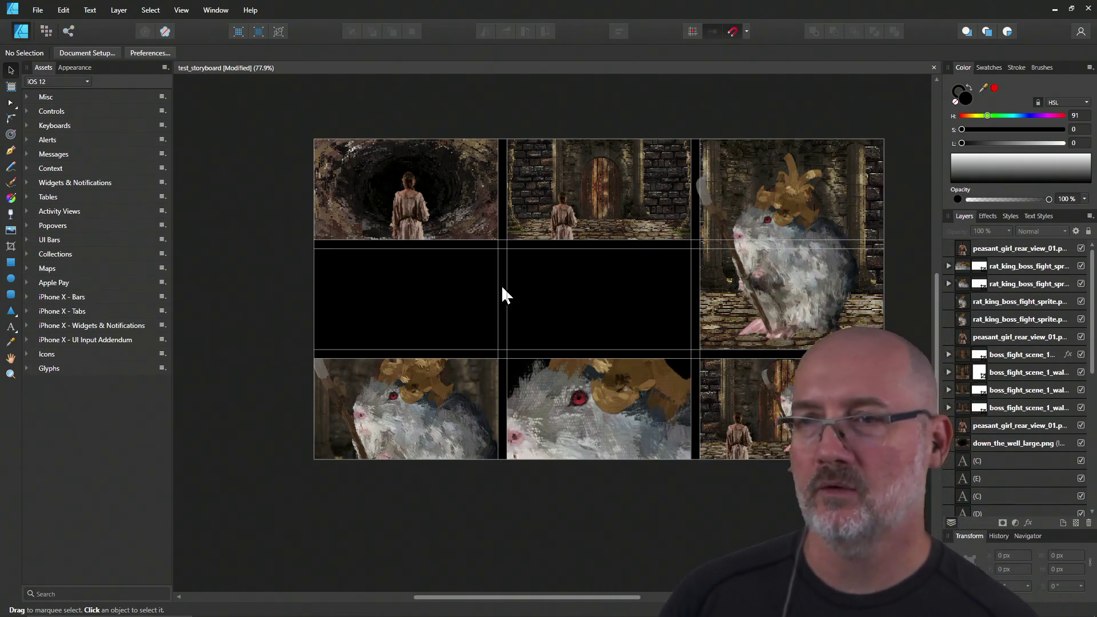
pyautogui.hotkey('alt', 'Tab')
pyautogui.hotkey('alt', 'Tab')
pyautogui.hotkey('alt', 'Tab')
pyautogui.hotkey('alt', 'Tab')
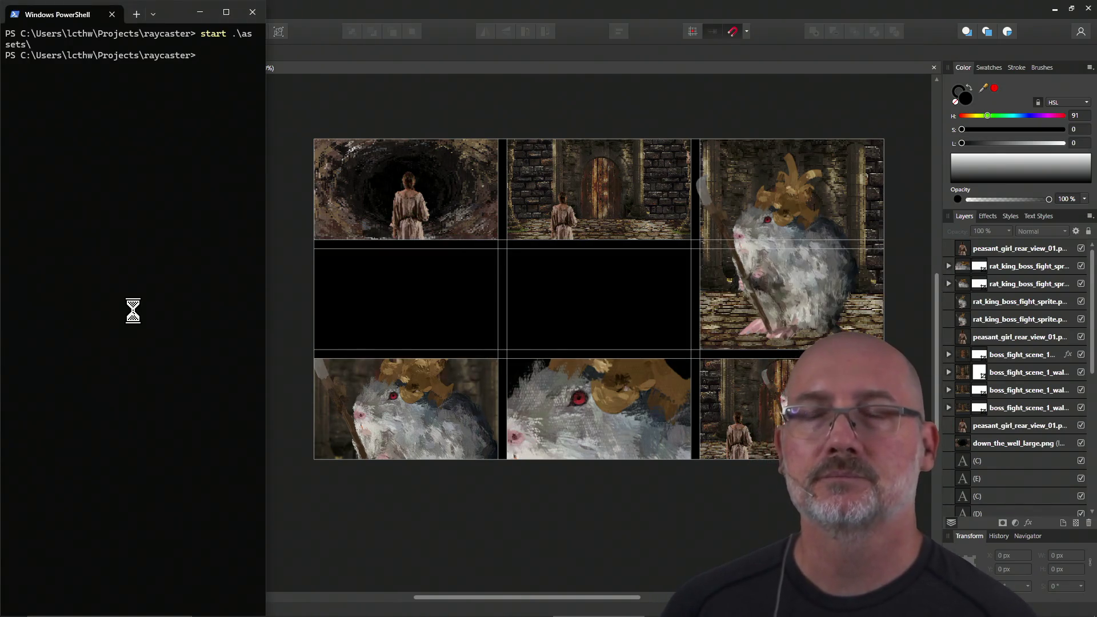
# Step: Copy test_storyboard.jpg from the BossFight Pictures folder into .\assets\story\ with cp
pyautogui.write('cp')
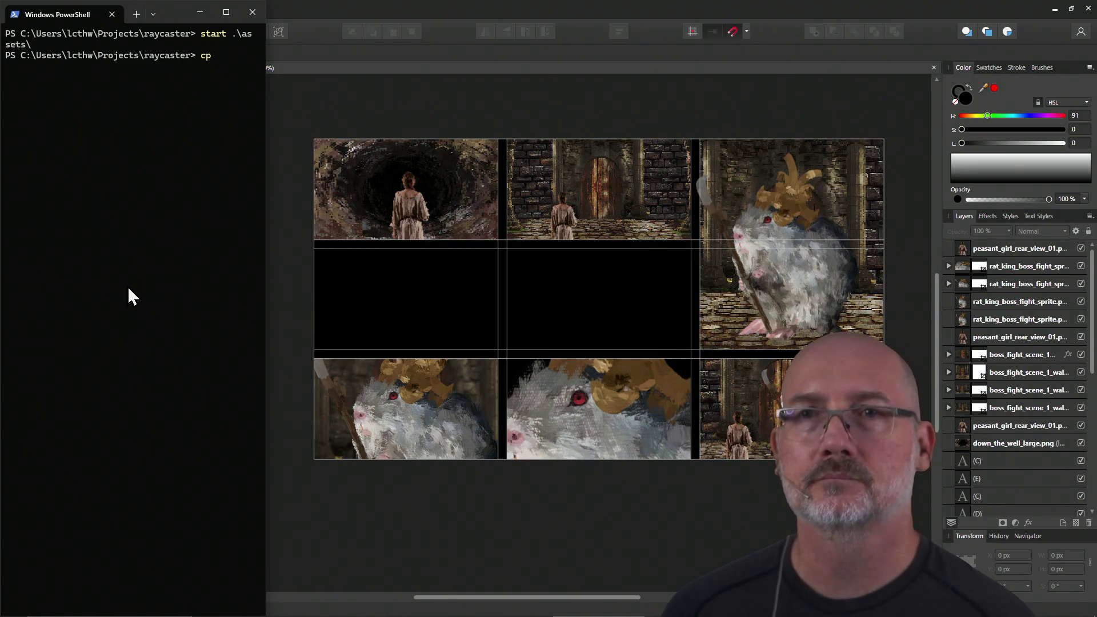
pyautogui.write(' C:\\Users\\lcthw\\Pictures\\Games\\BossFight')
pyautogui.write('\test')
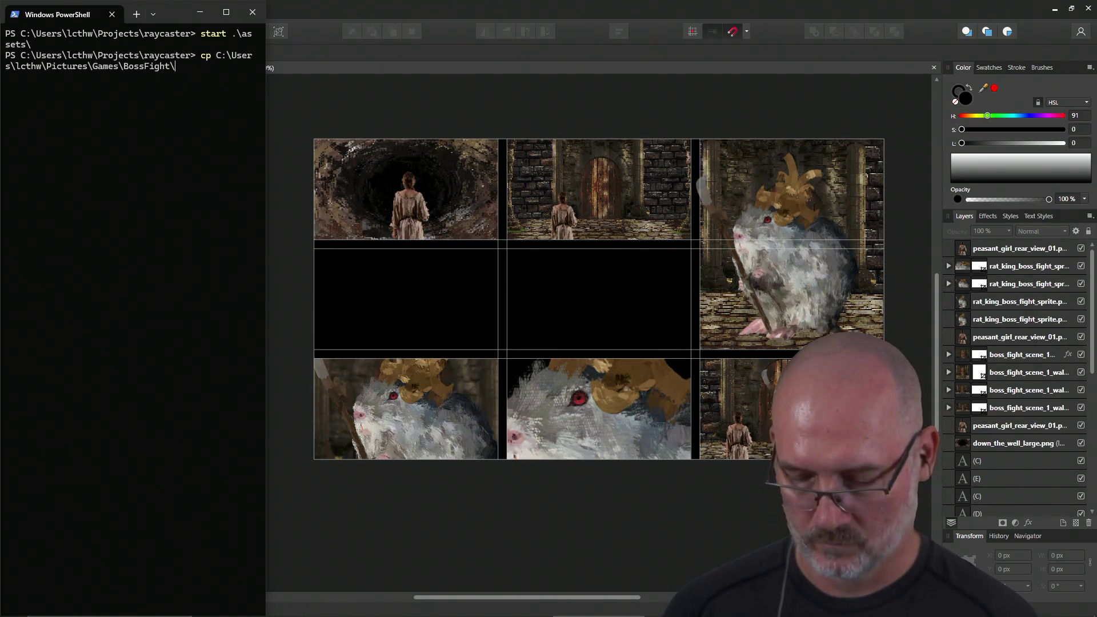
pyautogui.press('Tab')
pyautogui.write('.\\as')
pyautogui.press('Tab')
pyautogui.write('story\\')
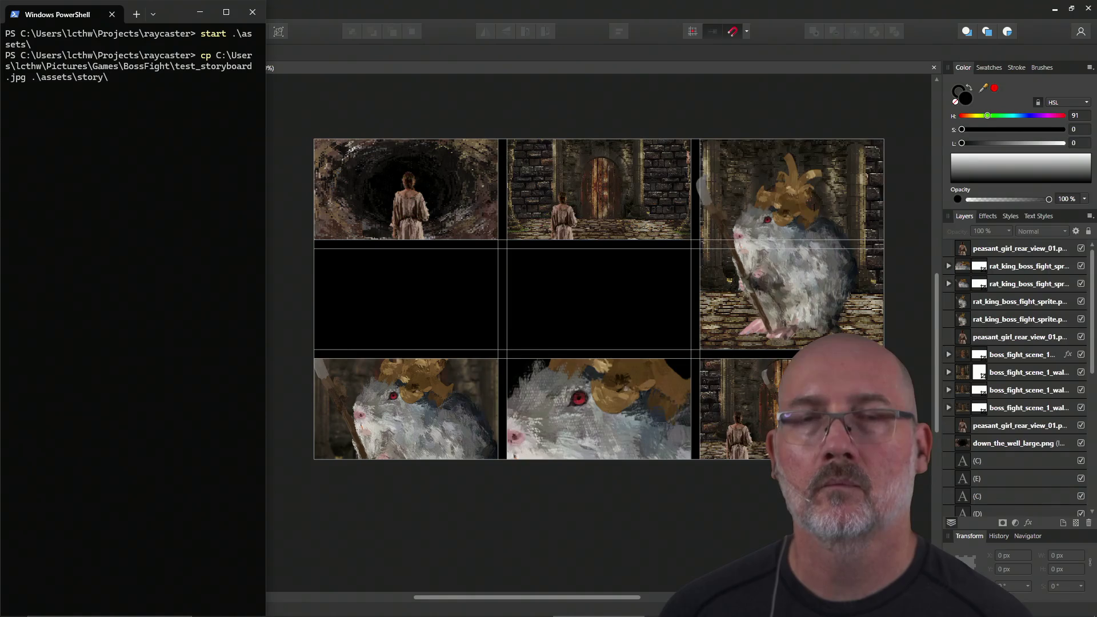
pyautogui.press('Return')
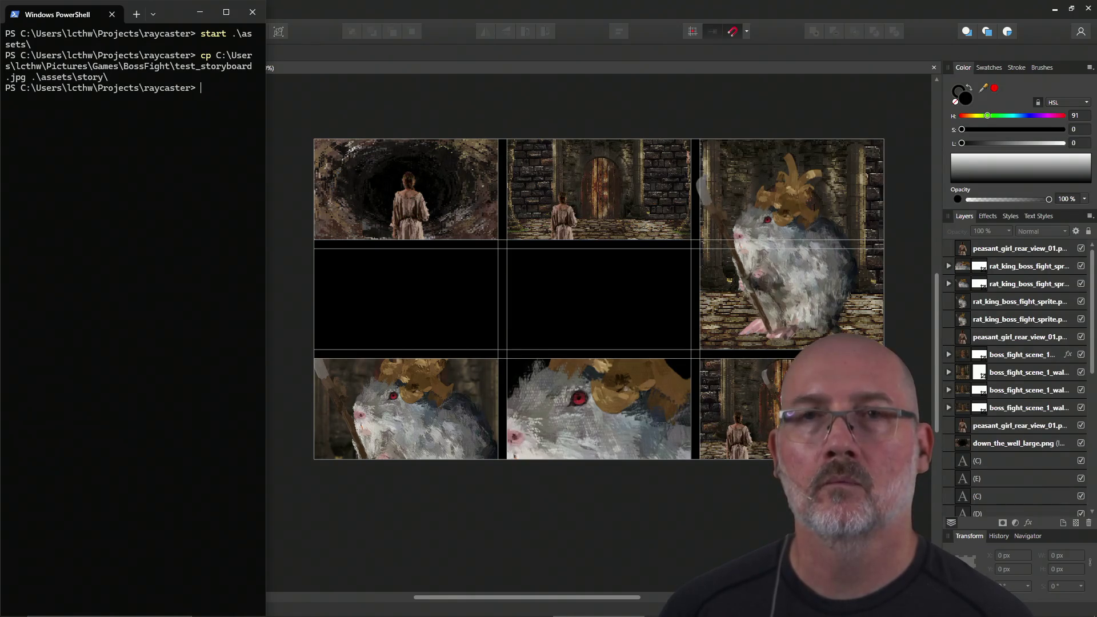
# Step: Rename the copied file in assets\story to rat_king_fight.jpg with mv
pyautogui.write('rm .\\a')
pyautogui.press('Tab')
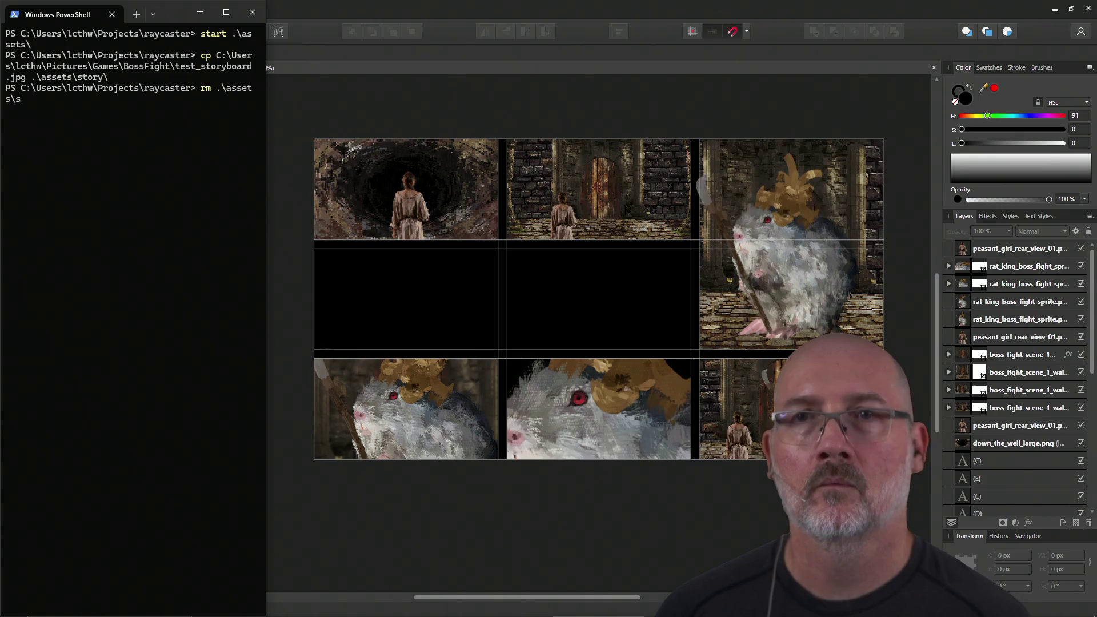
pyautogui.press('BackSpace')
pyautogui.press('BackSpace')
pyautogui.press('BackSpace')
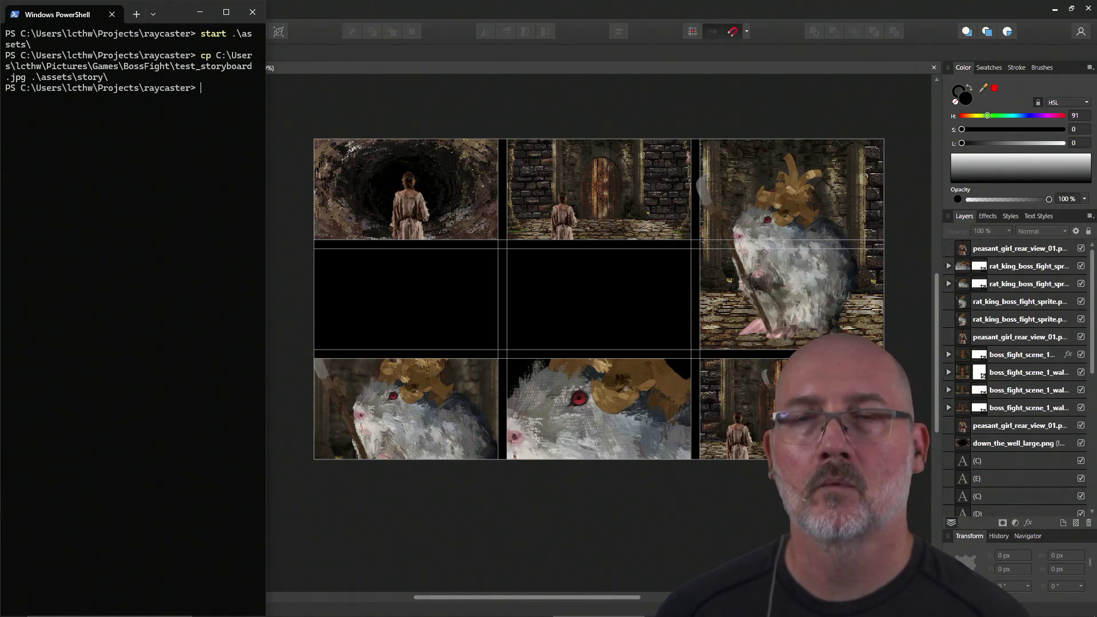
pyautogui.write('mv ')
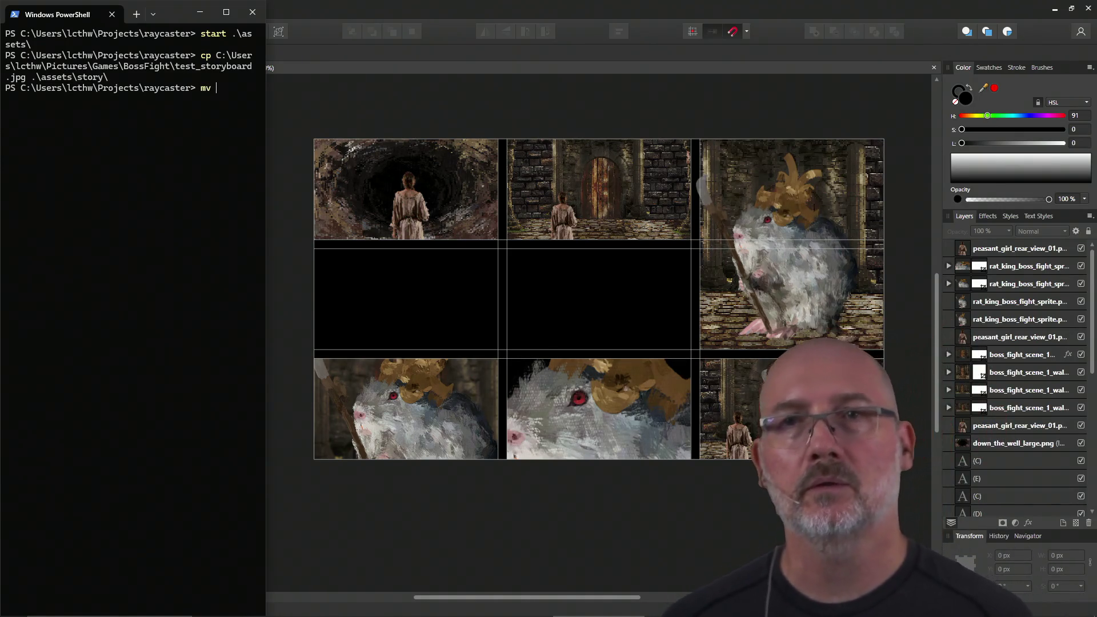
pyautogui.write('.\\a')
pyautogui.press('Tab')
pyautogui.write('.st')
pyautogui.press('Tab')
pyautogui.press('Tab')
pyautogui.press('Tab')
pyautogui.write('tes')
pyautogui.press('Tab')
pyautogui.press('Tab')
pyautogui.press('Tab')
pyautogui.press('Tab')
pyautogui.press('Tab')
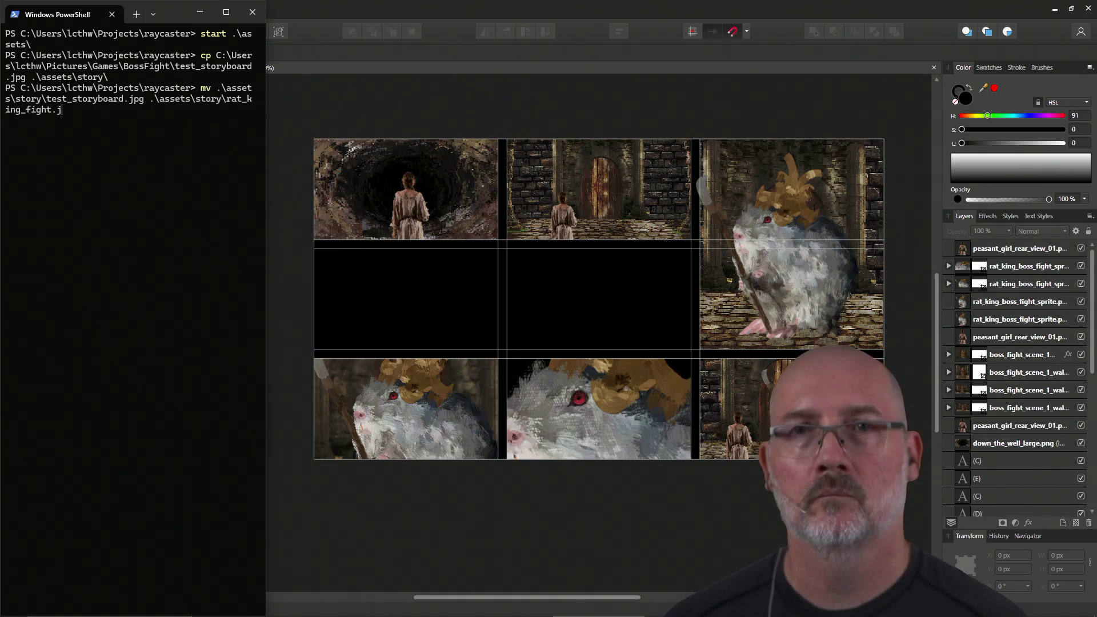
pyautogui.write('pg')
pyautogui.press('Return')
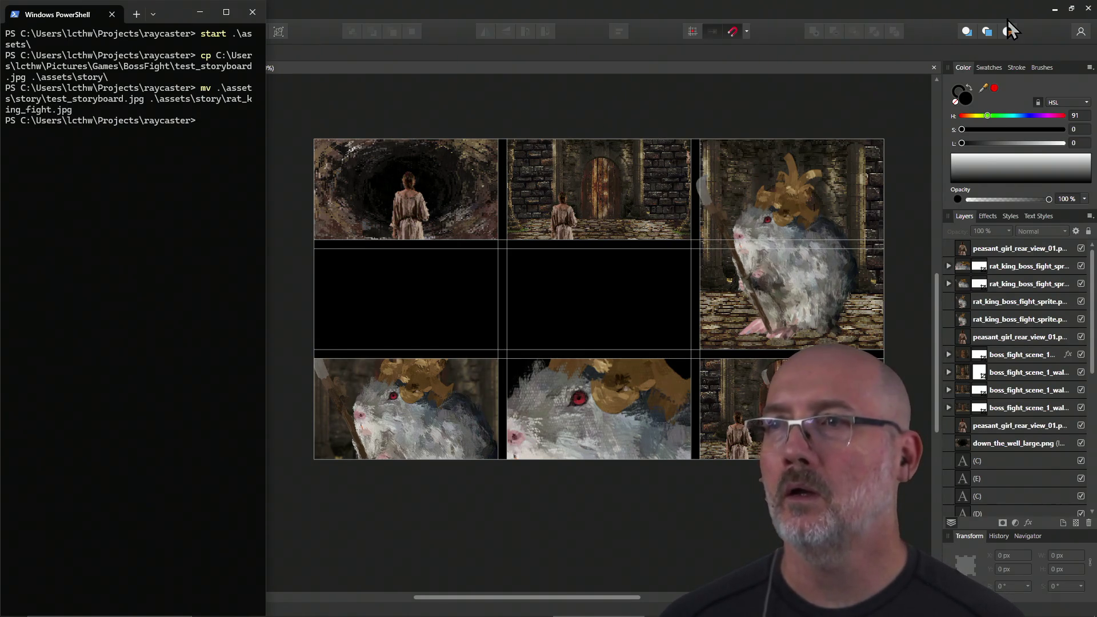
pyautogui.click(1007, 20)
# Step: Close Affinity Designer, saving its changes, and bring up the story folder window
pyautogui.click(1087, 8)
pyautogui.click(499, 323)
pyautogui.click(438, 286)
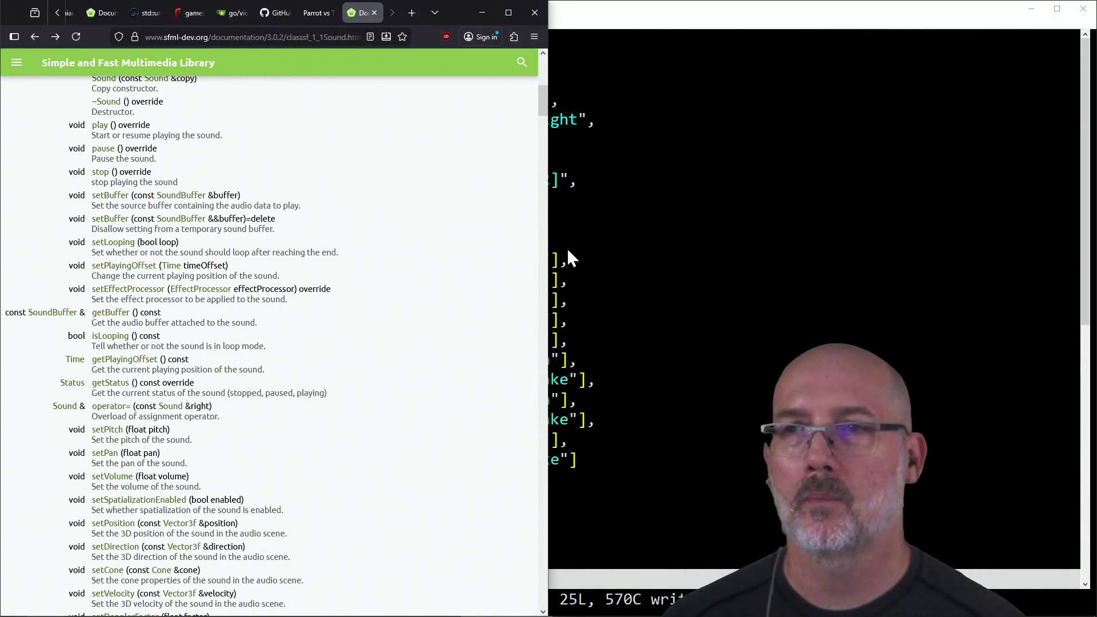
pyautogui.click(640, 254)
pyautogui.click(215, 220)
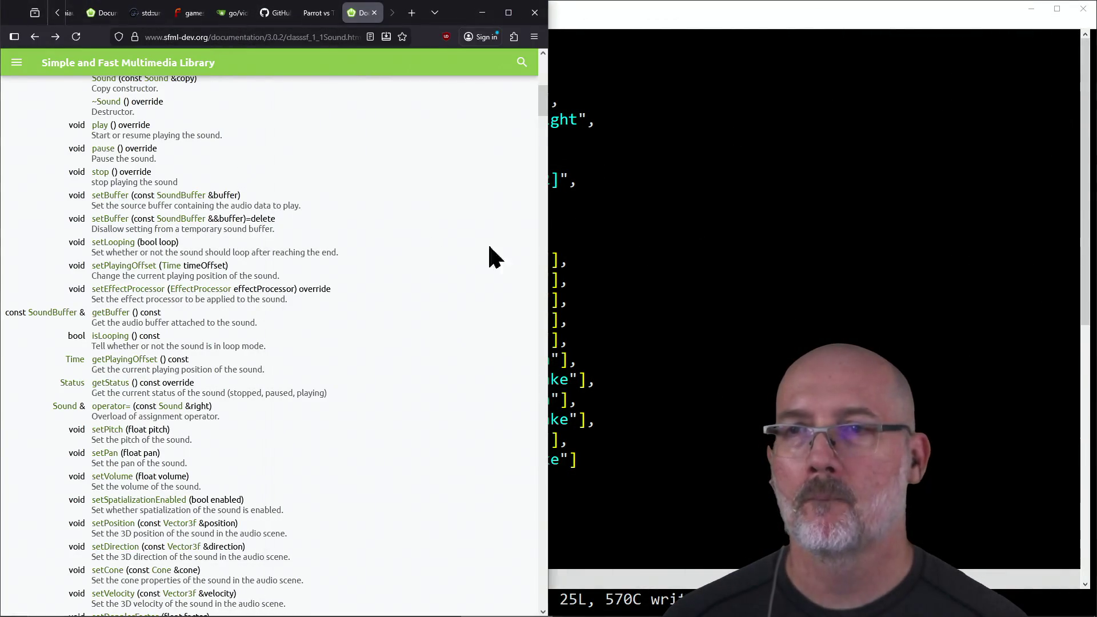
pyautogui.hotkey('alt', 'Tab')
pyautogui.press('Tab')
pyautogui.press('Tab')
pyautogui.press('Tab')
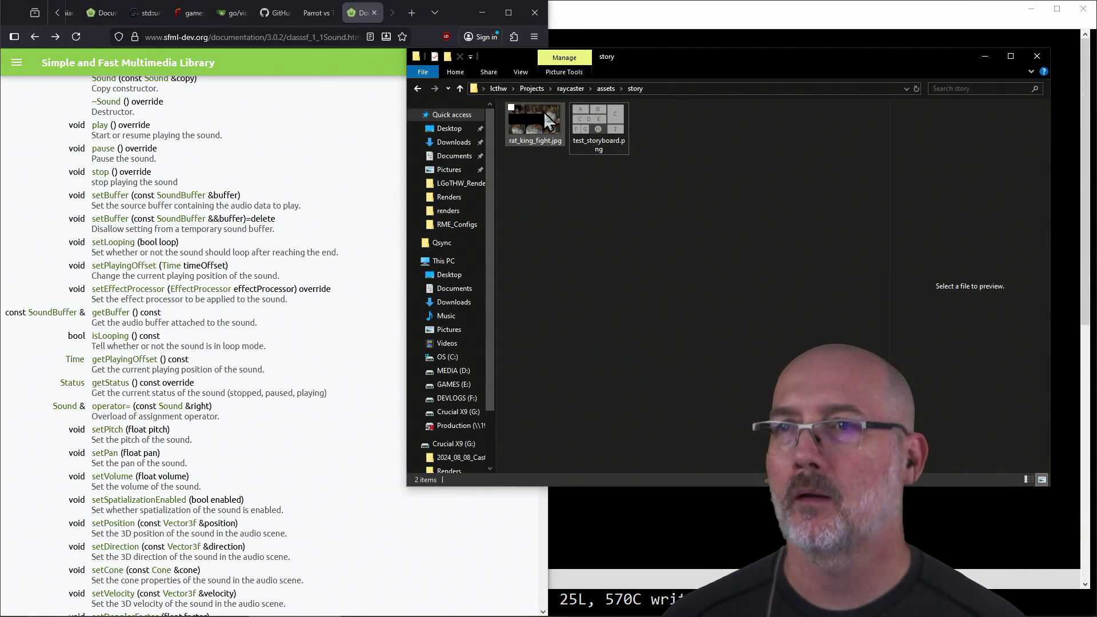
# Step: Open rat_king_fight.jpg to confirm the storyboard image, then return to the stories.json editor
pyautogui.click(548, 123)
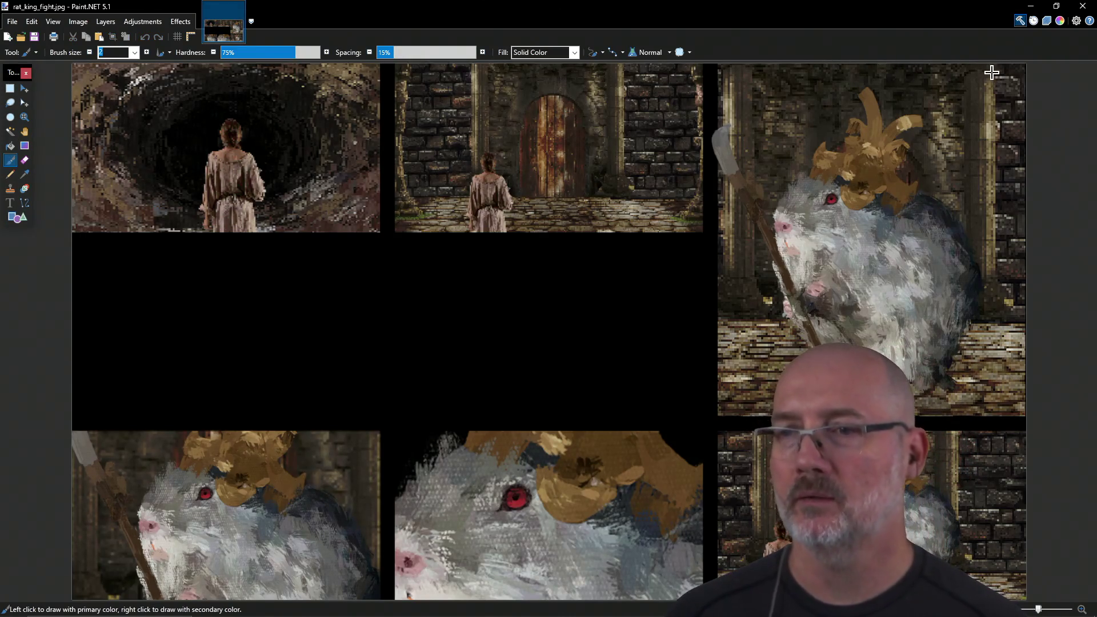
pyautogui.click(1082, 6)
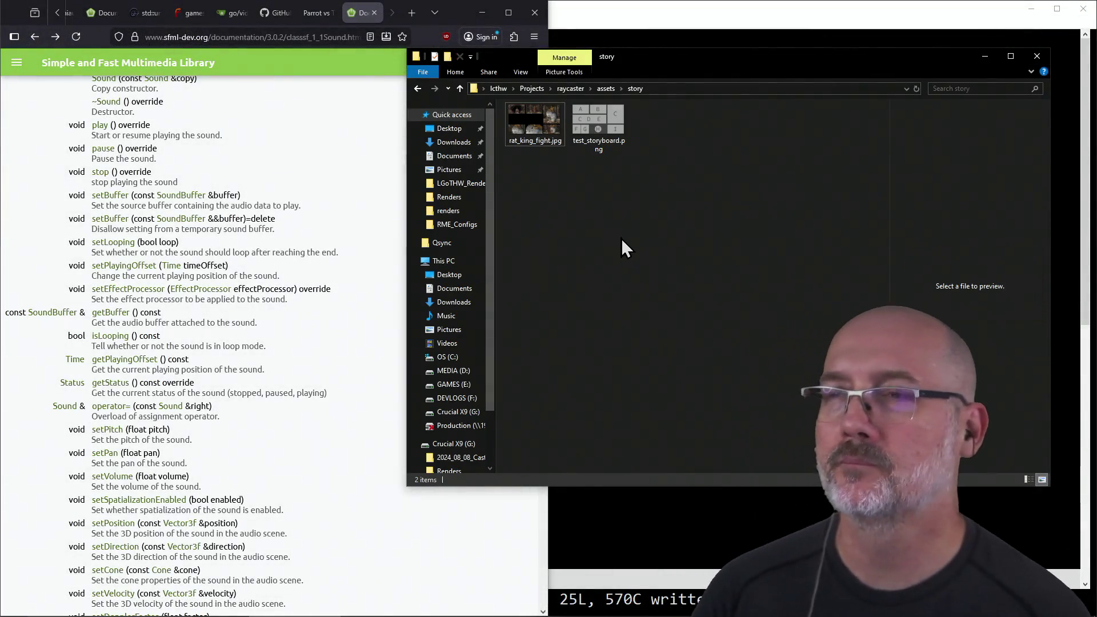
pyautogui.moveTo(755, 71)
pyautogui.mouseDown()
pyautogui.moveTo(732, 60)
pyautogui.moveTo(636, 87)
pyautogui.moveTo(351, 111)
pyautogui.moveTo(369, 126)
pyautogui.mouseUp()
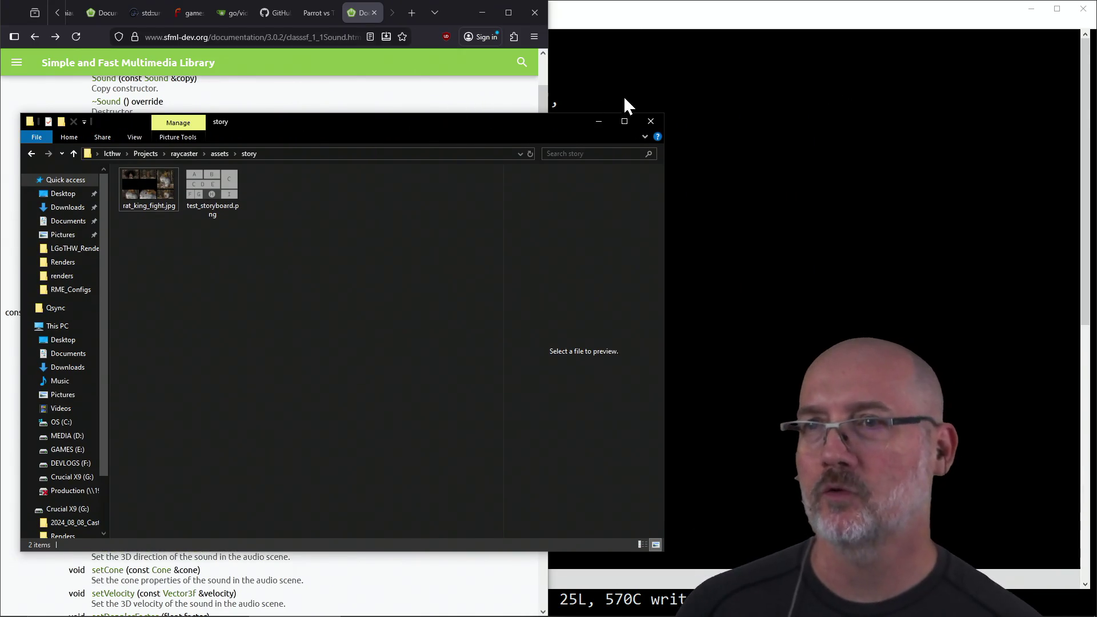
pyautogui.click(639, 76)
pyautogui.click(255, 103)
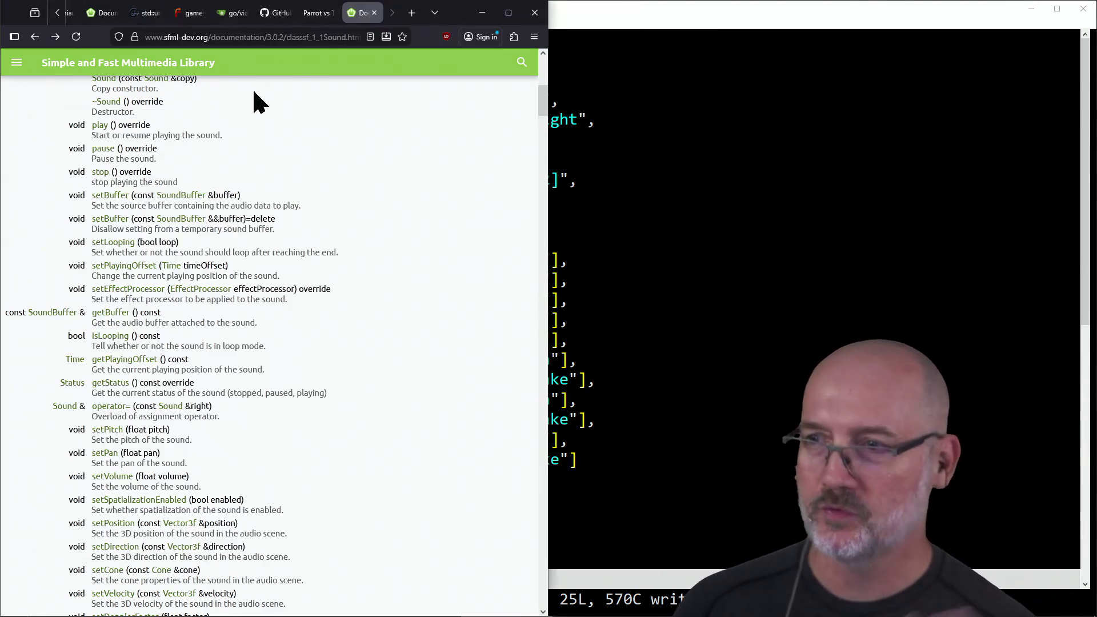
pyautogui.click(624, 227)
pyautogui.hotkey('alt', 'Tab')
pyautogui.hotkey('alt', 'Tab')
pyautogui.click(135, 321)
pyautogui.click(284, 353)
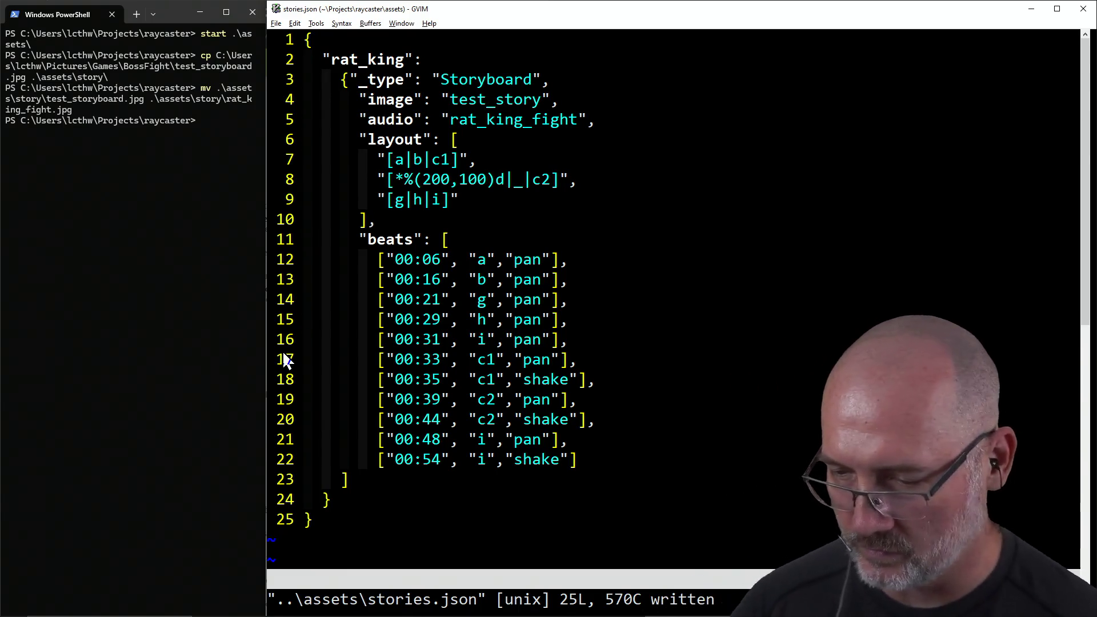
# Step: Look over the rat_king beats in stories.json, then open ../assets/config.json with :e
pyautogui.press('h')
pyautogui.press('j')
pyautogui.press('l')
pyautogui.press('l')
pyautogui.press('l')
pyautogui.press('l')
pyautogui.press('l')
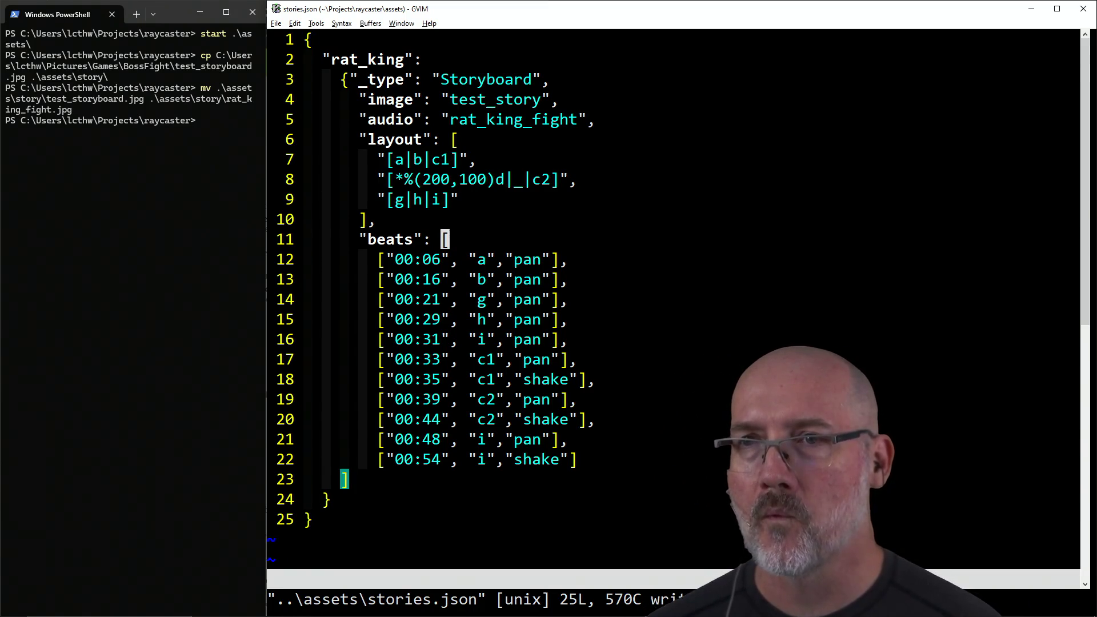
pyautogui.write(':e ../ass')
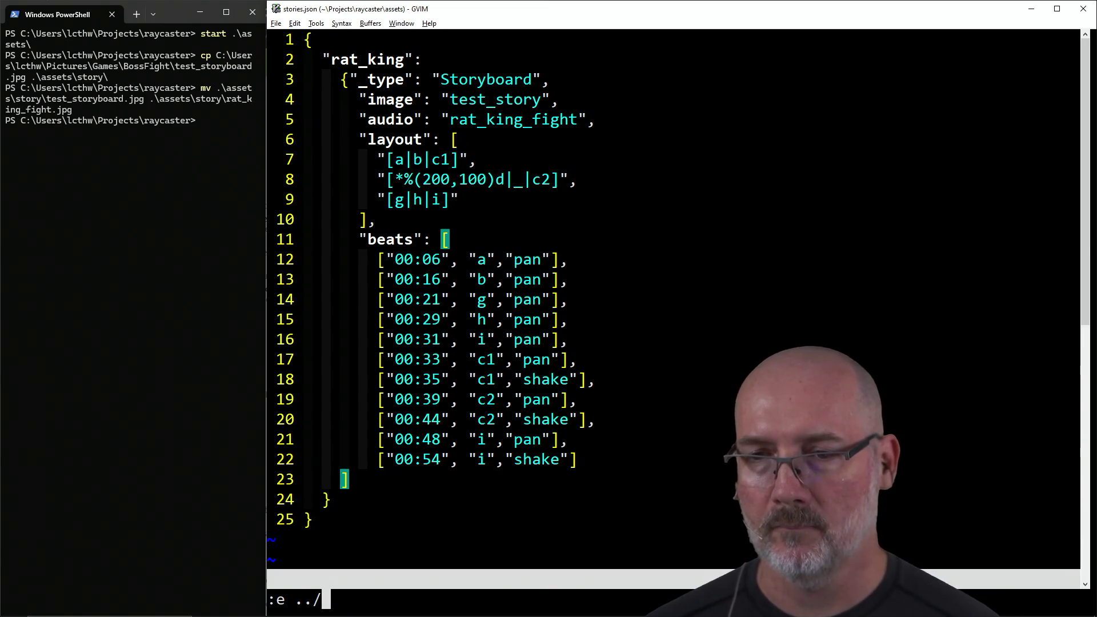
pyautogui.press('Tab')
pyautogui.write('con')
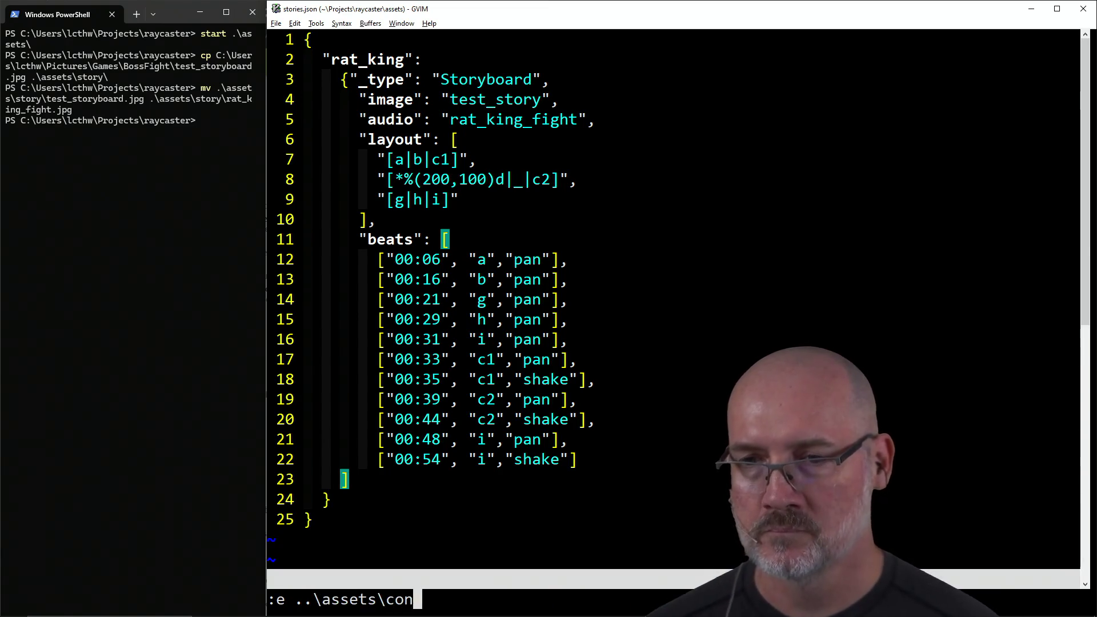
pyautogui.press('Tab')
pyautogui.press('Return')
pyautogui.press('j')
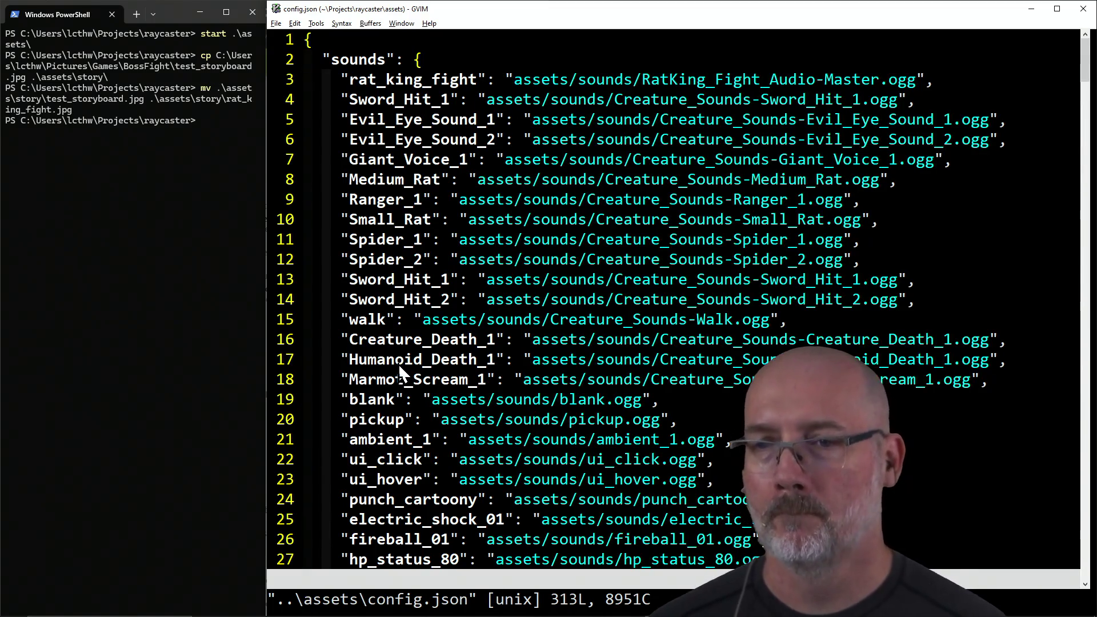
# Step: Change the test_story image path to assets/story/rat_king_fight.jpg and save config.json
pyautogui.write('/test_')
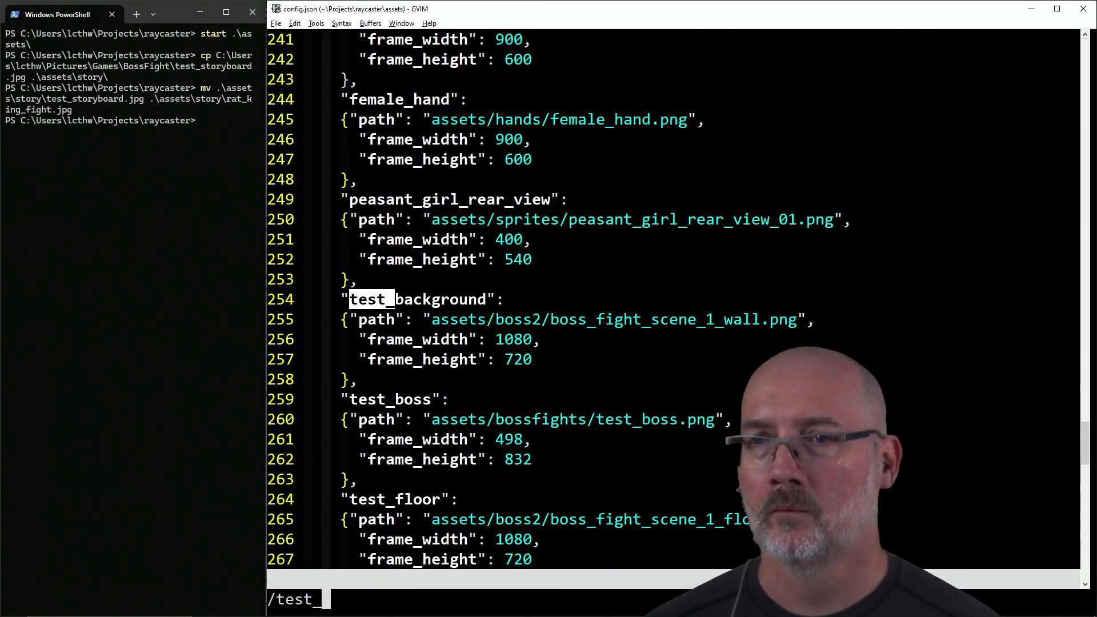
pyautogui.write('story')
pyautogui.press('Return')
pyautogui.press('j')
pyautogui.press('l')
pyautogui.press('w')
pyautogui.press('w')
pyautogui.press('w')
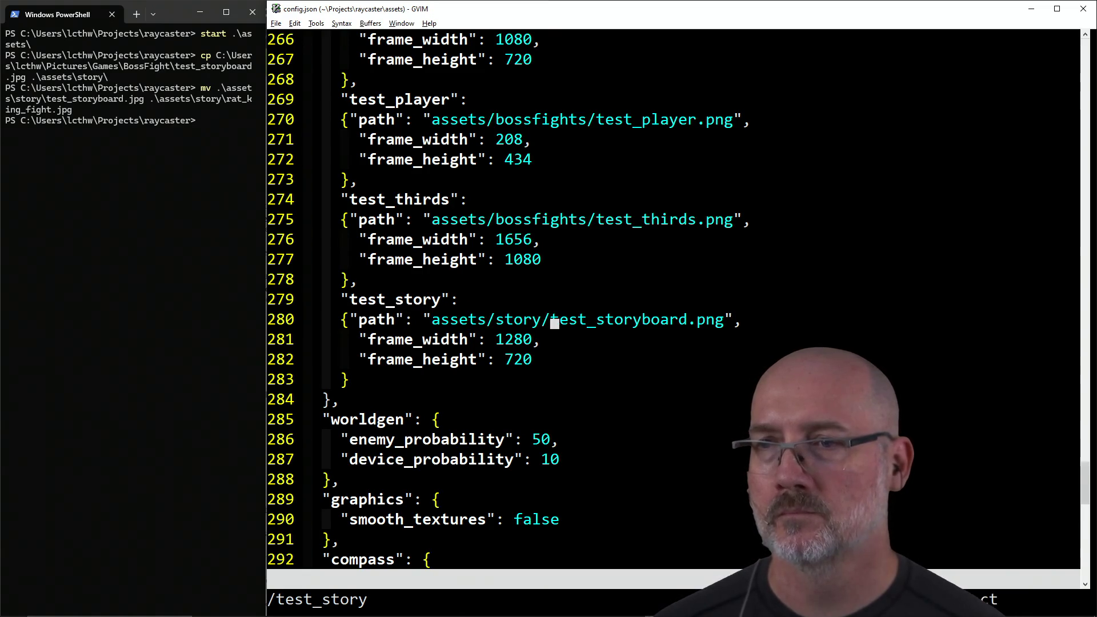
pyautogui.press('c')
pyautogui.press('t')
pyautogui.press('"')
pyautogui.write('rat_king_fight')
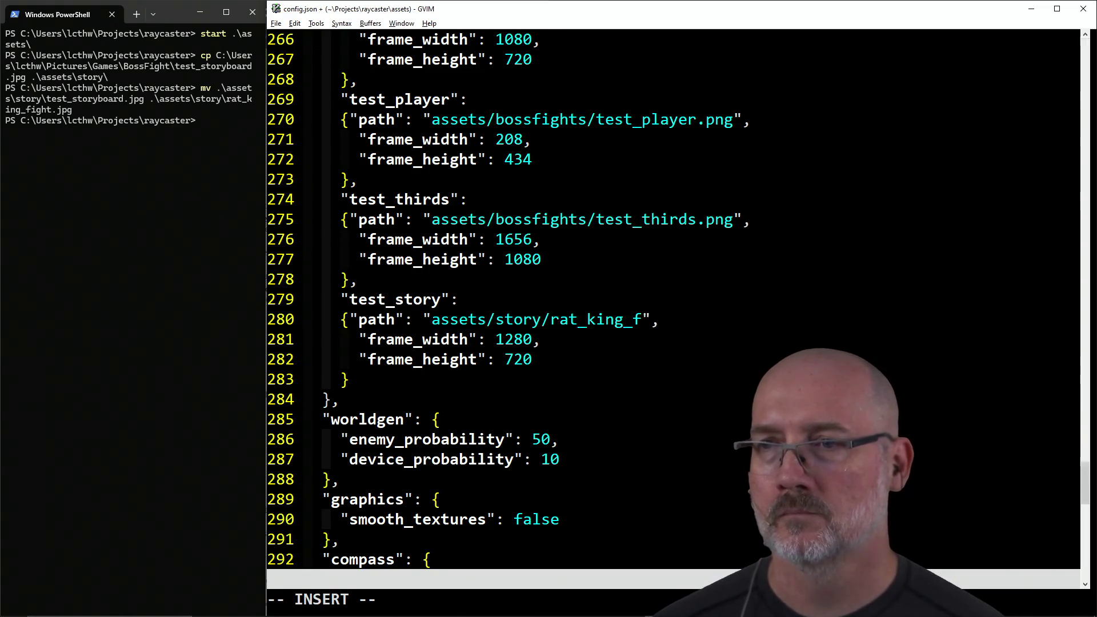
pyautogui.write('.jpg')
pyautogui.press('Escape')
pyautogui.write(':w')
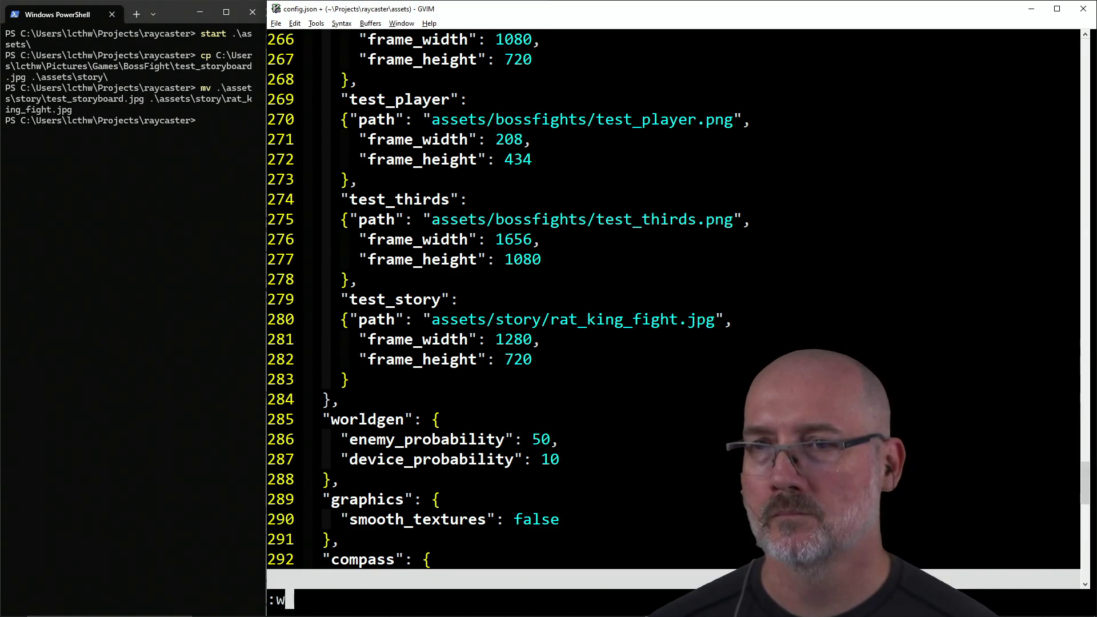
pyautogui.press('Return')
# Step: Start a game build with F5 and type make in PowerShell
pyautogui.click(457, 283)
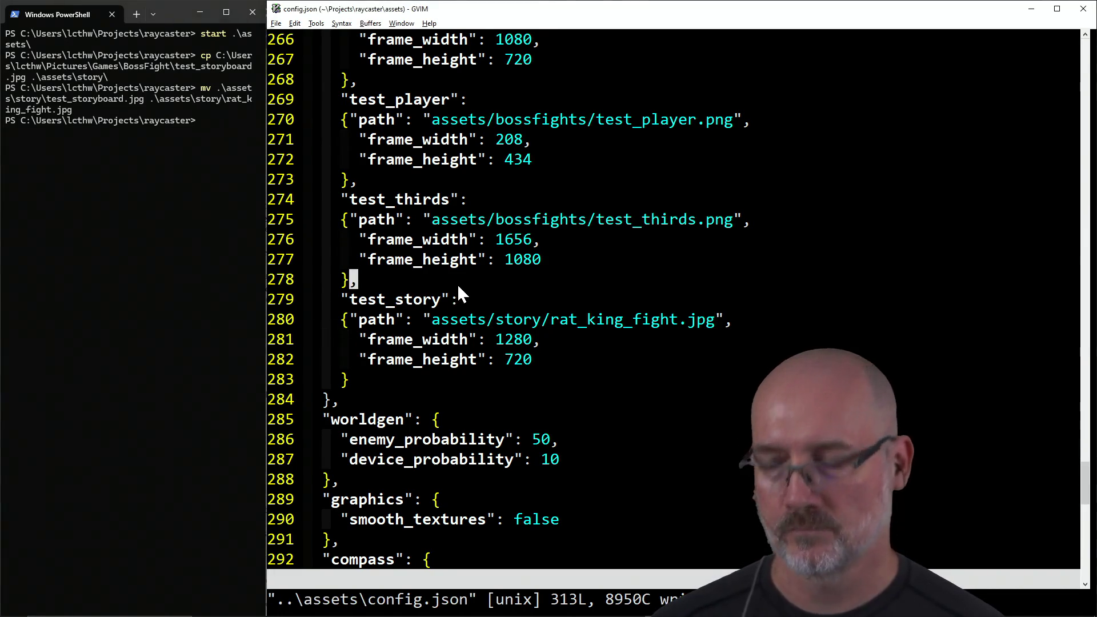
pyautogui.press('F5')
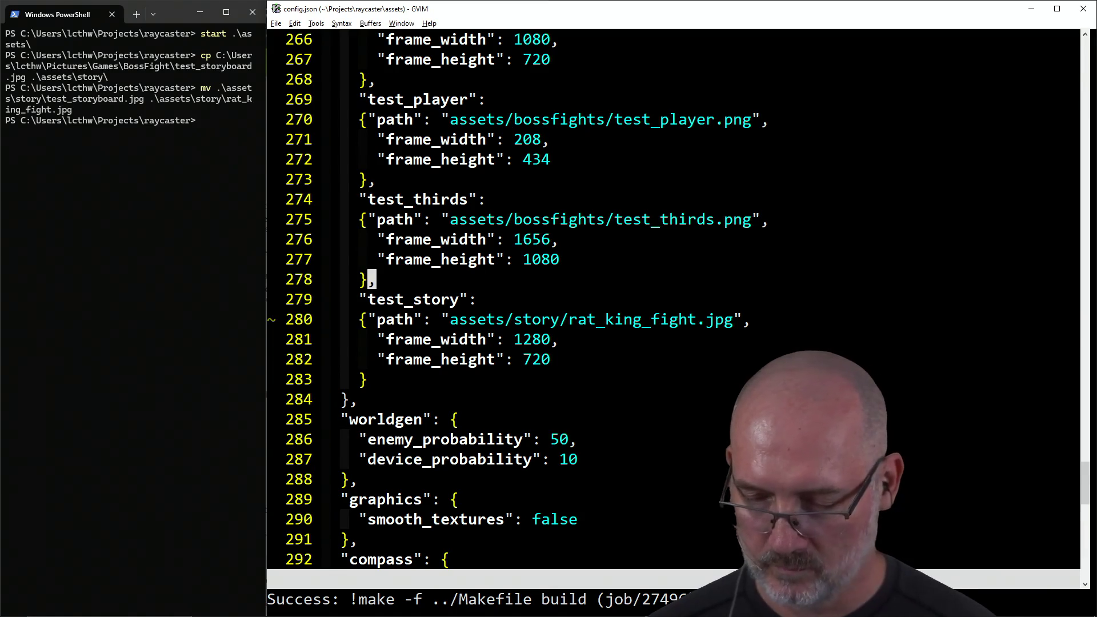
pyautogui.click(144, 272)
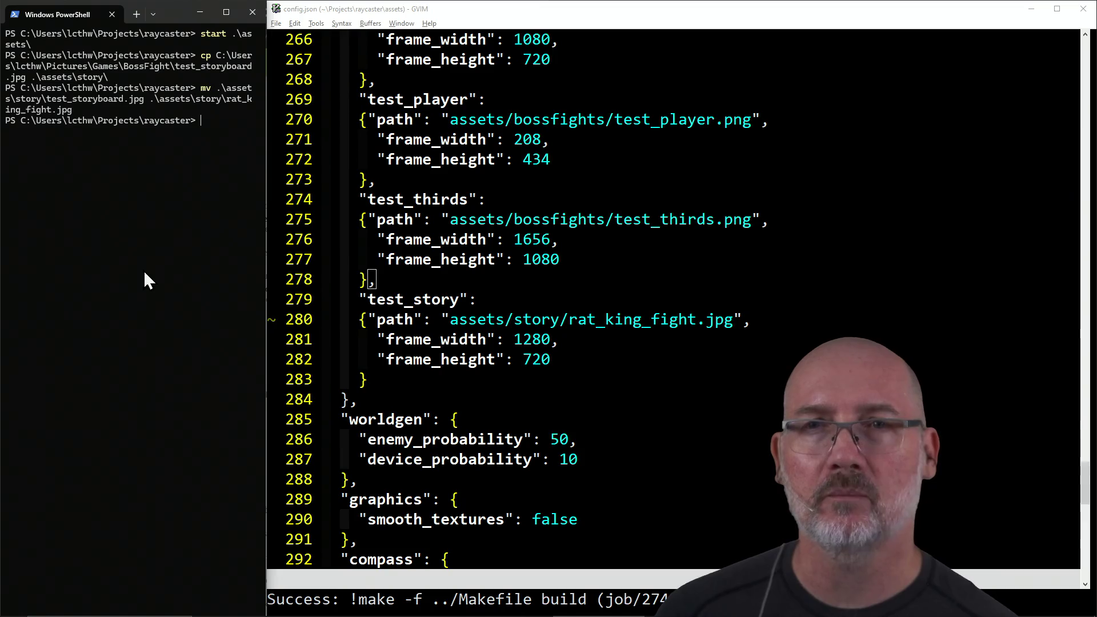
pyautogui.write('make')
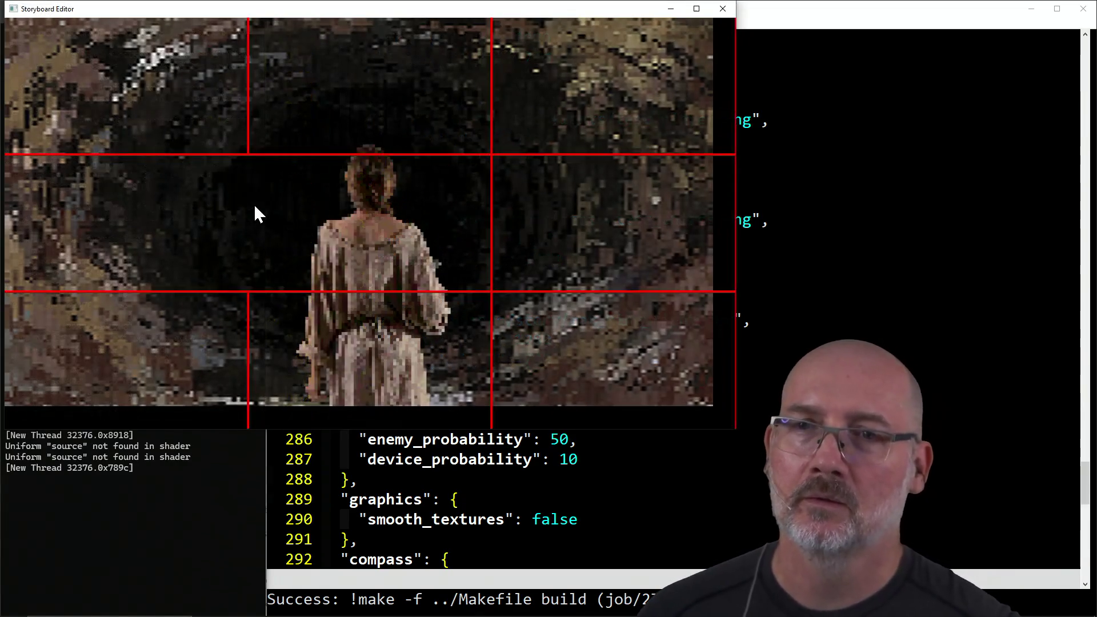
# Step: Maximize and close the Storyboard Editor, then rerun make story in PowerShell
pyautogui.click(695, 9)
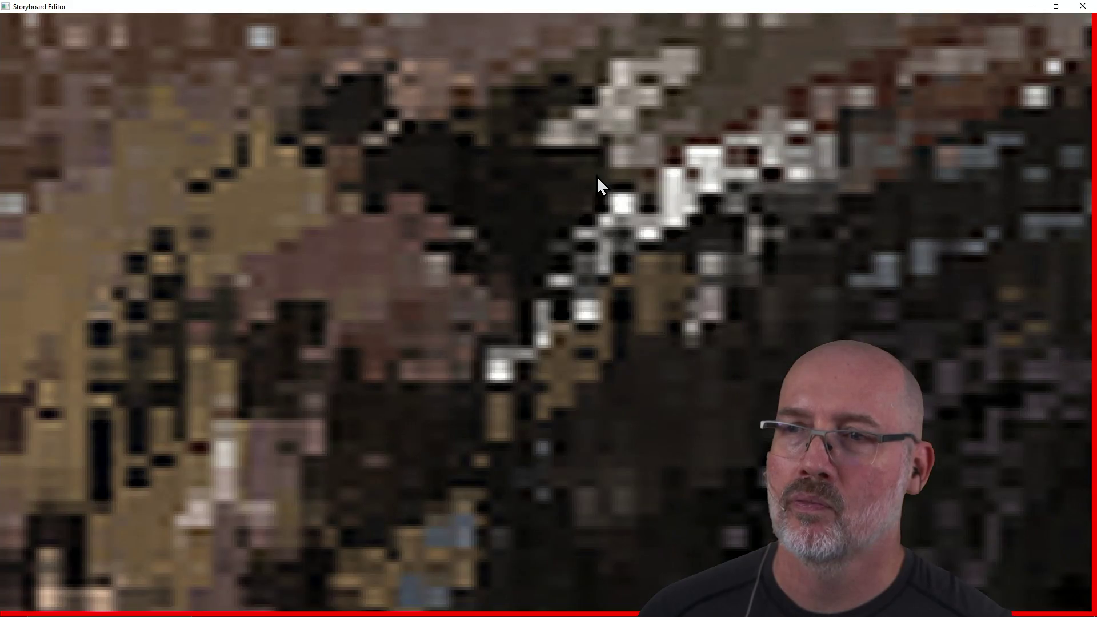
pyautogui.click(1081, 7)
pyautogui.click(169, 345)
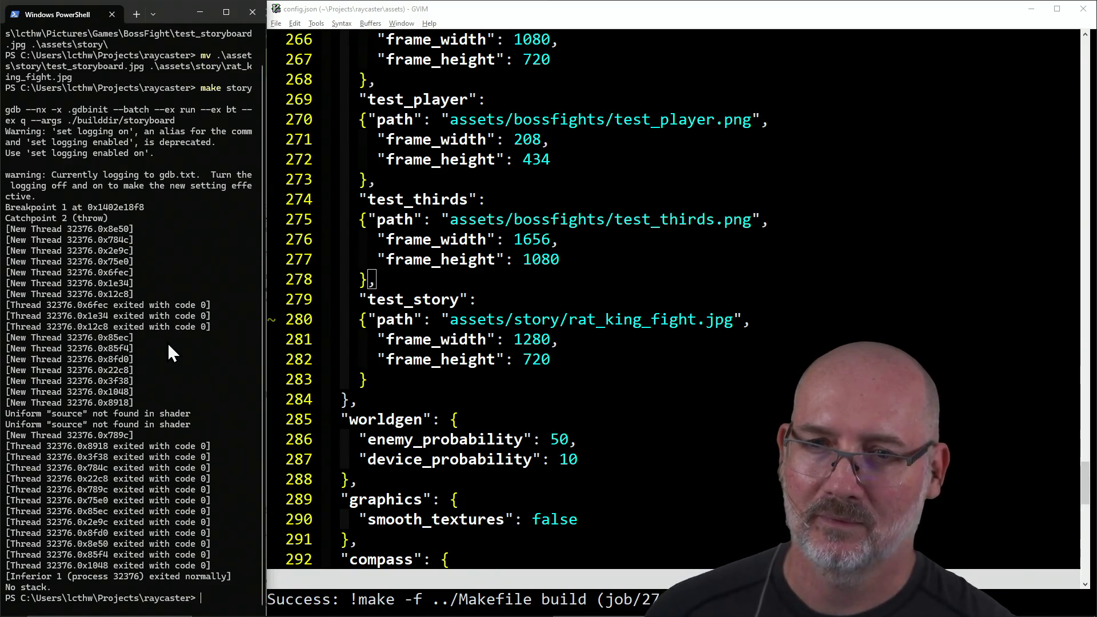
pyautogui.press('Up')
pyautogui.press('Return')
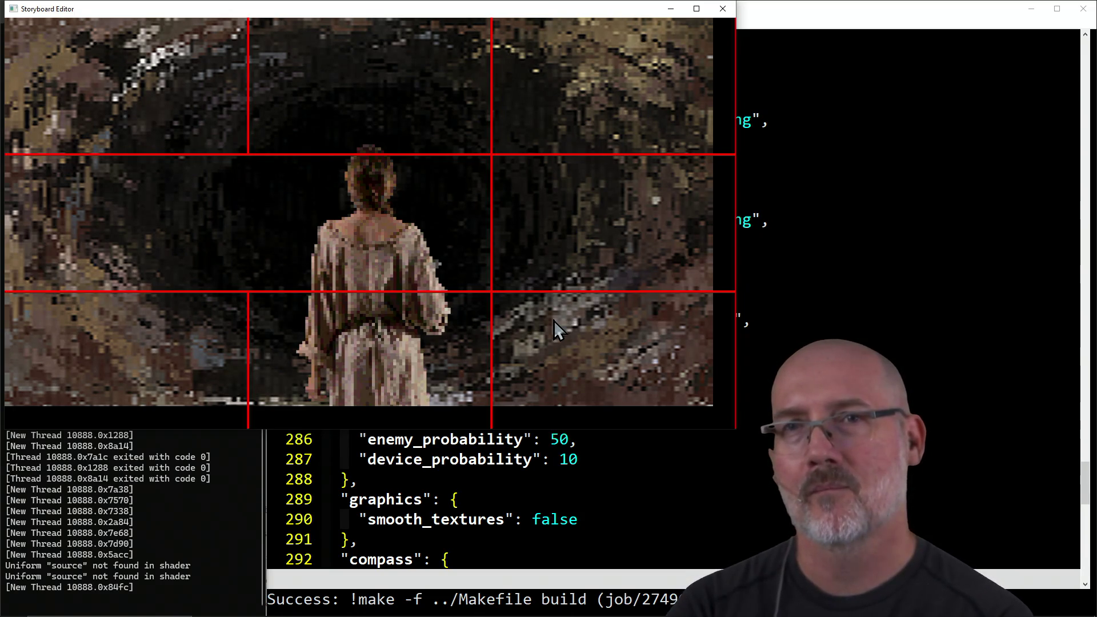
# Step: Close the blurry storyboard preview and put the cursor on the 1280 width in config.json
pyautogui.scroll(3, 554, 320)
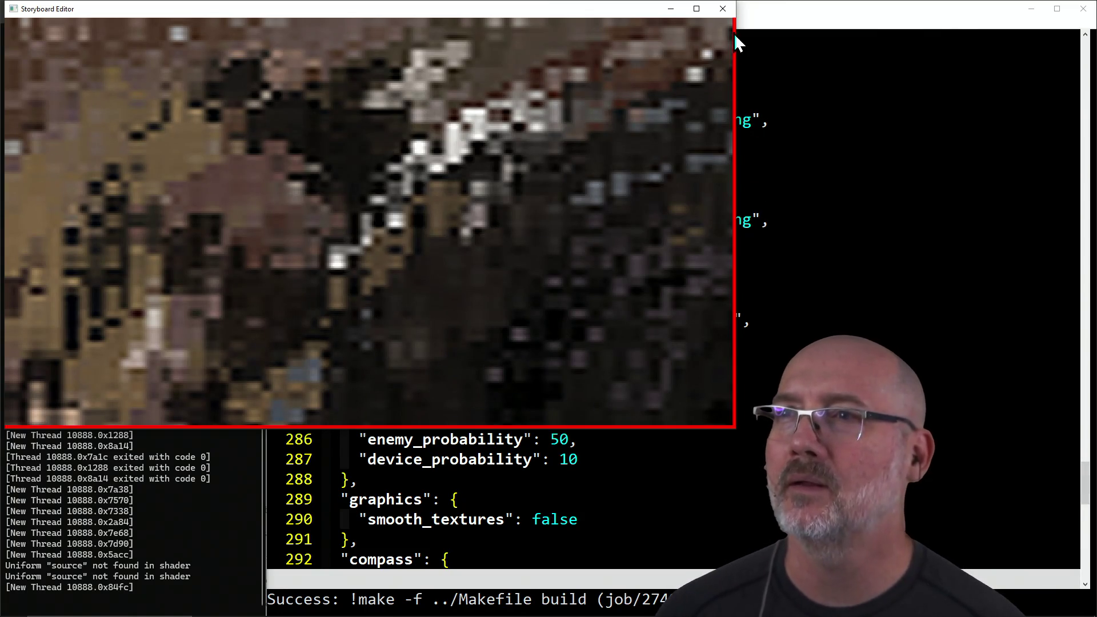
pyautogui.click(722, 9)
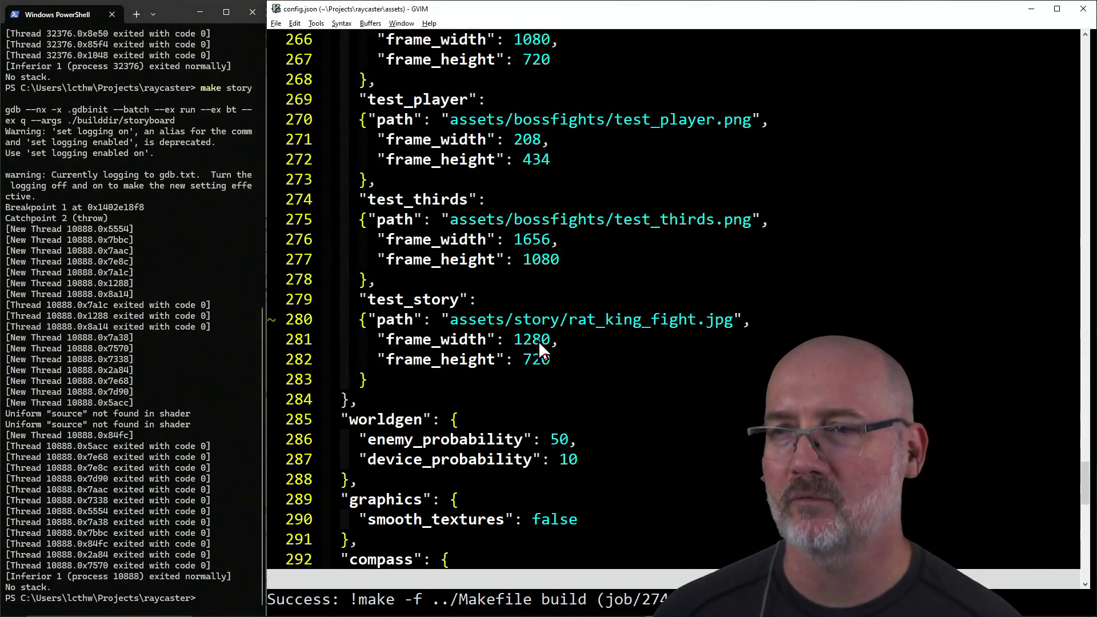
pyautogui.click(521, 343)
# Step: Search 'uhd dimensions' and change the test_story frame width from 1280 to 3840
pyautogui.press('c')
pyautogui.press('w')
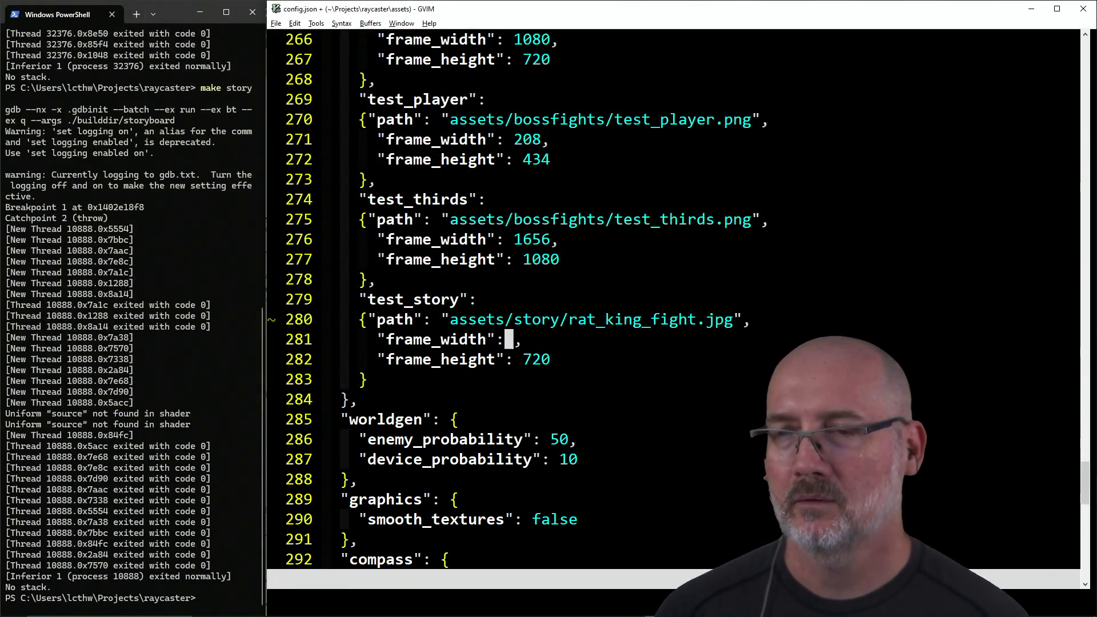
pyautogui.hotkey('alt', 'Tab')
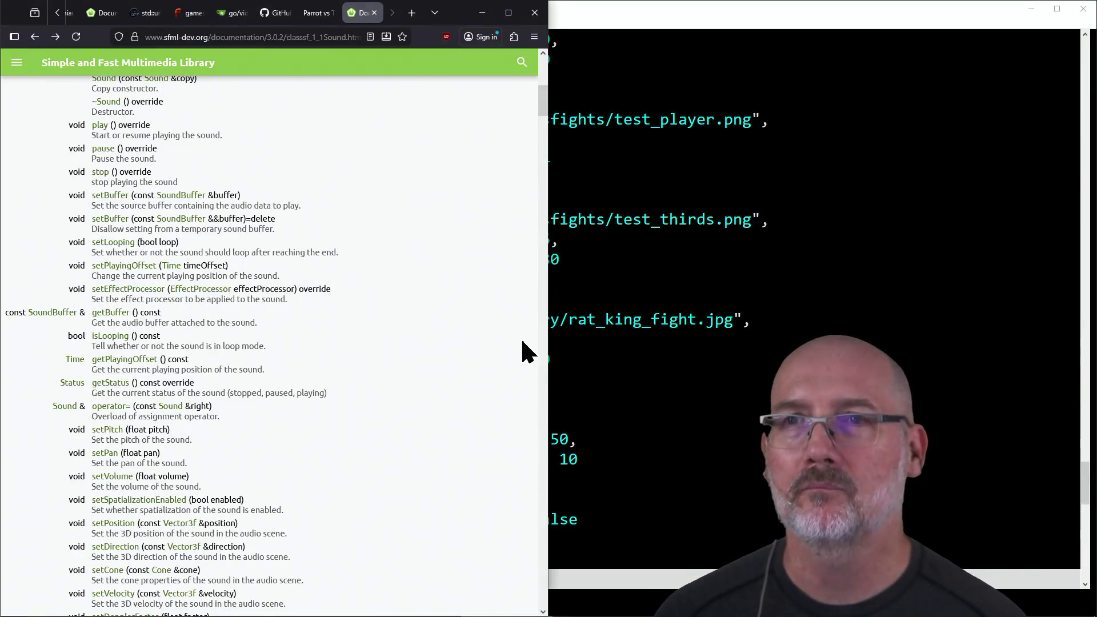
pyautogui.hotkey('ctrl', 't')
pyautogui.write('uhd dimensions')
pyautogui.press('Return')
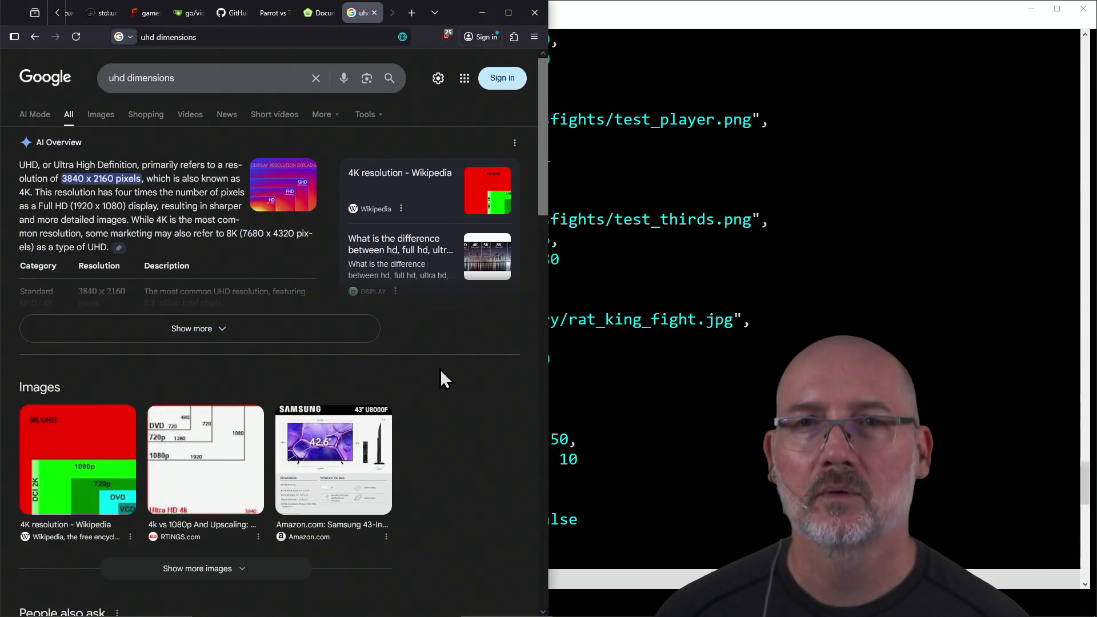
pyautogui.hotkey('ctrl', 'w')
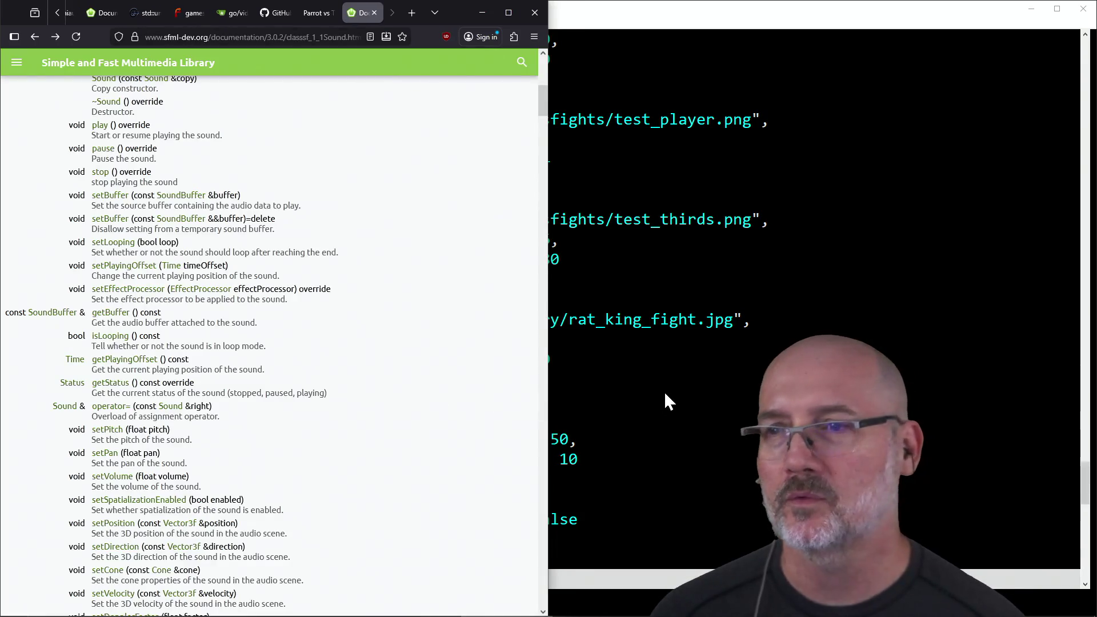
pyautogui.click(636, 388)
pyautogui.click(517, 339)
pyautogui.write('i')
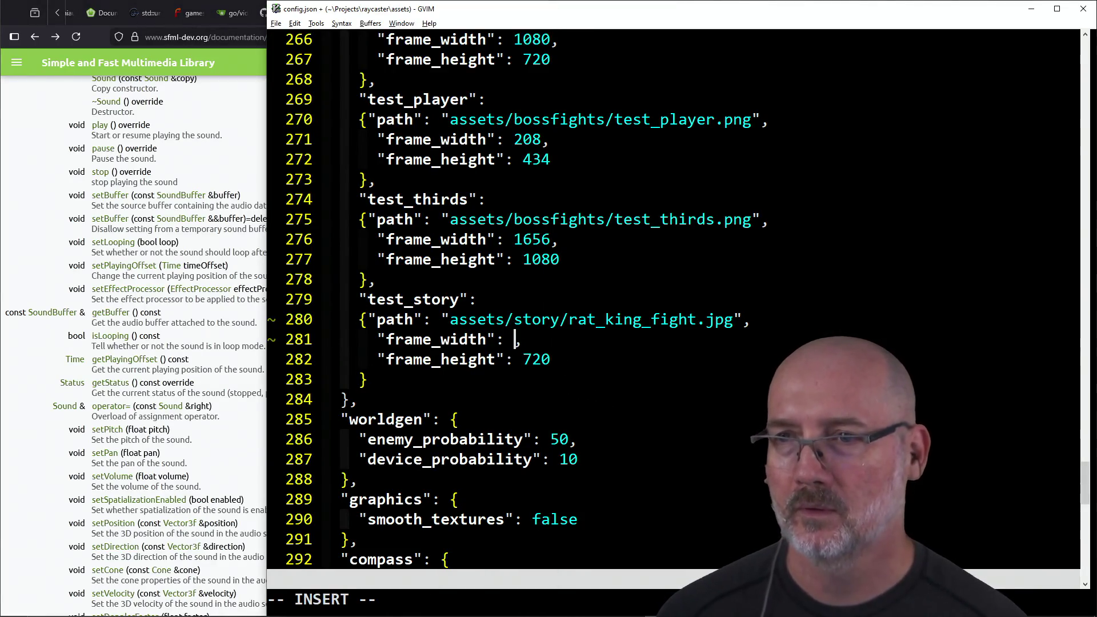
pyautogui.write('3840')
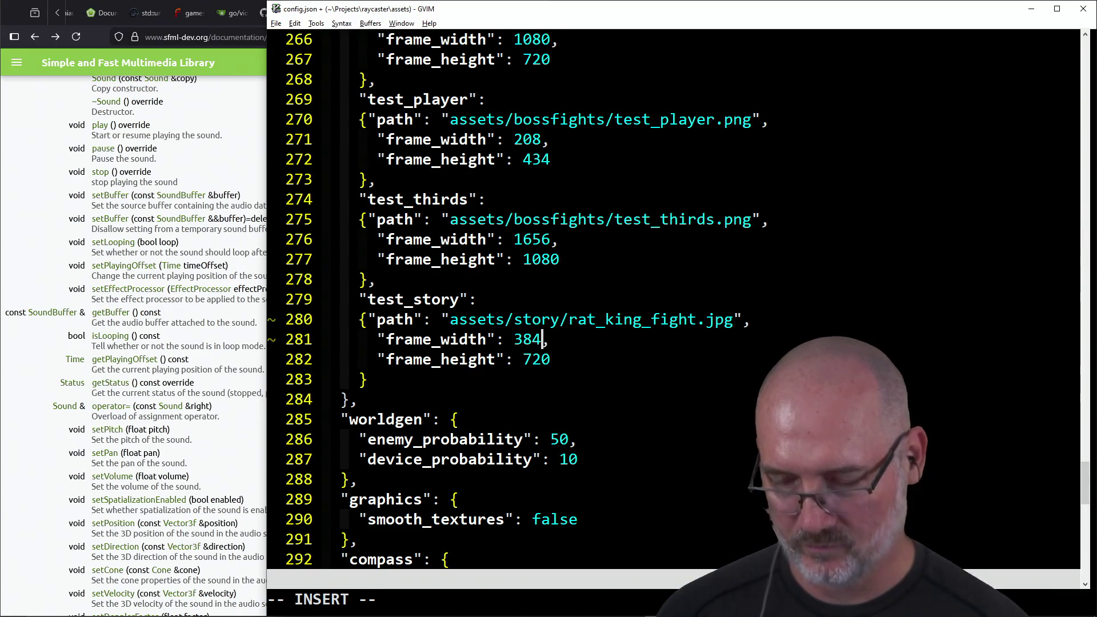
pyautogui.press('Escape')
# Step: Change the frame height from 720 to 2160, checking it against the UHD search results
pyautogui.press('j')
pyautogui.press('h')
pyautogui.press('c')
pyautogui.press('i')
pyautogui.press('w')
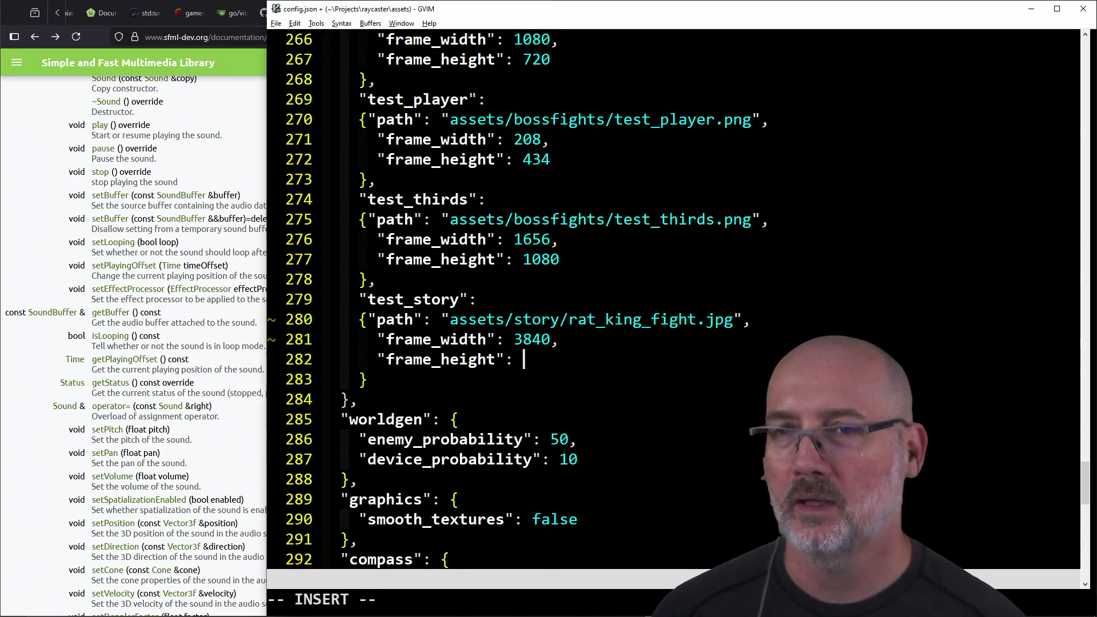
pyautogui.hotkey('alt', 'Tab')
pyautogui.hotkey('ctrl', 'Tab')
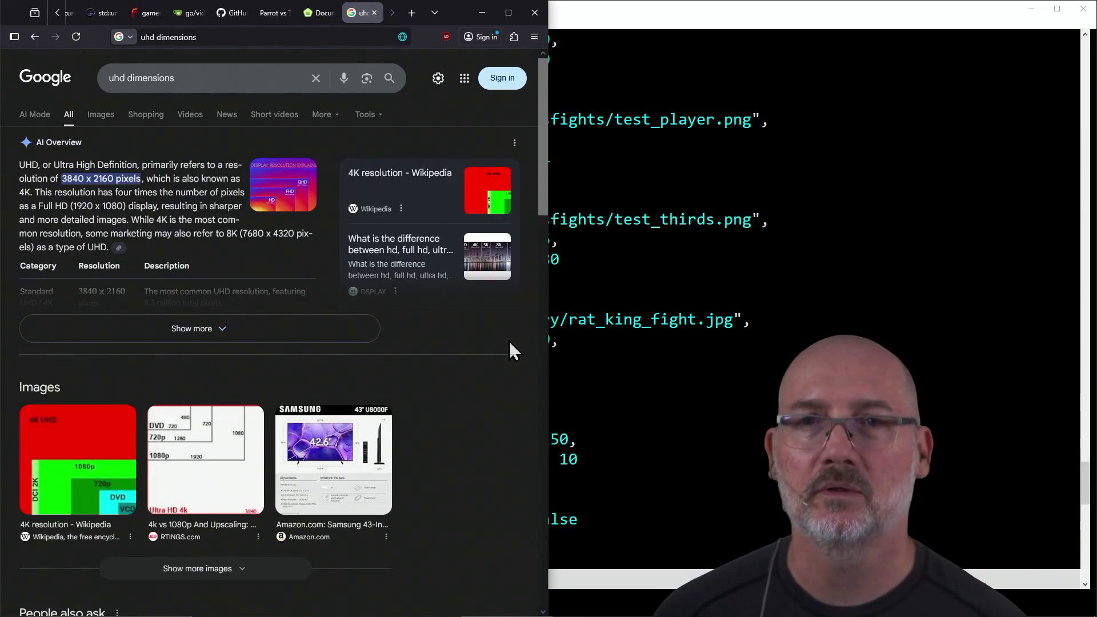
pyautogui.hotkey('alt', 'Tab')
pyautogui.write('2160')
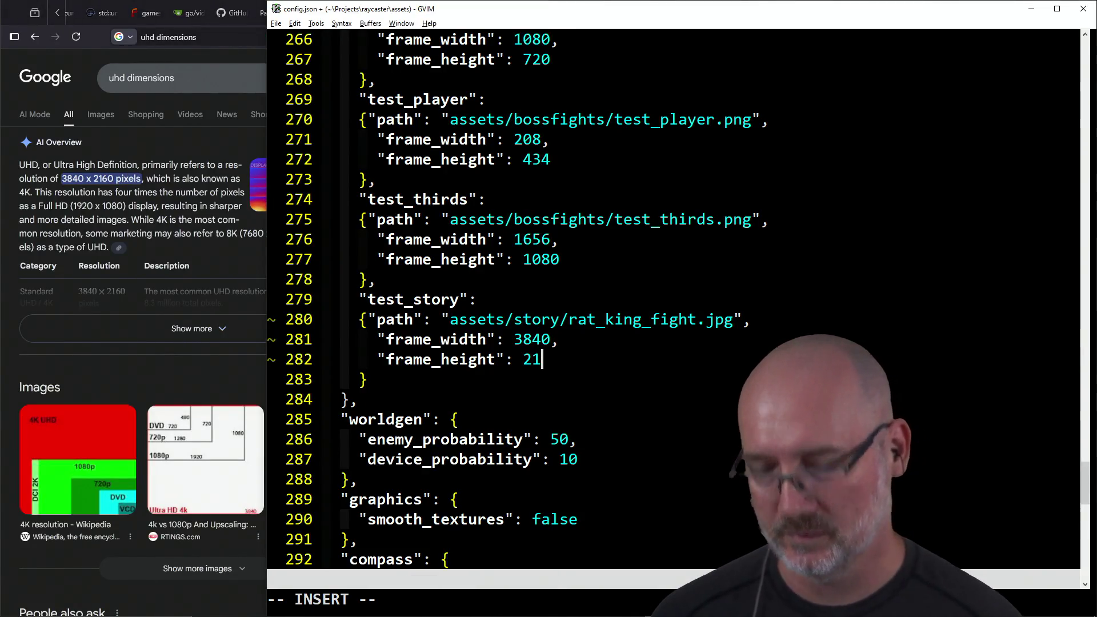
pyautogui.press('Escape')
# Step: Save config.json with :w and rerun make story in PowerShell
pyautogui.write(':w')
pyautogui.press('Return')
pyautogui.hotkey('alt', 'Tab')
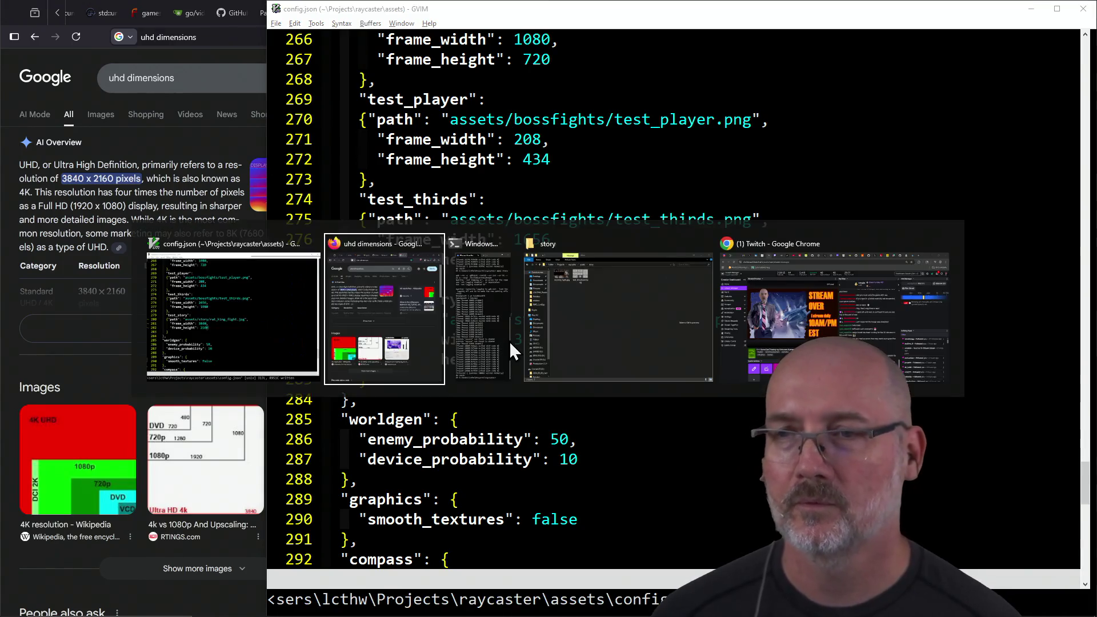
pyautogui.press('Up')
pyautogui.press('Return')
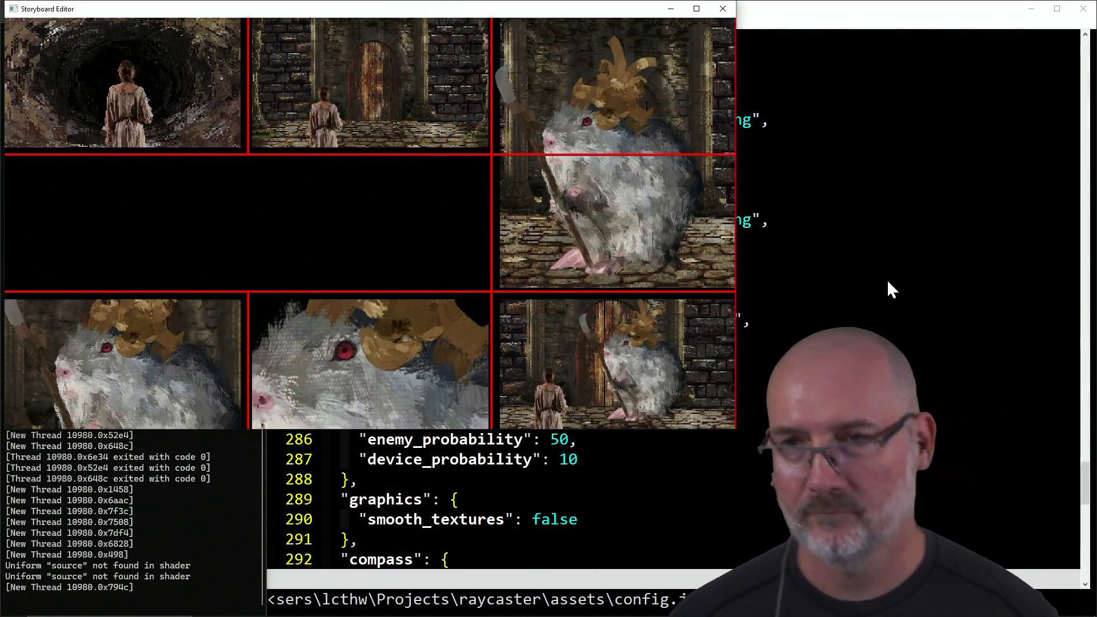
# Step: Inspect the sharper 3840×2160 storyboard, close the preview, and recall make story in PowerShell
pyautogui.click(887, 279)
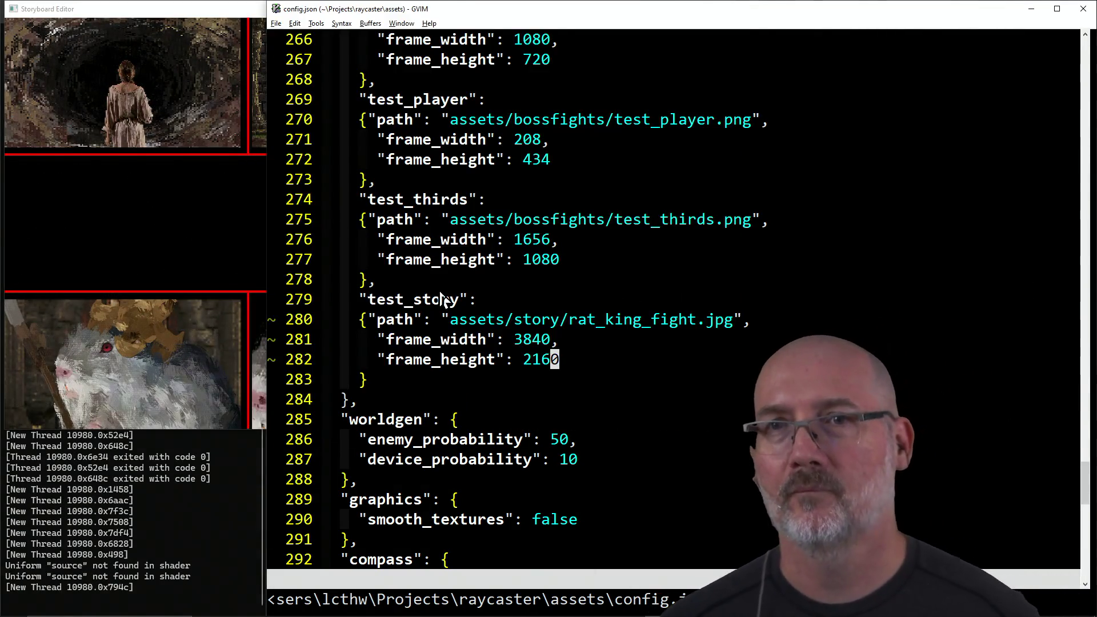
pyautogui.click(218, 252)
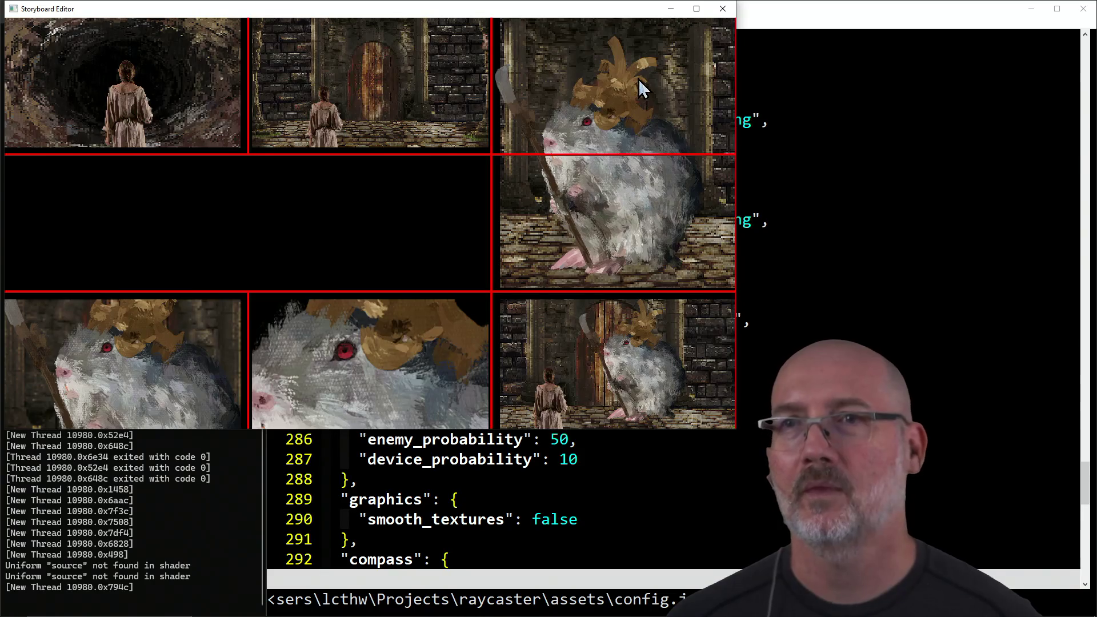
pyautogui.click(723, 9)
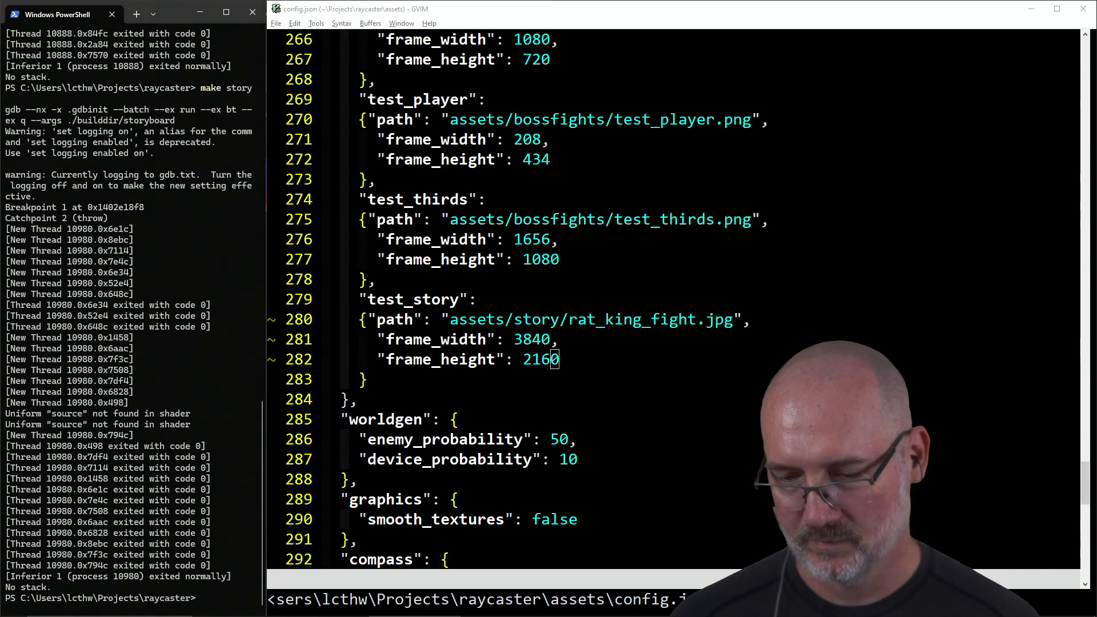
pyautogui.click(195, 361)
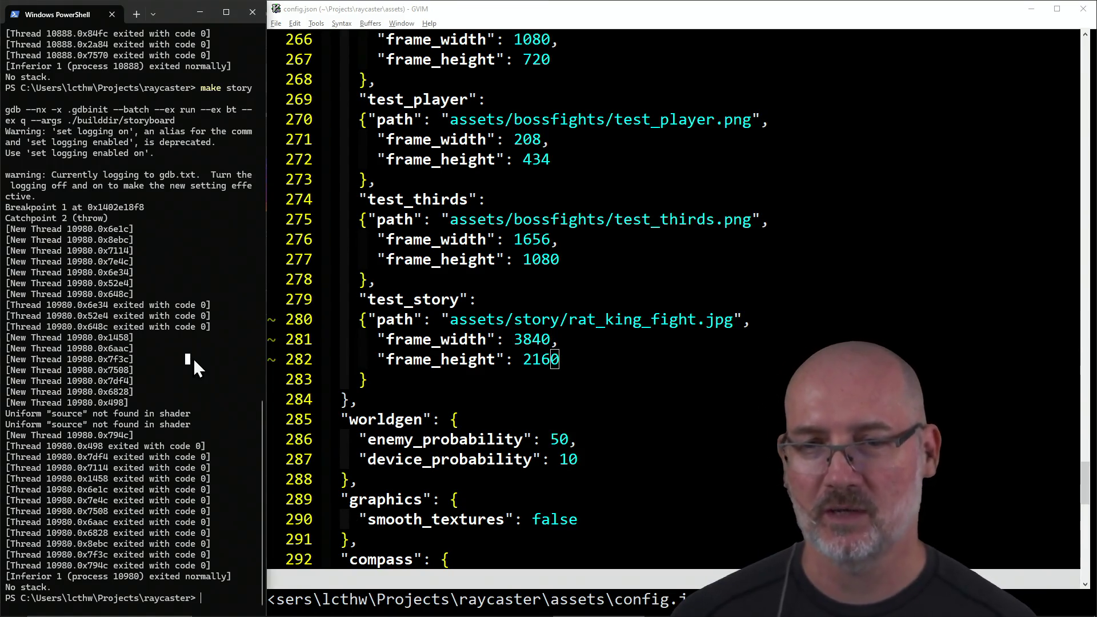
pyautogui.press('Up')
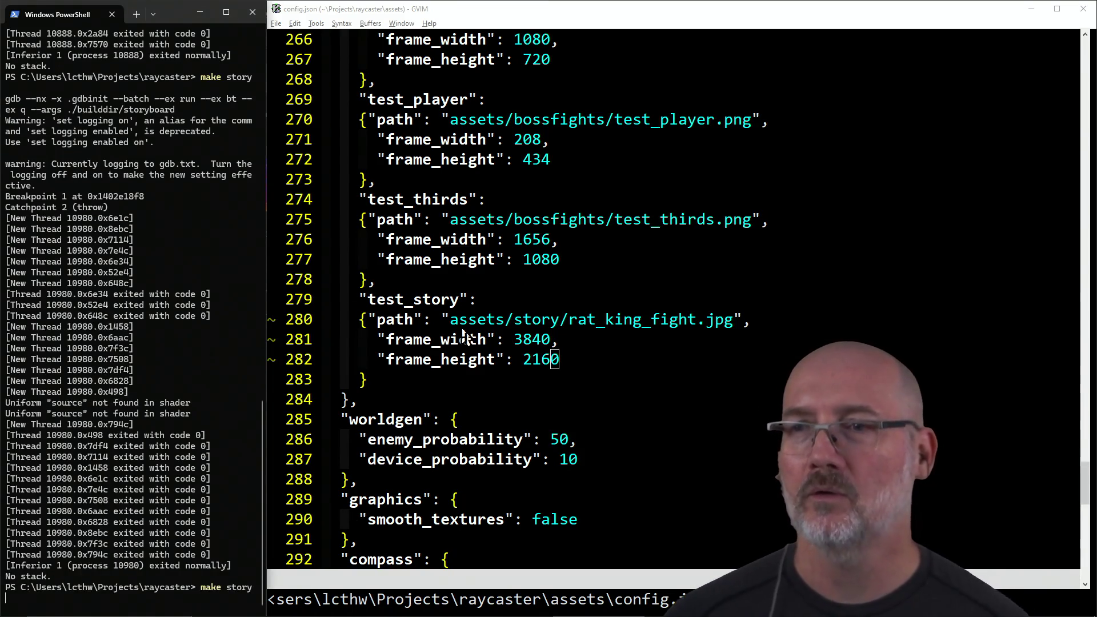
# Step: Open ../storyboard/ui.cpp in GVIM
pyautogui.click(509, 340)
pyautogui.write(':e ./')
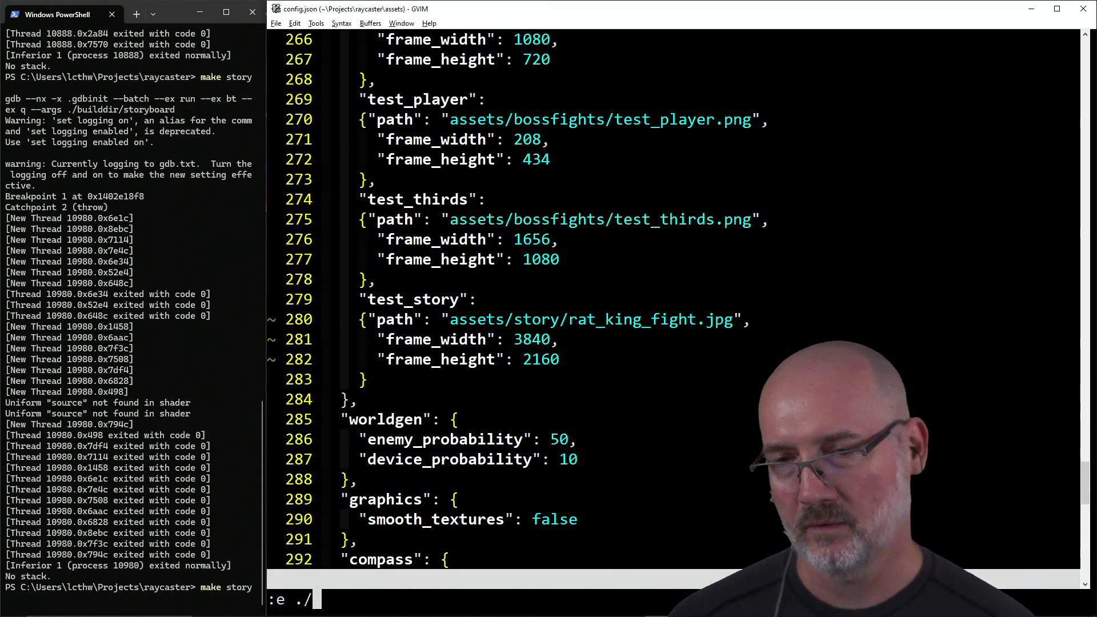
pyautogui.press('BackSpace')
pyautogui.press('BackSpace')
pyautogui.press('BackSpace')
pyautogui.write('b ui')
pyautogui.press('BackSpace')
pyautogui.press('BackSpace')
pyautogui.press('BackSpace')
pyautogui.write('e ../')
pyautogui.write('st')
pyautogui.press('Tab')
pyautogui.write('ui')
pyautogui.press('Tab')
pyautogui.press('Return')
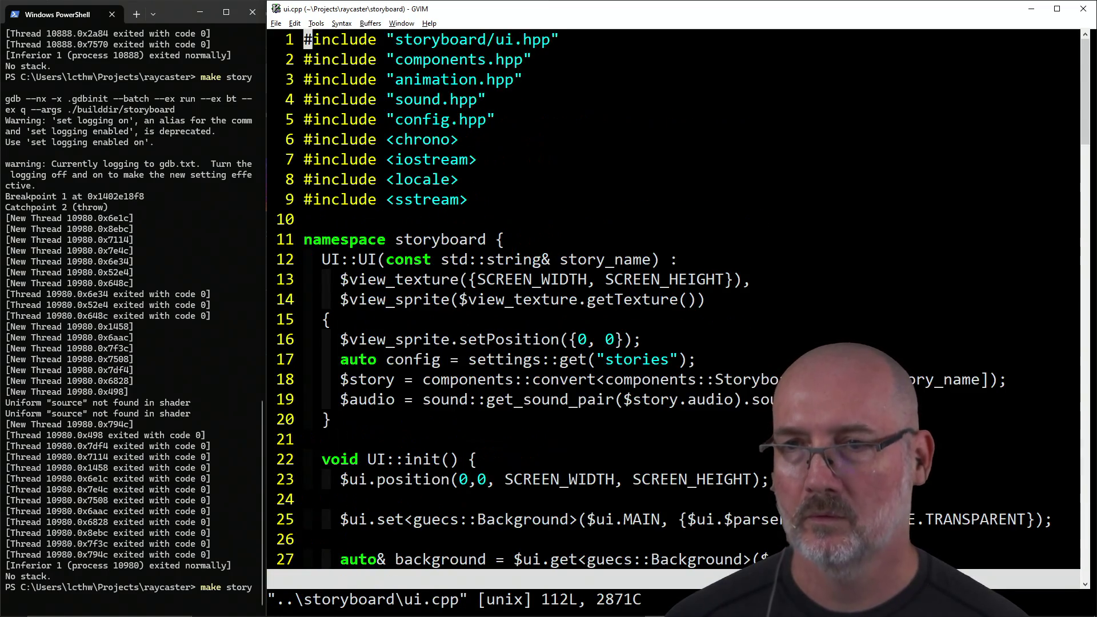
# Step: Comment out the debug_layout call with //, save all files with :wa, and start the build
pyautogui.write('/debug')
pyautogui.press('Return')
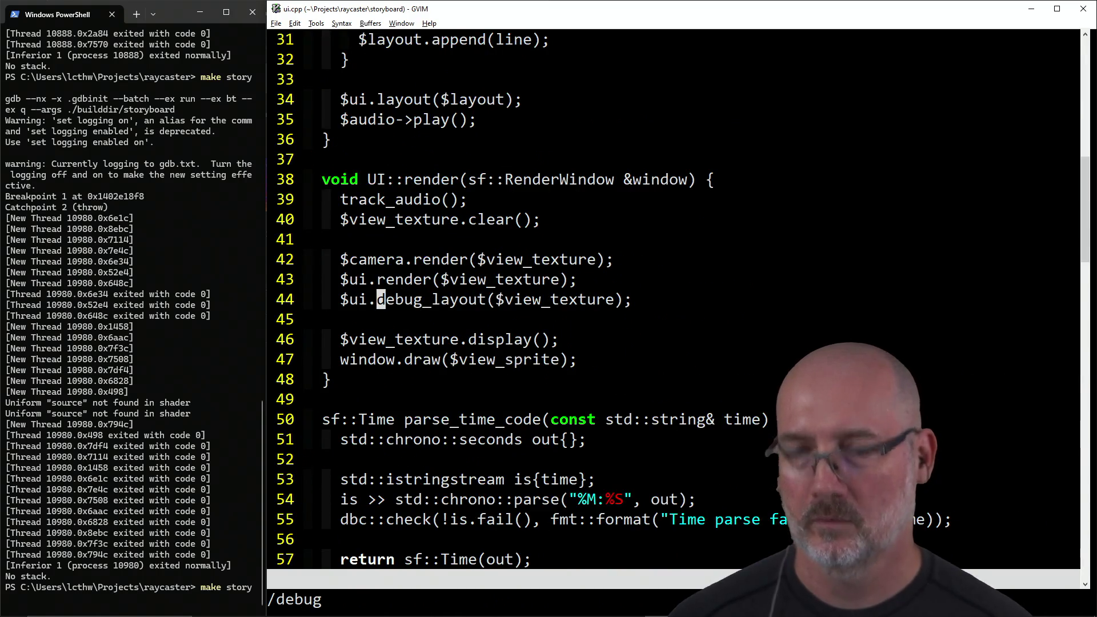
pyautogui.write('I//')
pyautogui.press('Escape')
pyautogui.write(':wa')
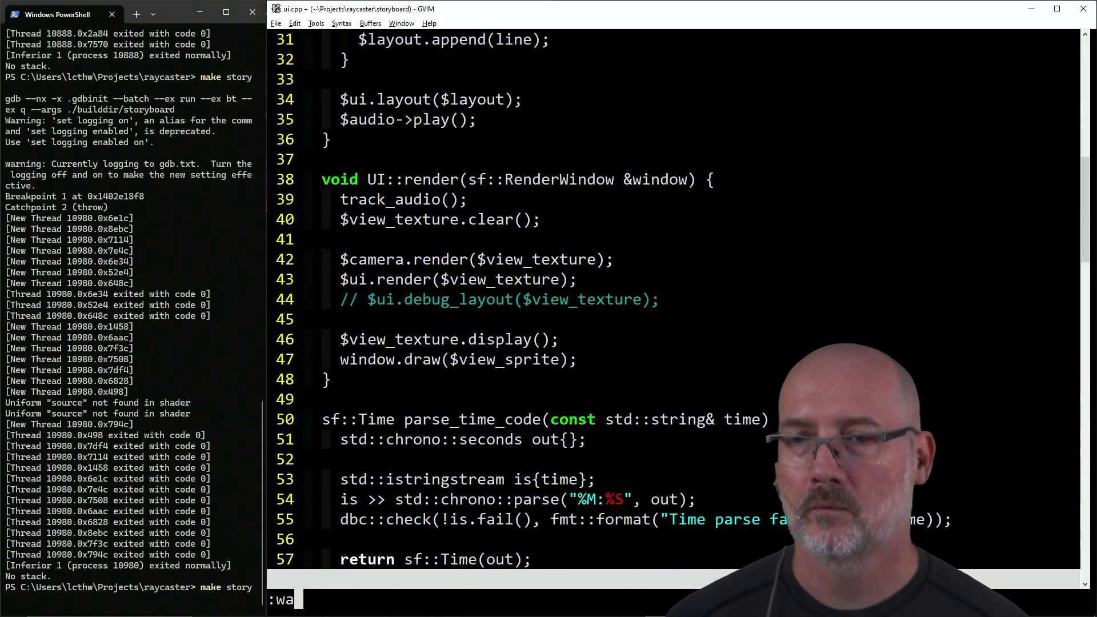
pyautogui.press('Return')
pyautogui.press('F5')
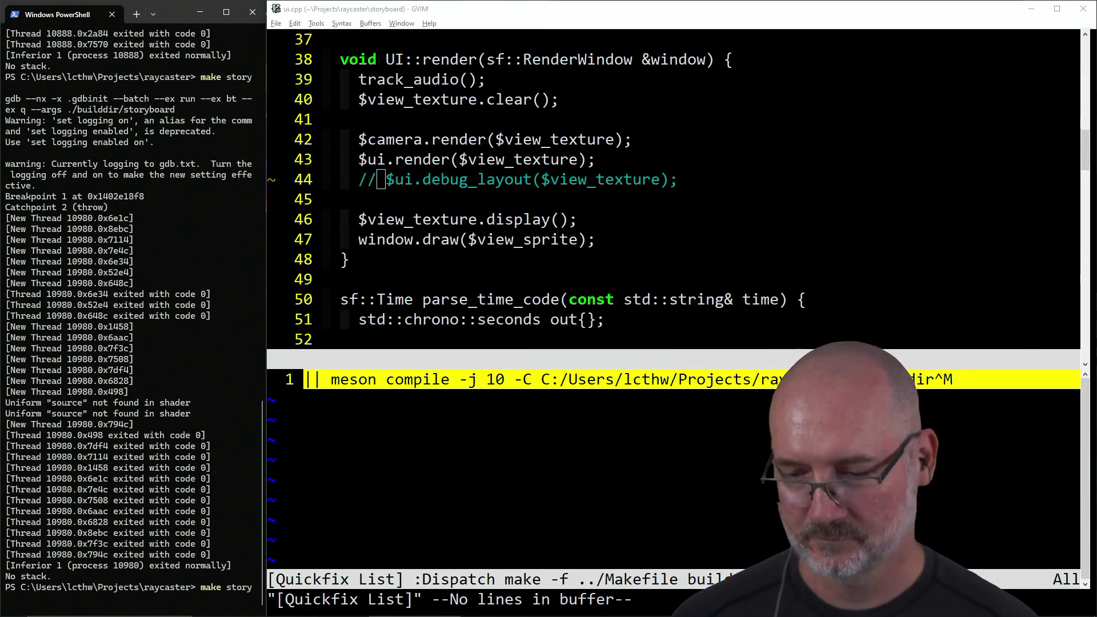
# Step: Rerun make story and maximize the Storyboard Editor to show the grid-free rat king storyboard
pyautogui.click(171, 352)
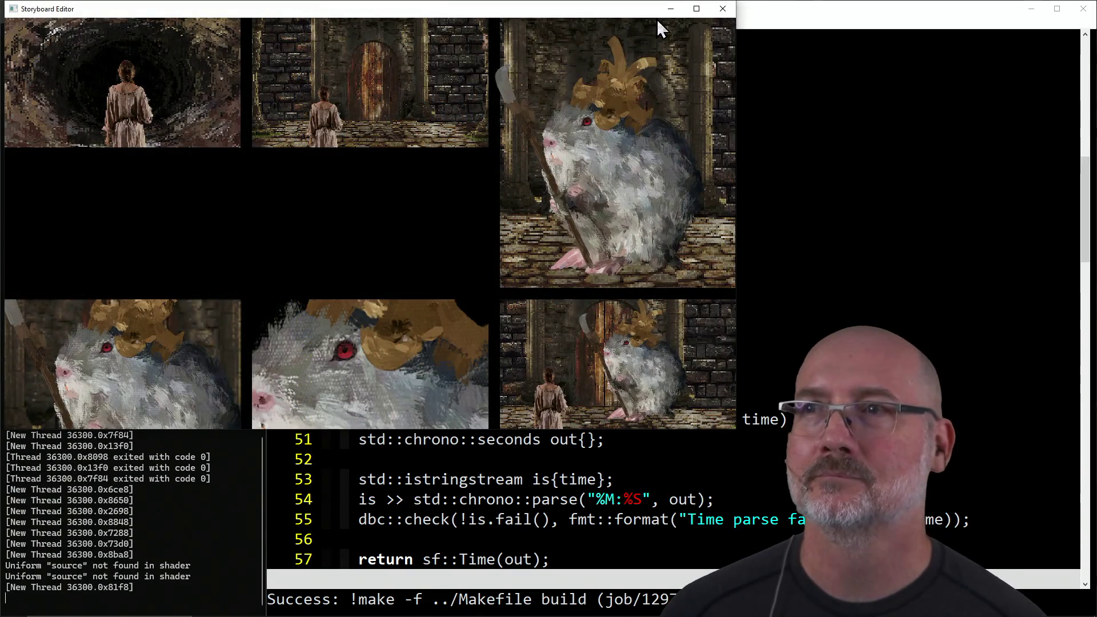
pyautogui.click(696, 9)
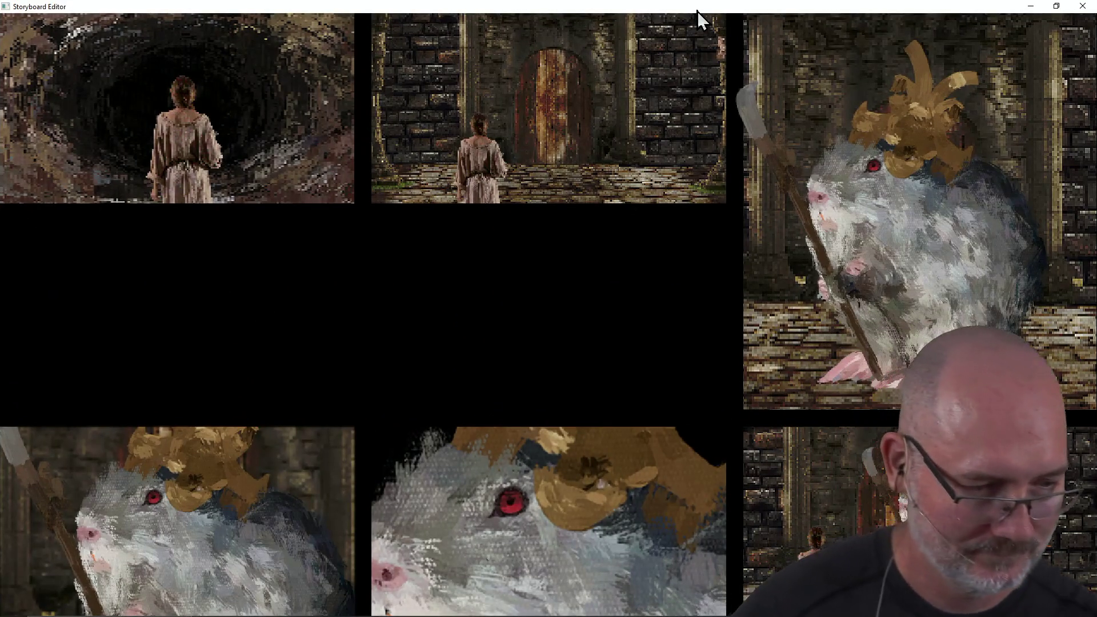
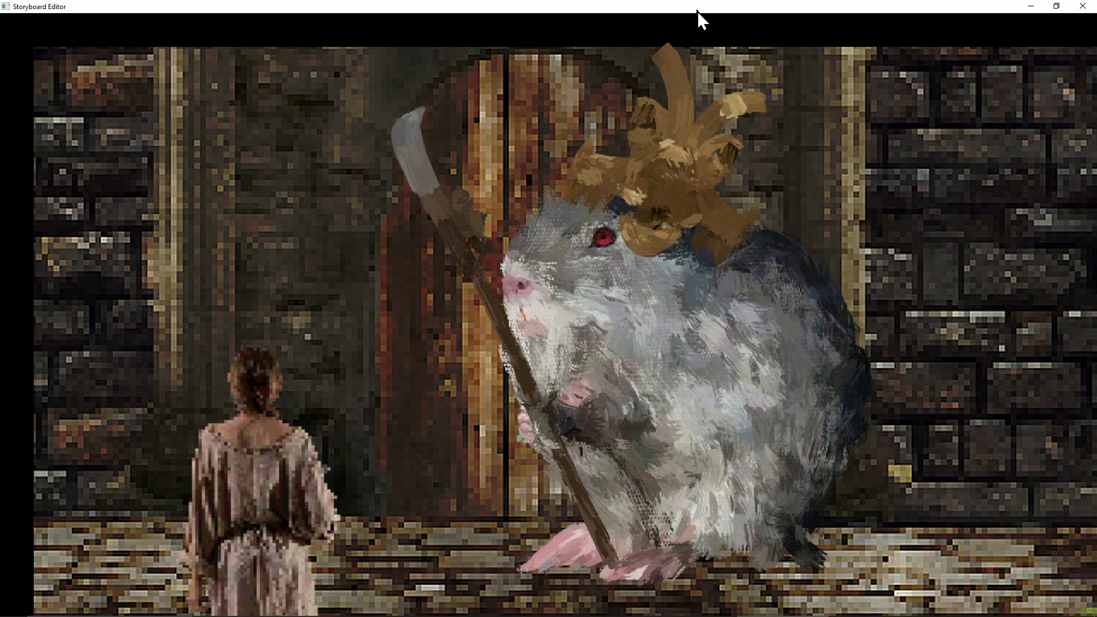
# Step: Close the running Storyboard Editor preview window
pyautogui.click(1083, 6)
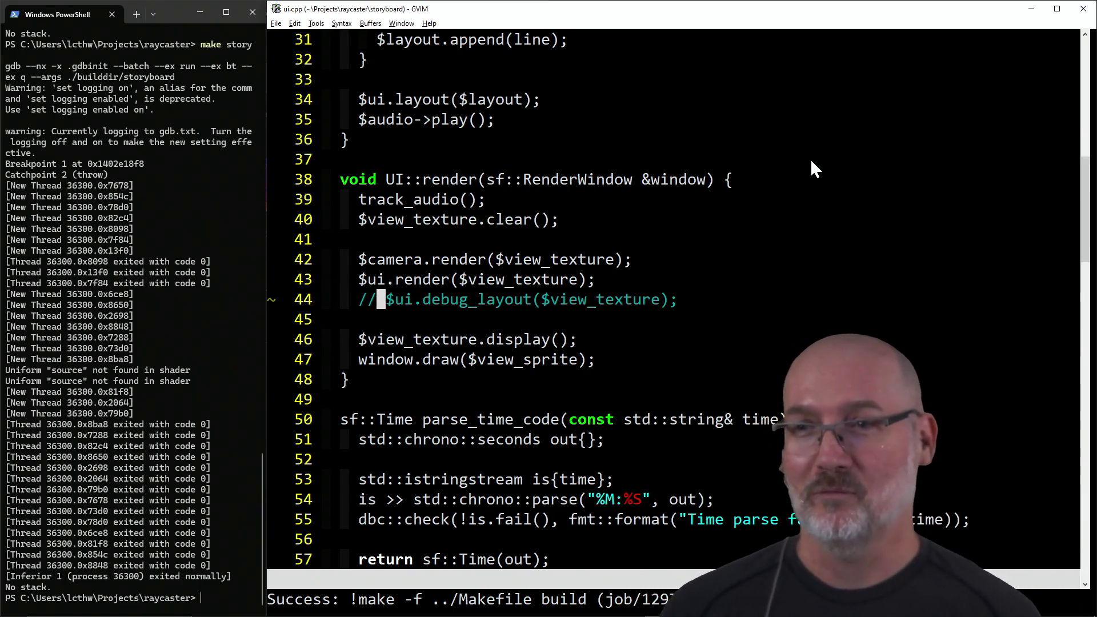
# Step: Switch from the PowerShell terminal to the Firefox 'uhd dimensions' window and close that tab
pyautogui.click(159, 423)
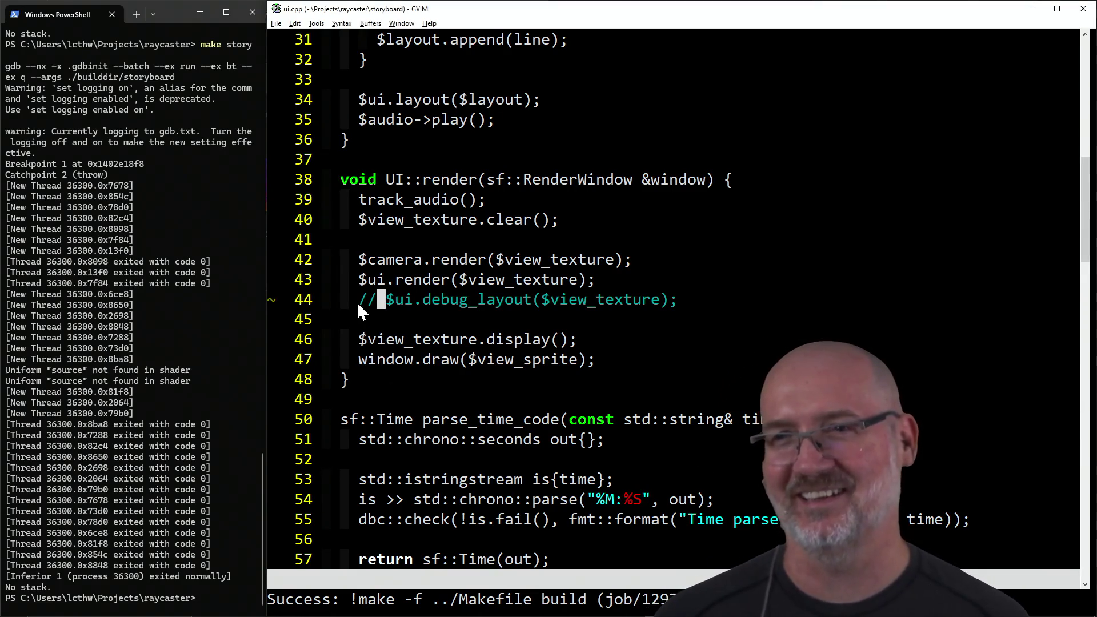
pyautogui.hotkey('alt', 'Tab')
pyautogui.press('Tab')
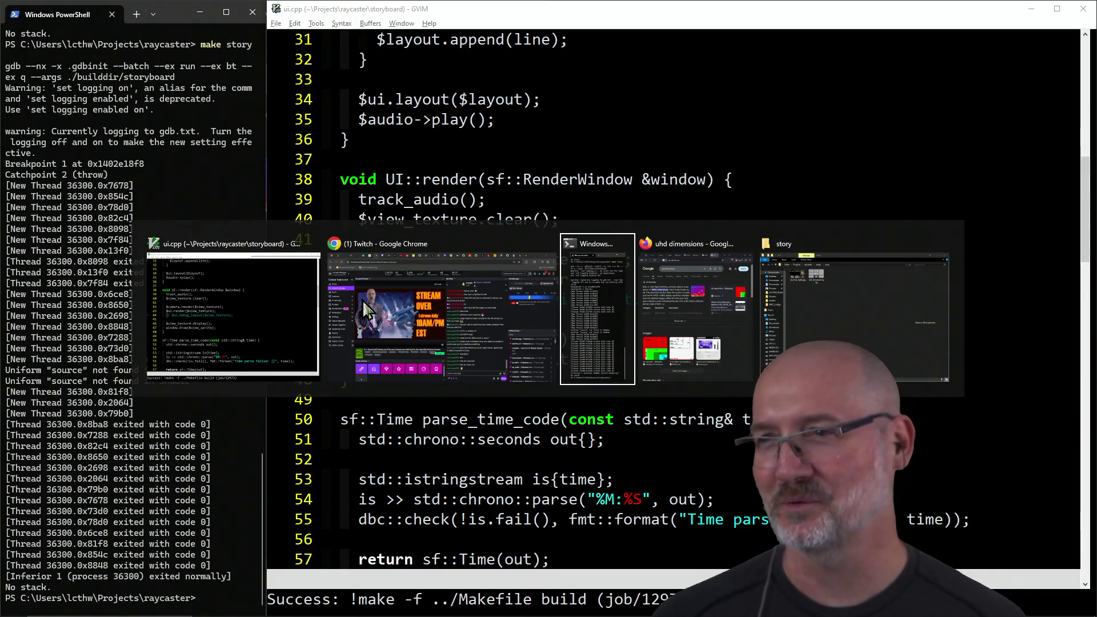
pyautogui.press('Tab')
pyautogui.click(374, 12)
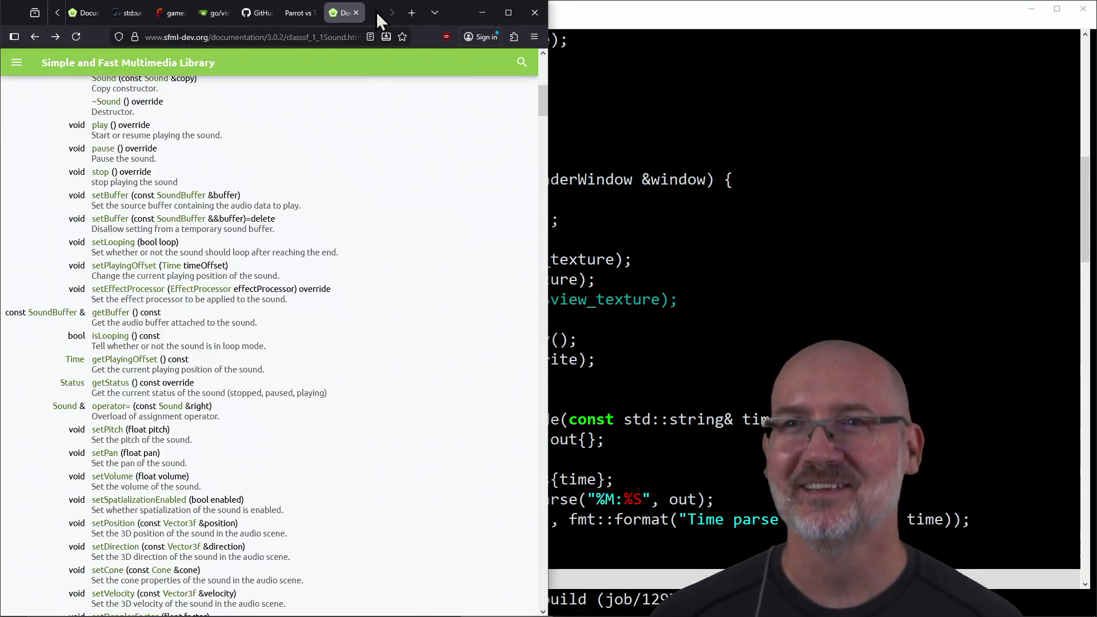
# Step: Bring the GVIM code window back in front of the browser, then switch windows again
pyautogui.press('alt')
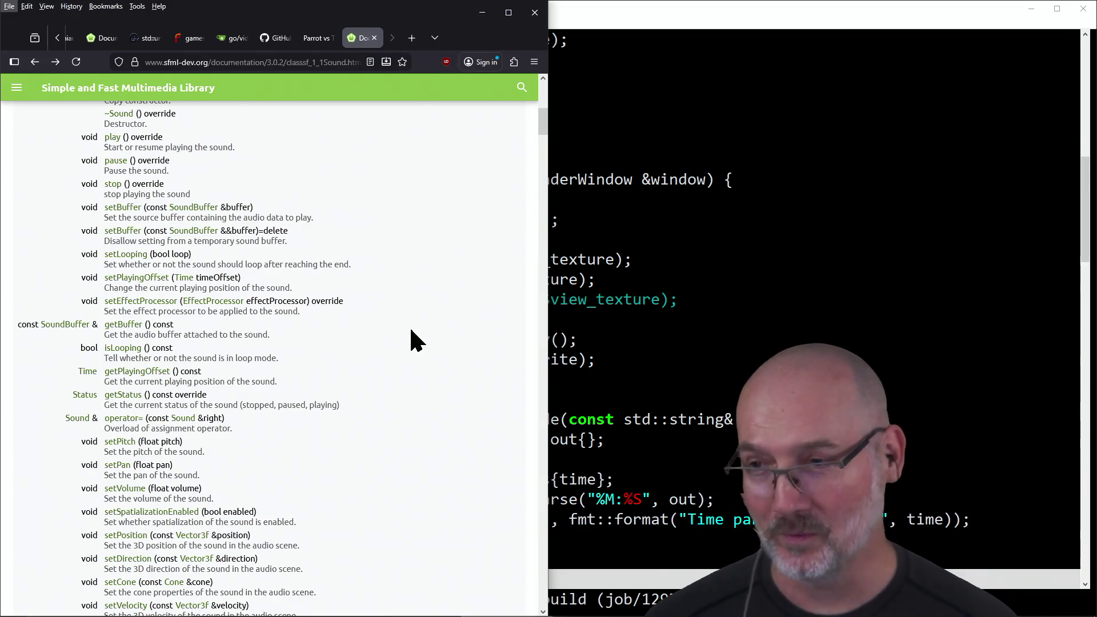
pyautogui.click(618, 292)
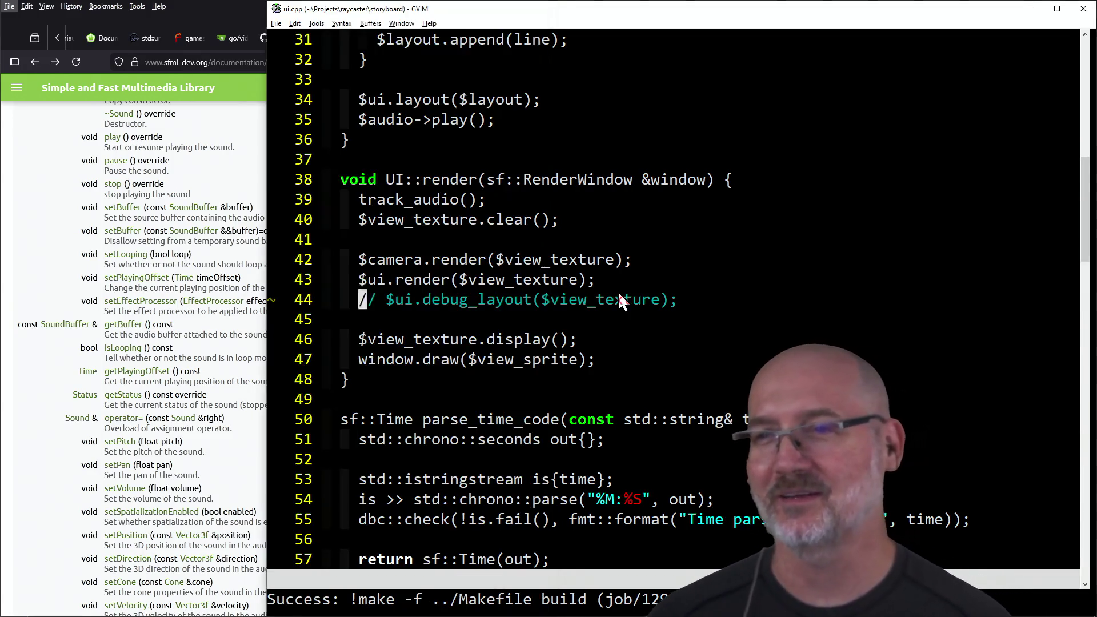
pyautogui.hotkey('alt', 'Tab')
pyautogui.hotkey('alt', 'Tab')
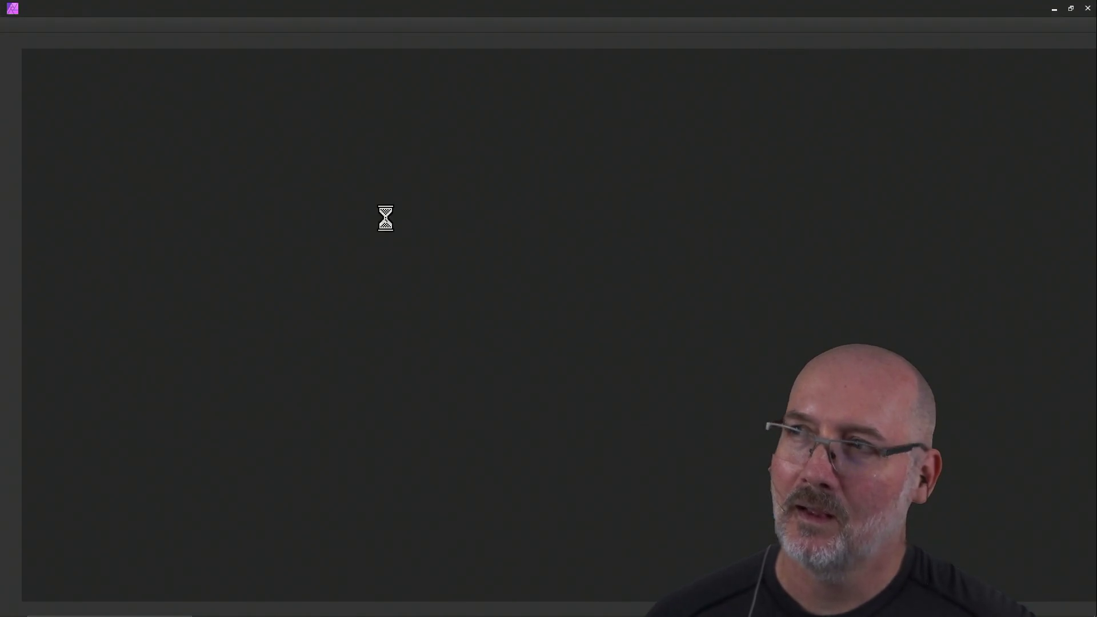
pyautogui.click(1087, 8)
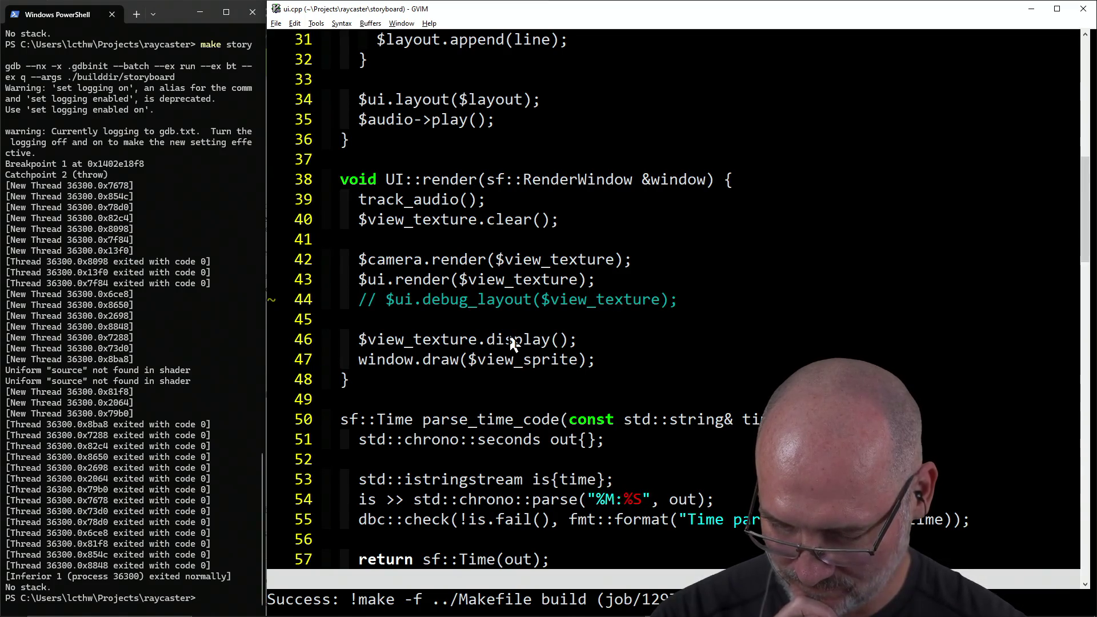
pyautogui.click(229, 400)
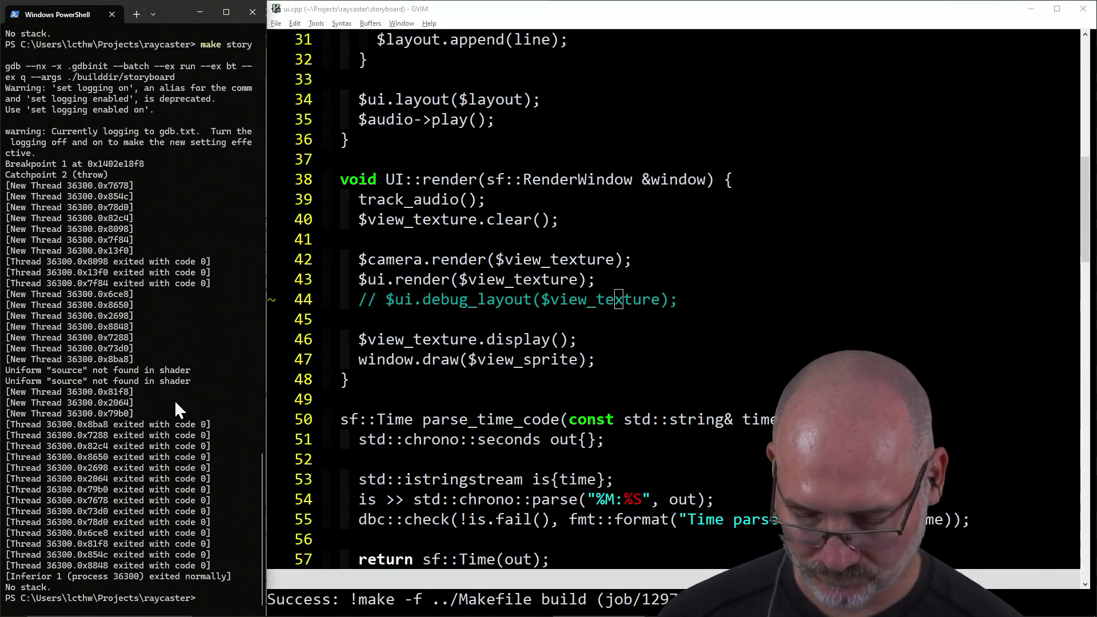
pyautogui.hotkey('alt', 'Tab')
pyautogui.hotkey('alt', 'Tab')
pyautogui.hotkey('alt', 'Tab')
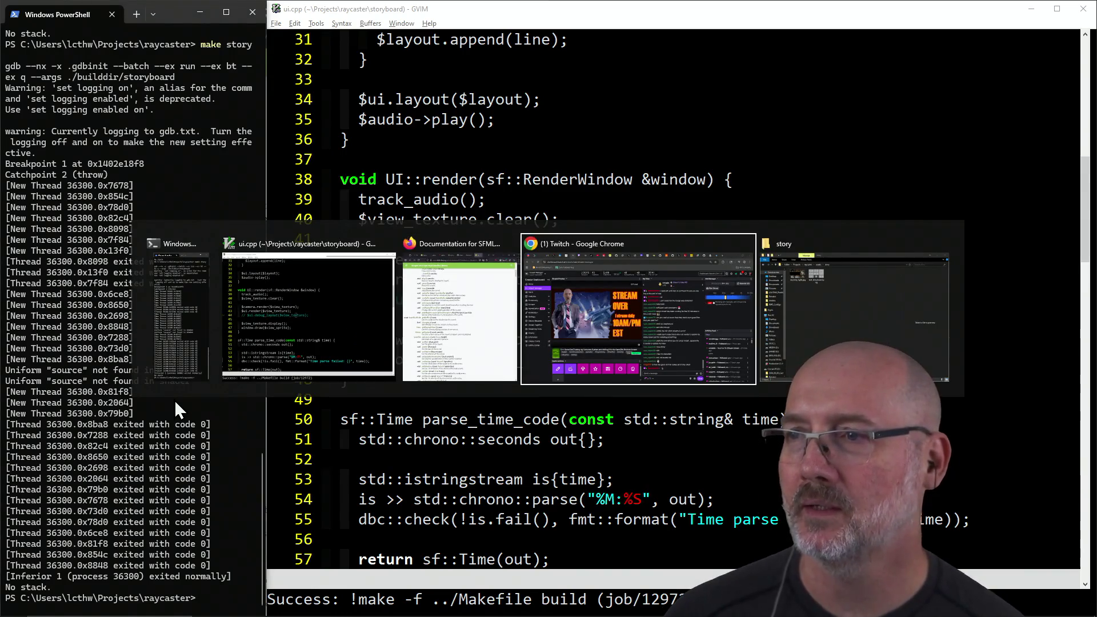
pyautogui.hotkey('alt', 'Tab')
# Step: Browse the assets folders, checking bosses, then bossfights and its rat_king_boss_fight_sprite.png
pyautogui.click(222, 154)
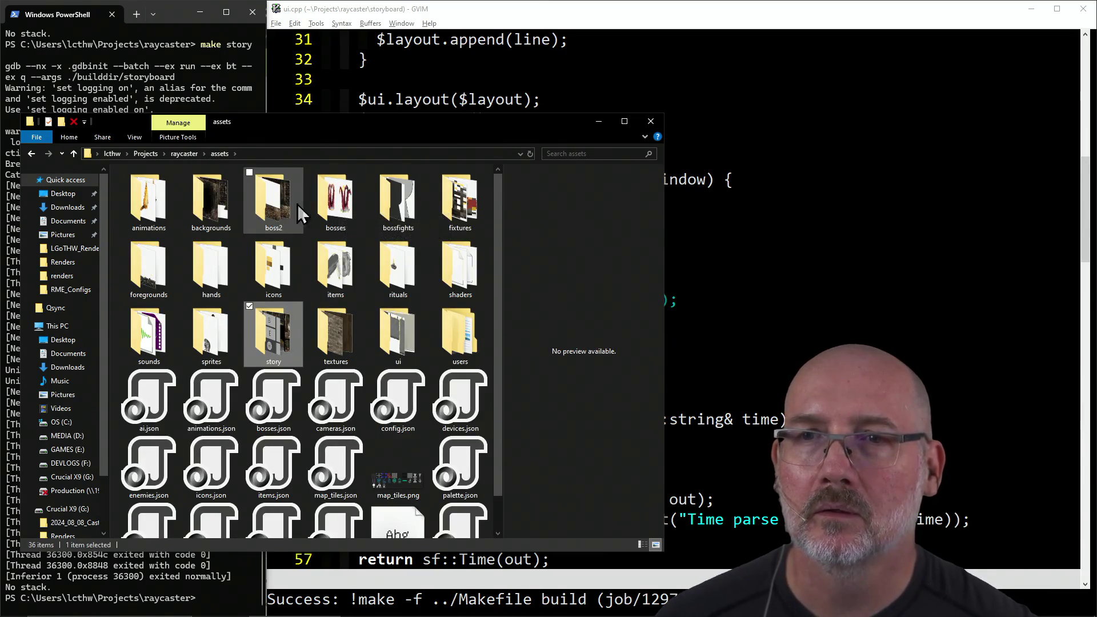
pyautogui.doubleClick(322, 206)
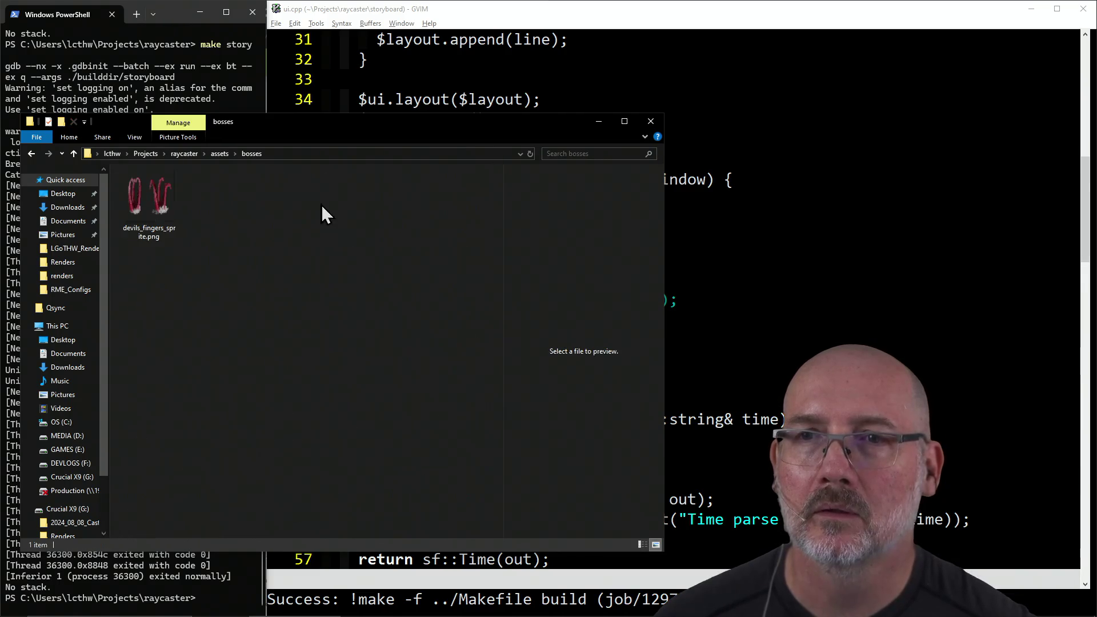
pyautogui.press('BackSpace')
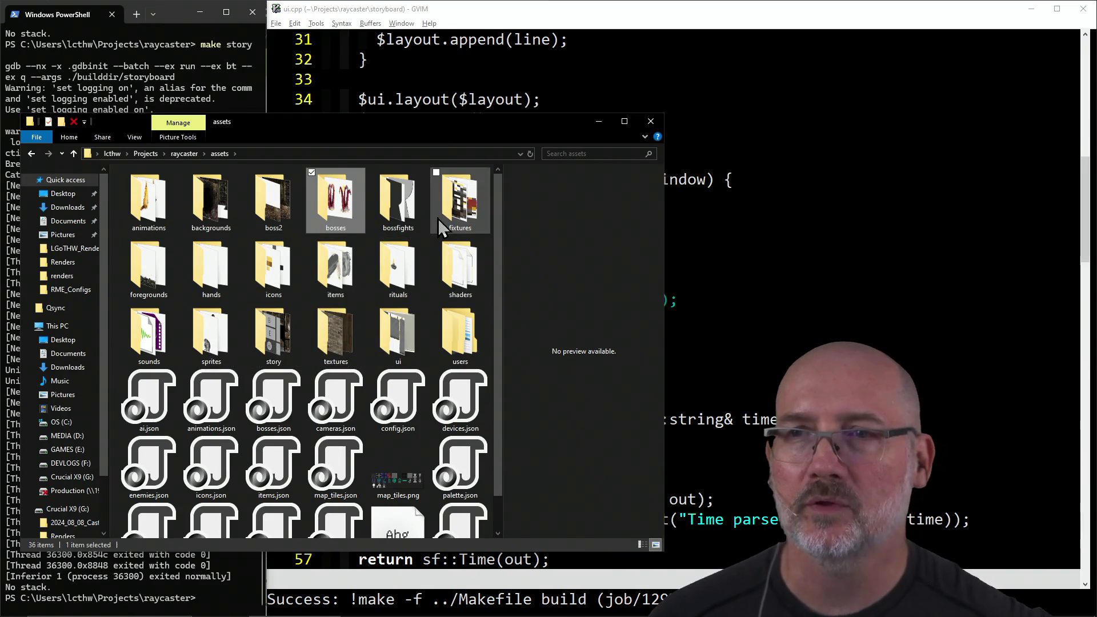
pyautogui.doubleClick(386, 218)
pyautogui.click(152, 293)
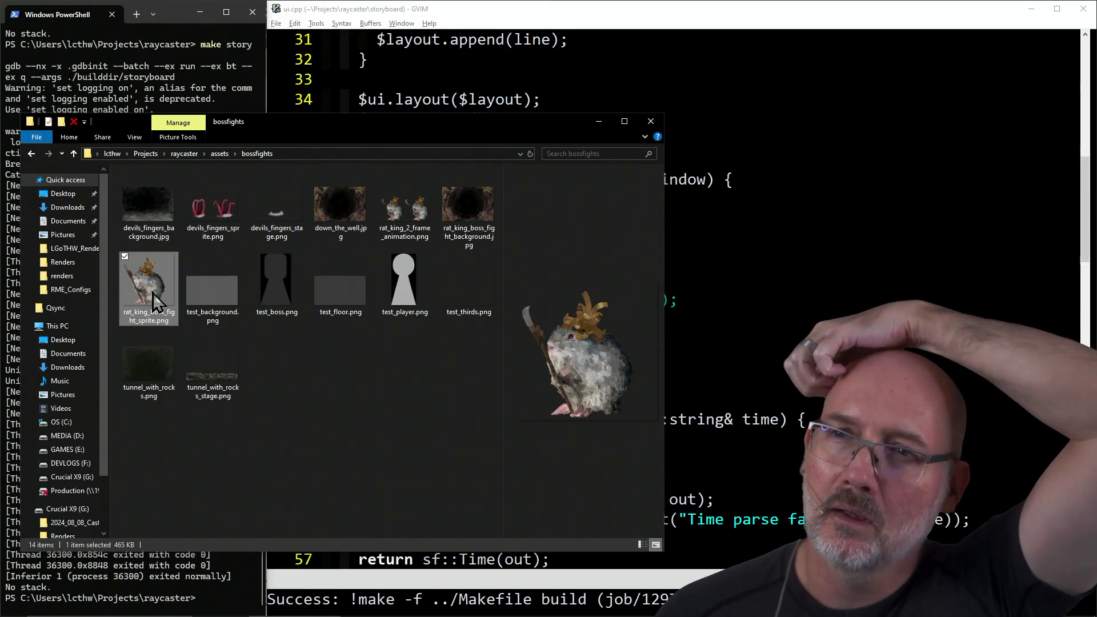
# Step: View rat_king_2_frame_animation.png in Paint.NET, then close it and minimize Explorer
pyautogui.doubleClick(411, 230)
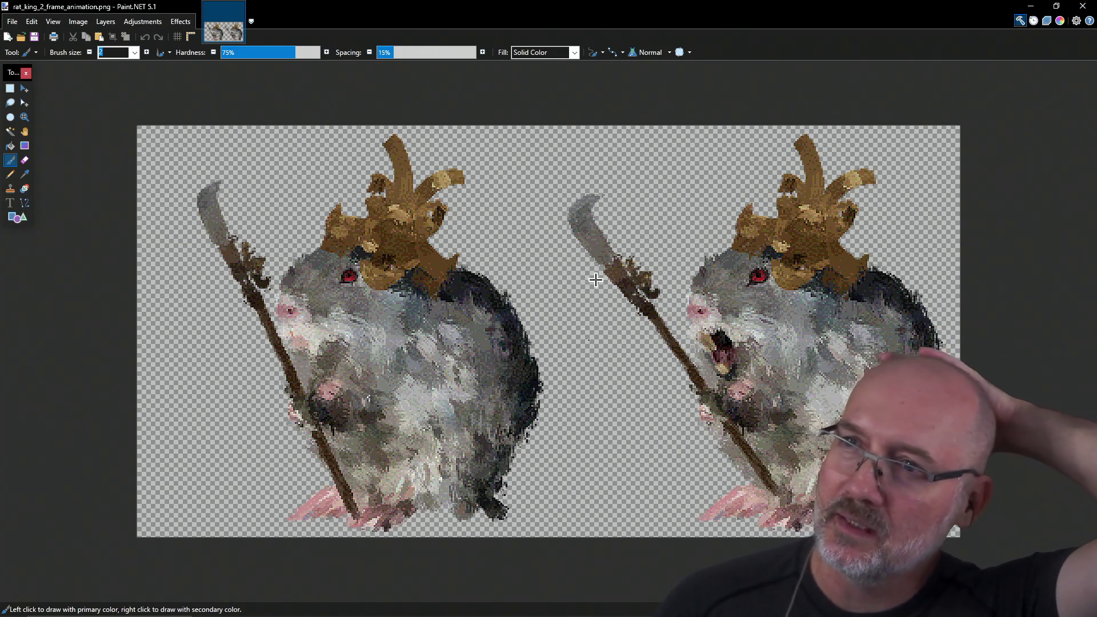
pyautogui.click(1077, 12)
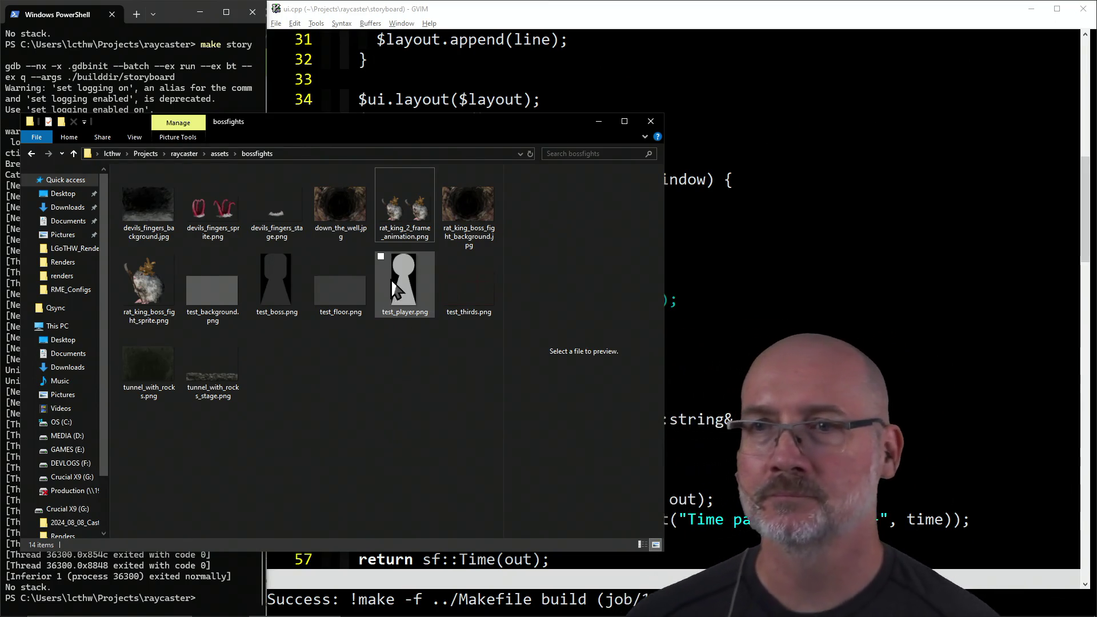
pyautogui.press('super+Down')
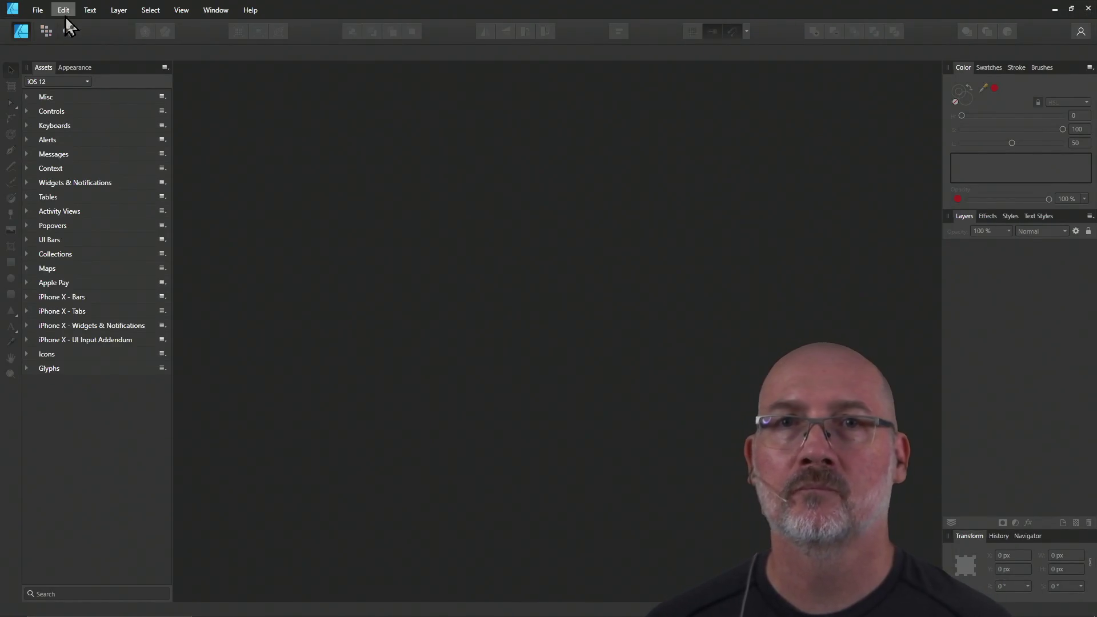
# Step: Open the recent test_storyboard document
pyautogui.click(40, 11)
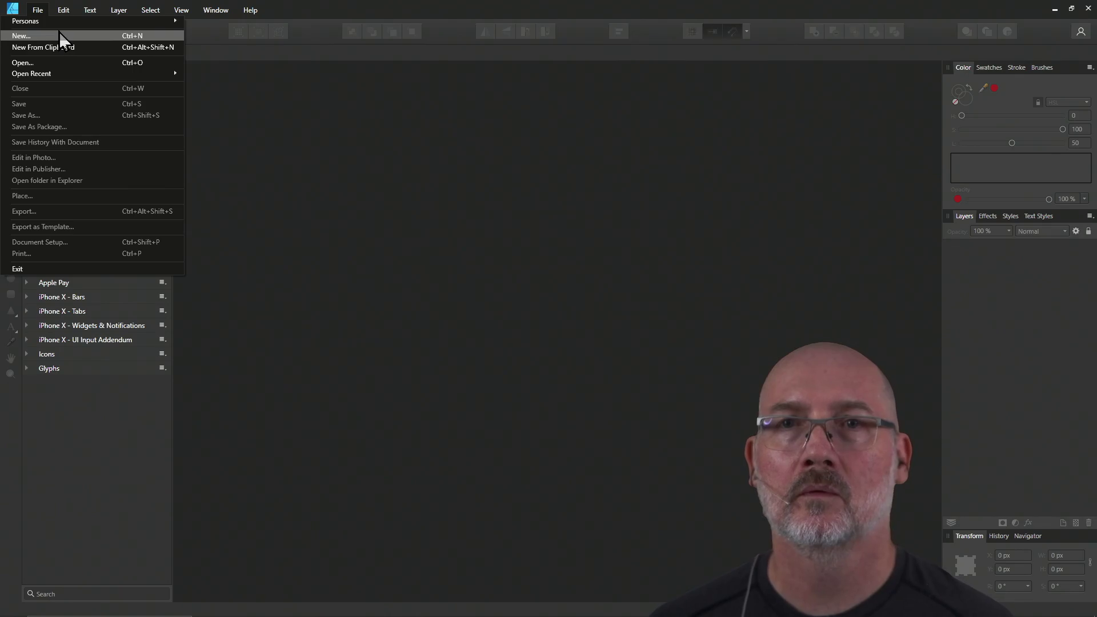
pyautogui.moveTo(68, 73)
pyautogui.click(245, 76)
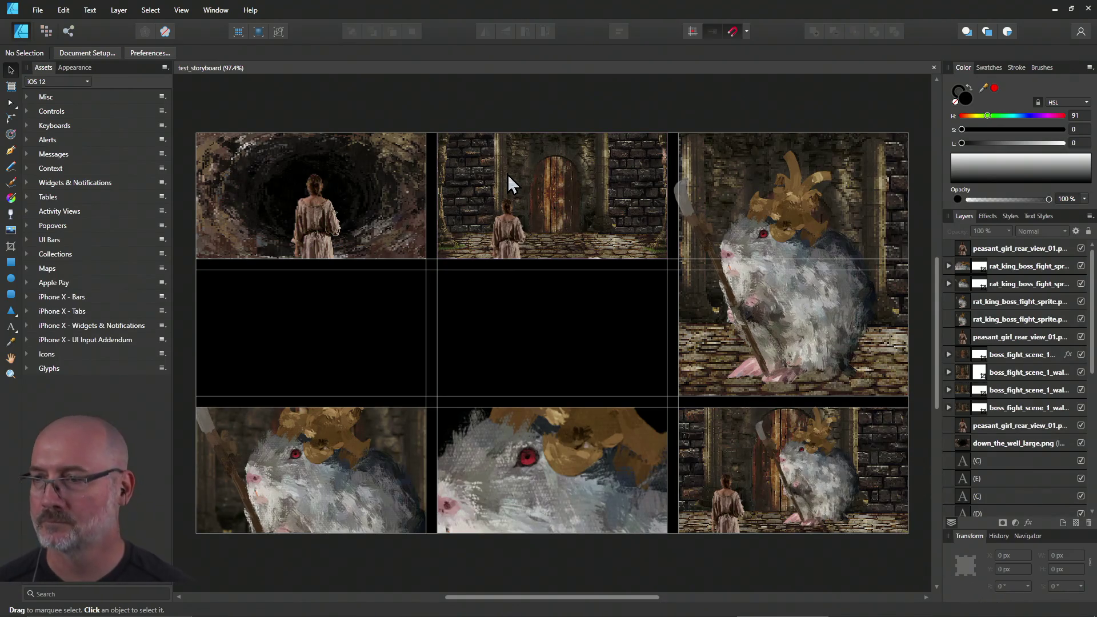
# Step: Delete the small rat sprite from the bottom-right panel and place rat_king_2_frame_animation.png
pyautogui.click(816, 480)
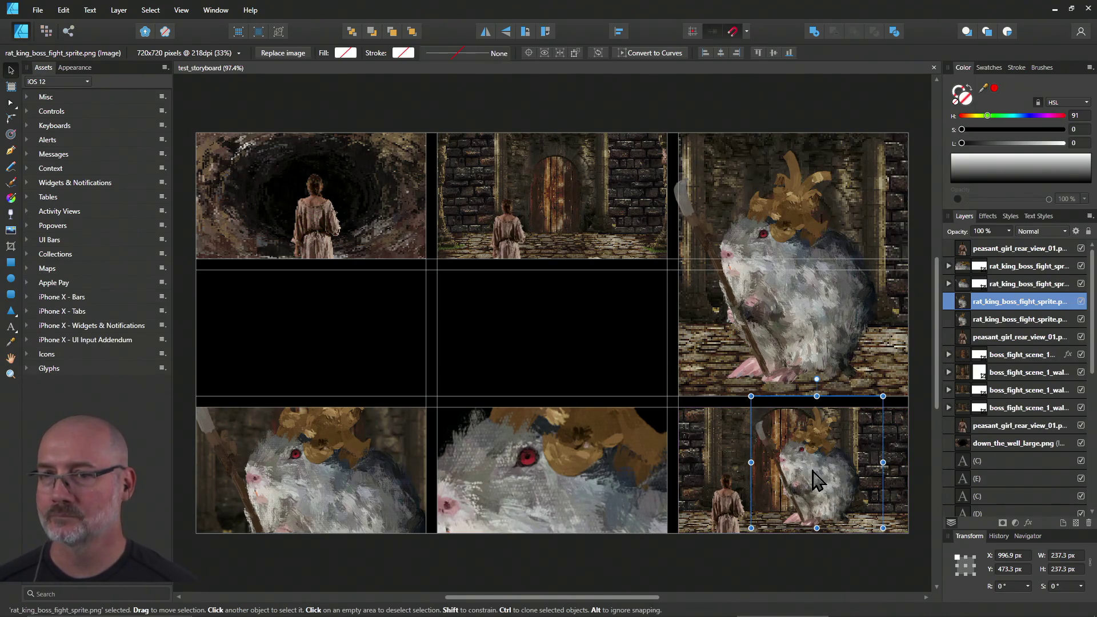
pyautogui.click(1016, 319)
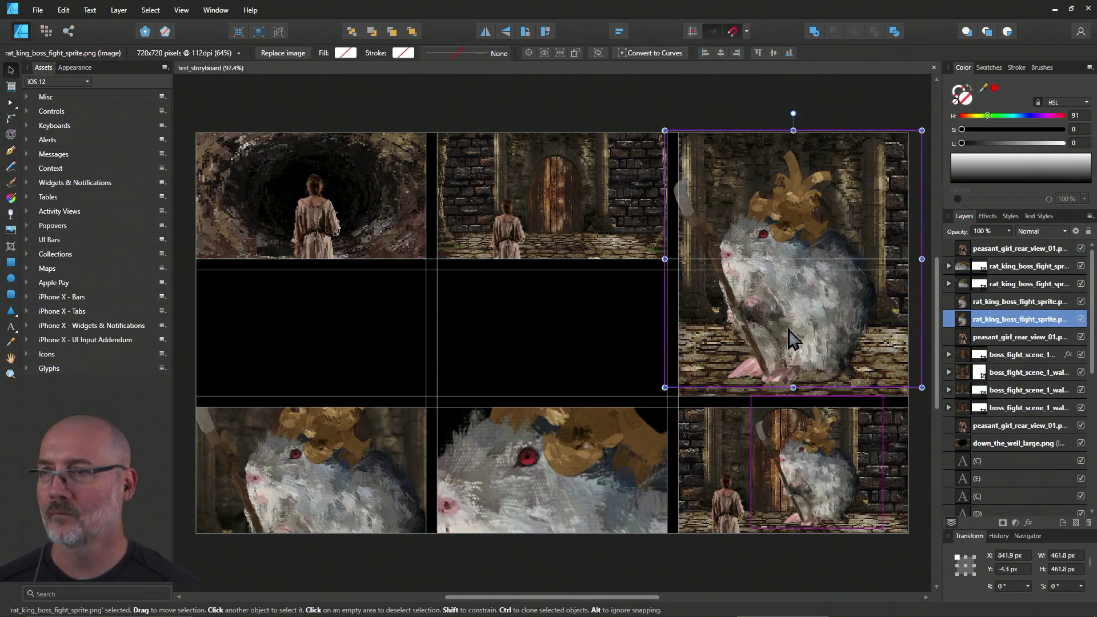
pyautogui.click(817, 453)
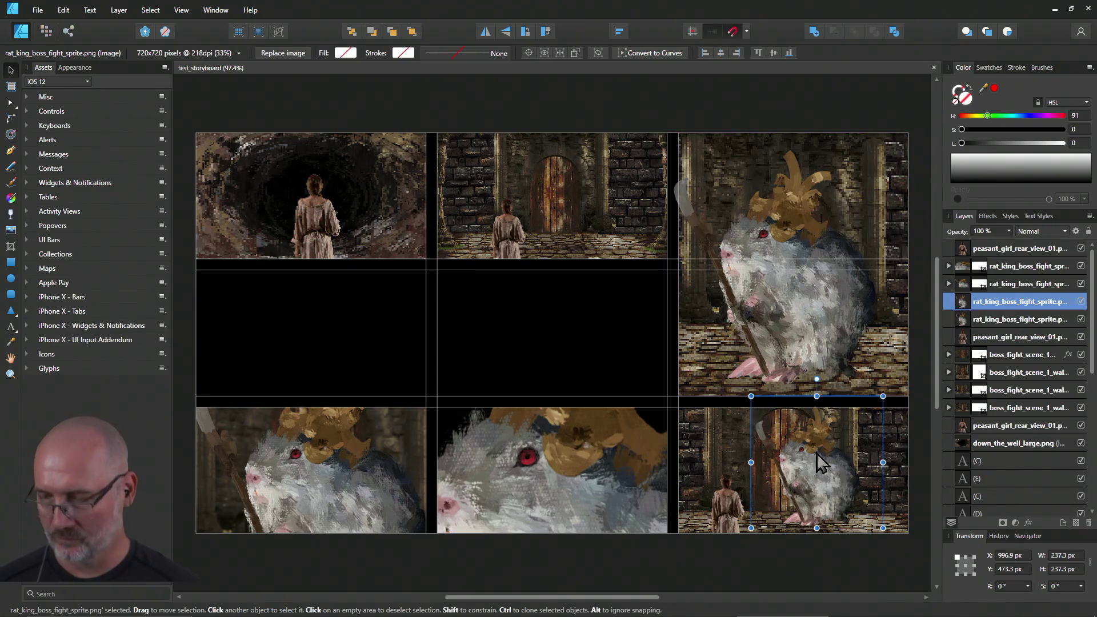
pyautogui.press('Delete')
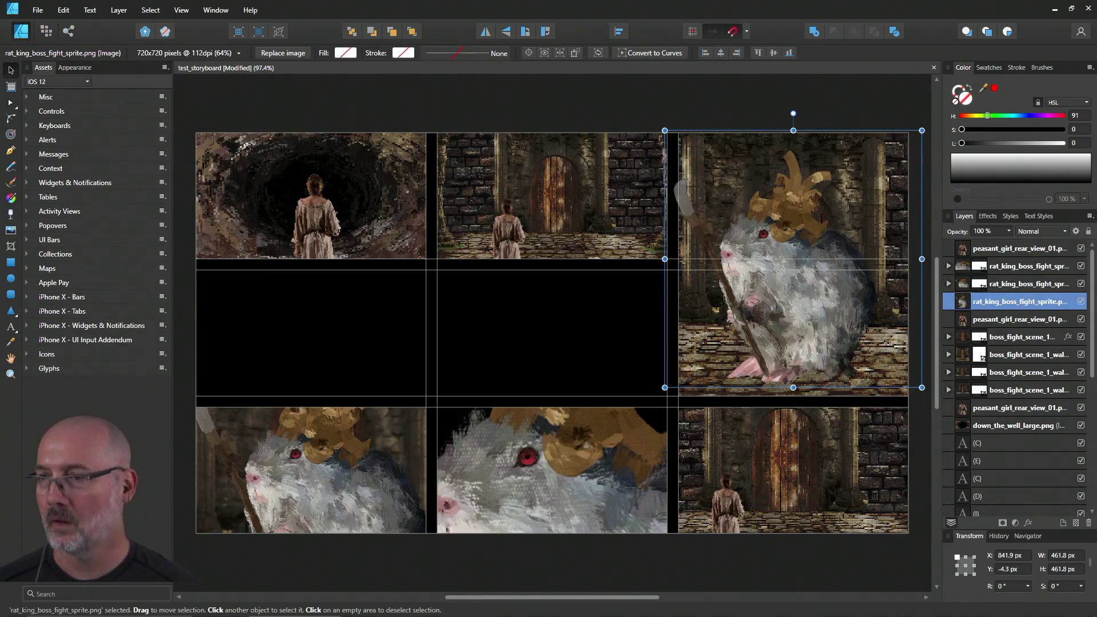
pyautogui.click(706, 470)
# Step: Move and shrink the rat king animation image into the bottom-right panel
pyautogui.moveTo(841, 505)
pyautogui.mouseDown()
pyautogui.moveTo(581, 289)
pyautogui.moveTo(458, 211)
pyautogui.moveTo(422, 170)
pyautogui.mouseUp()
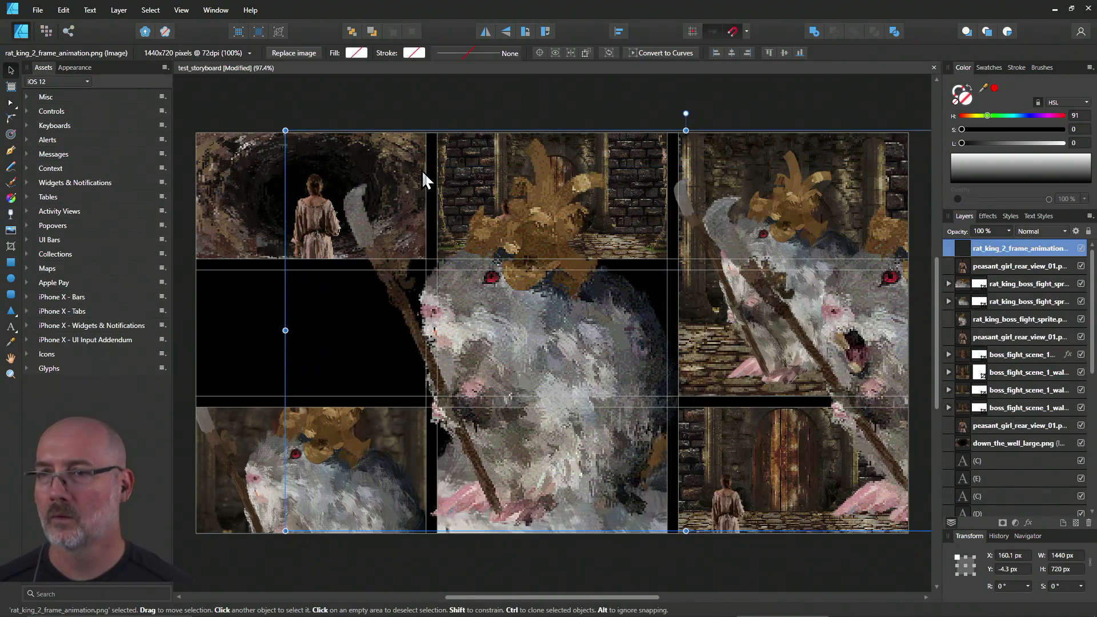
pyautogui.moveTo(289, 135)
pyautogui.mouseDown()
pyautogui.moveTo(571, 268)
pyautogui.moveTo(663, 297)
pyautogui.moveTo(753, 370)
pyautogui.moveTo(710, 443)
pyautogui.moveTo(644, 428)
pyautogui.moveTo(632, 400)
pyautogui.mouseUp()
pyautogui.moveTo(488, 324); pyautogui.dragTo(650, 398)
pyautogui.moveTo(810, 465); pyautogui.dragTo(778, 457)
pyautogui.moveTo(616, 396)
pyautogui.mouseDown()
pyautogui.moveTo(649, 408)
pyautogui.moveTo(617, 394)
pyautogui.mouseUp()
pyautogui.moveTo(718, 458); pyautogui.dragTo(711, 458)
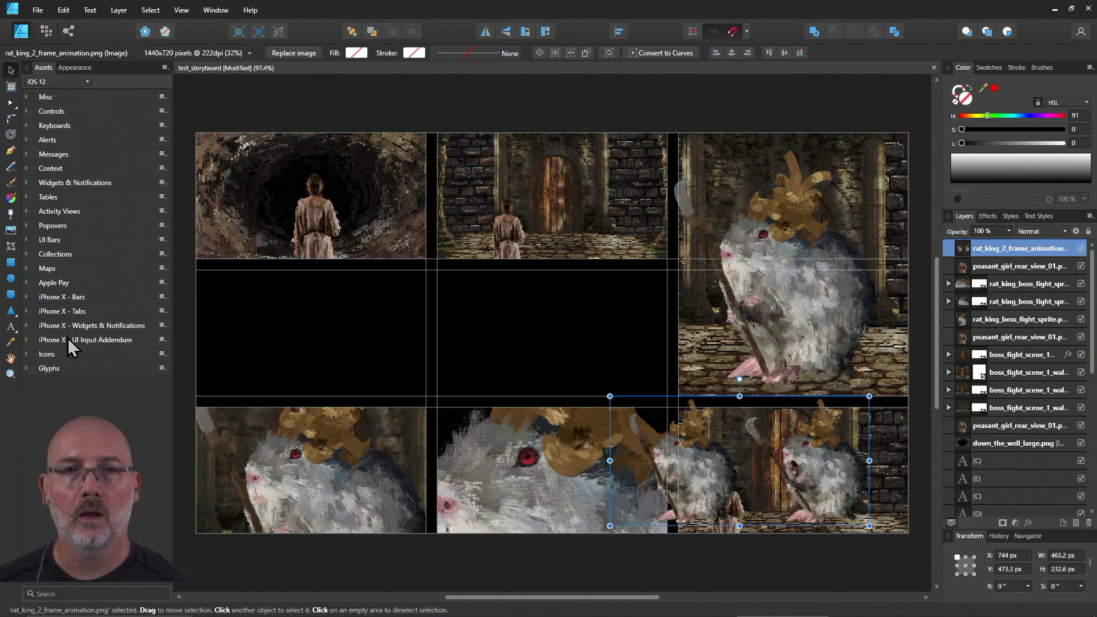
# Step: Crop the image to the single open-mouthed rat frame beside the girl
pyautogui.click(11, 246)
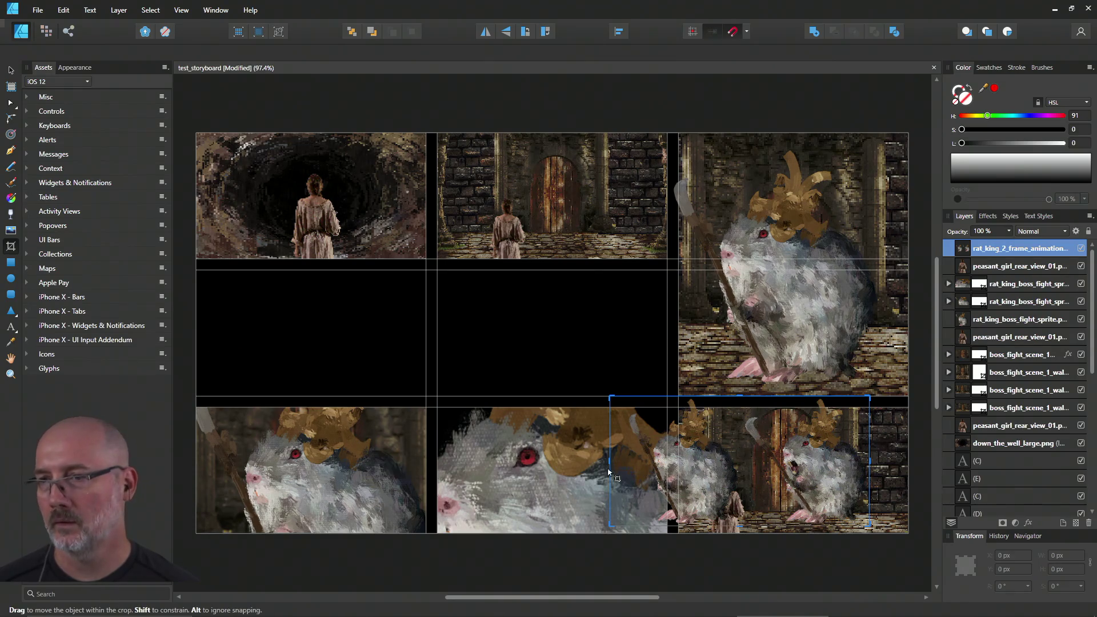
pyautogui.moveTo(610, 472); pyautogui.dragTo(739, 460)
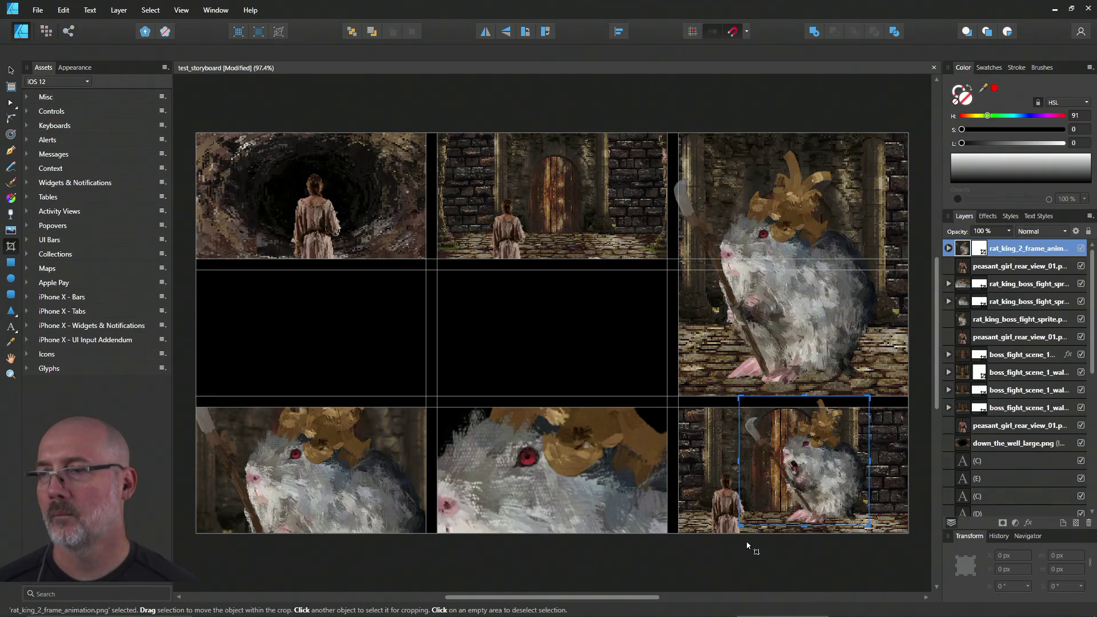
pyautogui.click(746, 542)
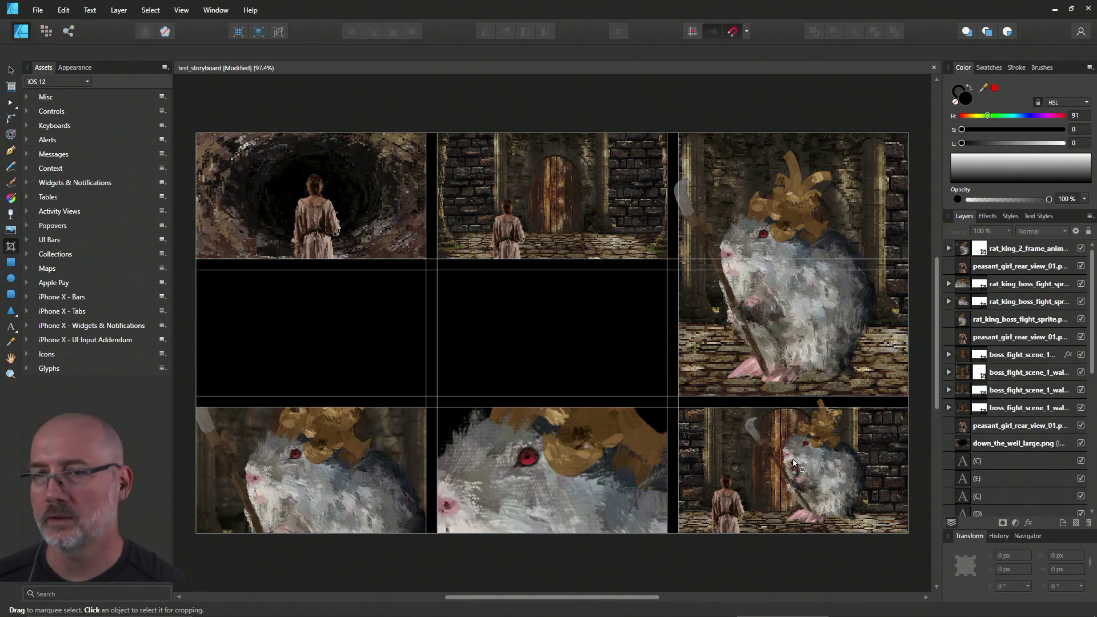
pyautogui.click(11, 71)
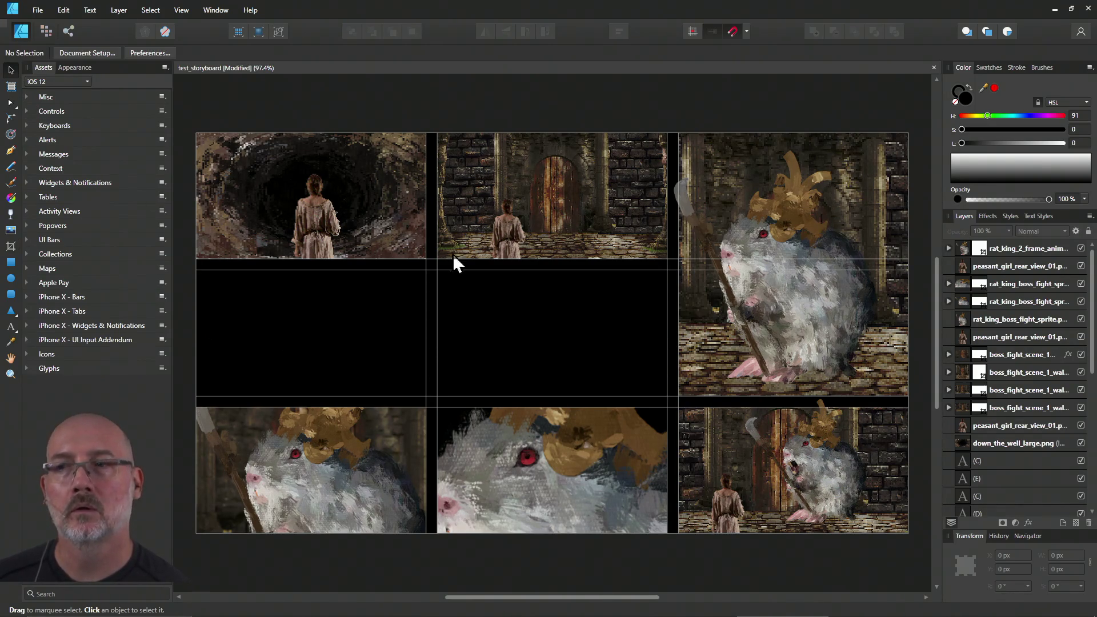
# Step: Duplicate the rat king image into the middle-left and middle panels, enlarging the copies
pyautogui.click(797, 474)
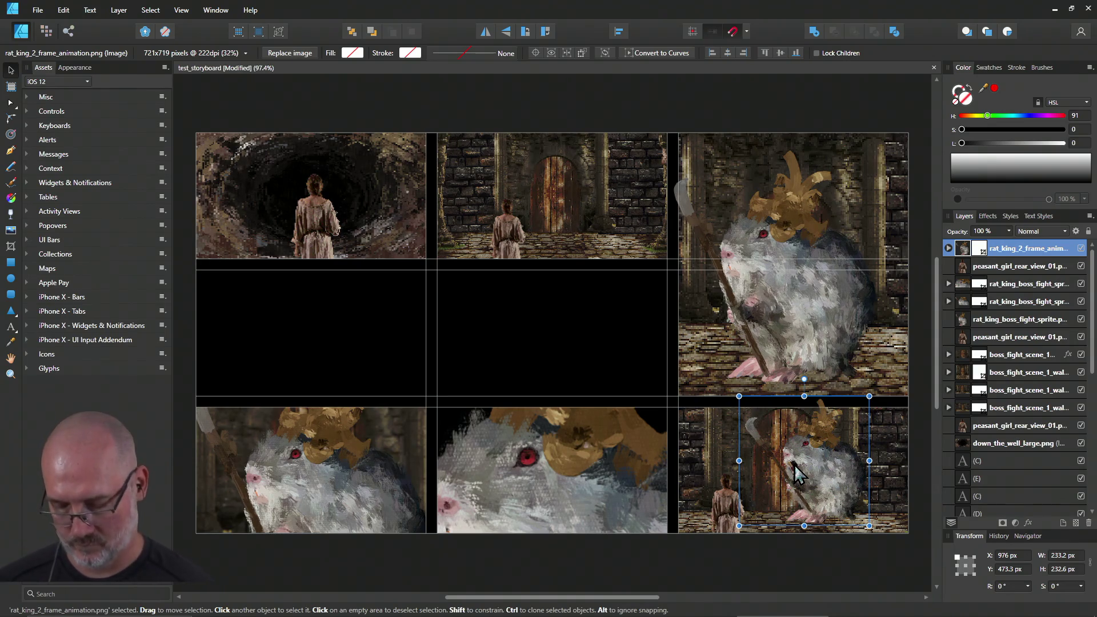
pyautogui.hotkey('ctrl', 'j')
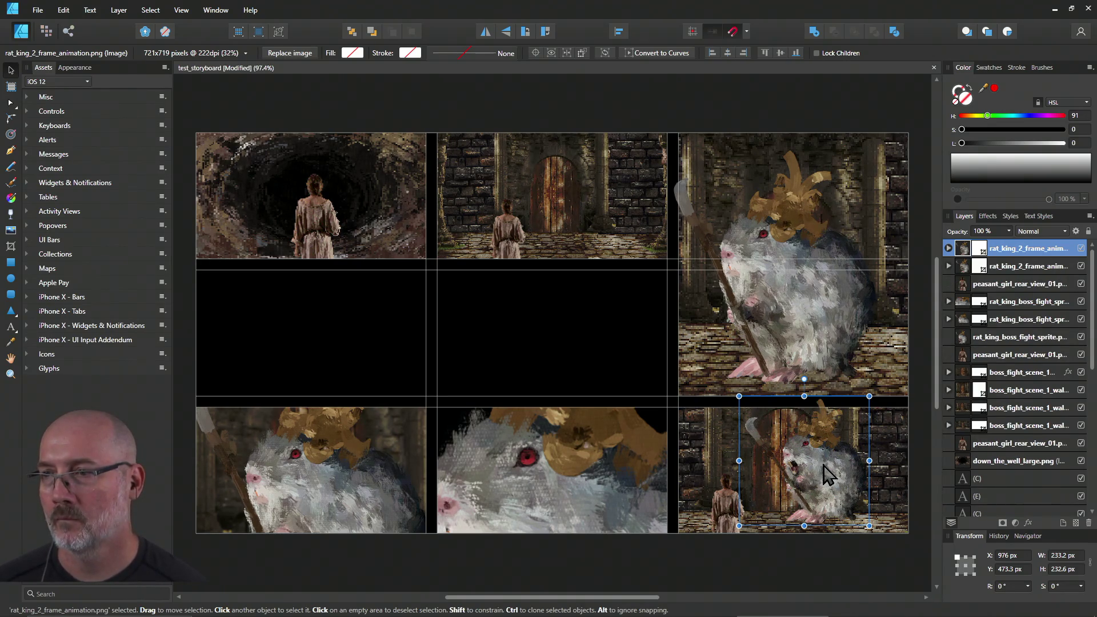
pyautogui.moveTo(828, 475)
pyautogui.mouseDown()
pyautogui.moveTo(550, 421)
pyautogui.moveTo(337, 343)
pyautogui.mouseUp()
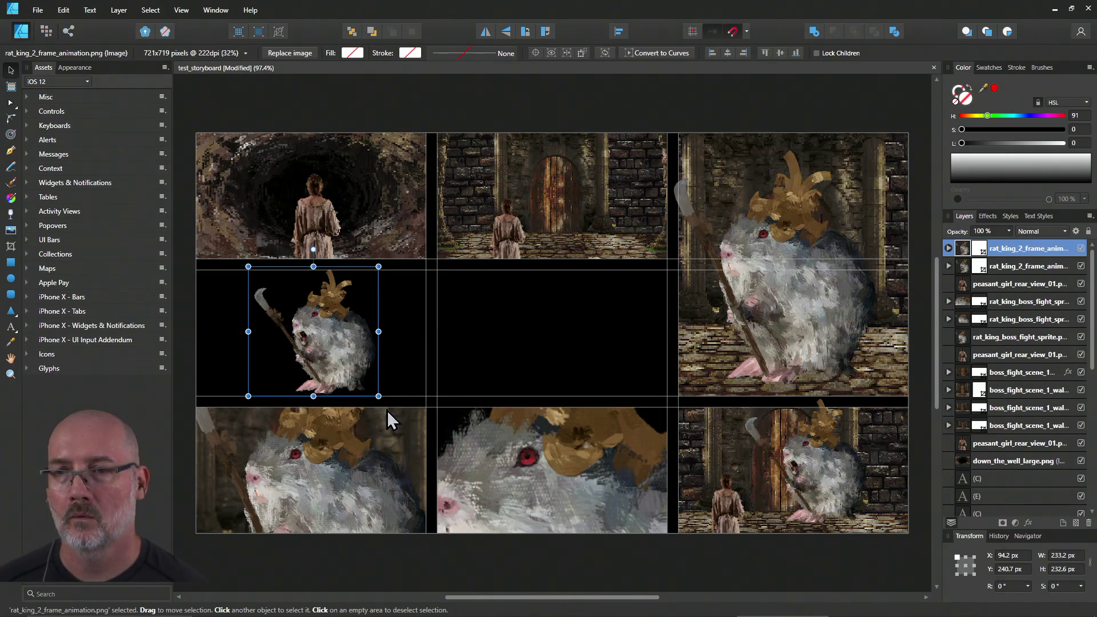
pyautogui.moveTo(378, 395)
pyautogui.mouseDown()
pyautogui.moveTo(447, 474)
pyautogui.moveTo(328, 387)
pyautogui.mouseUp()
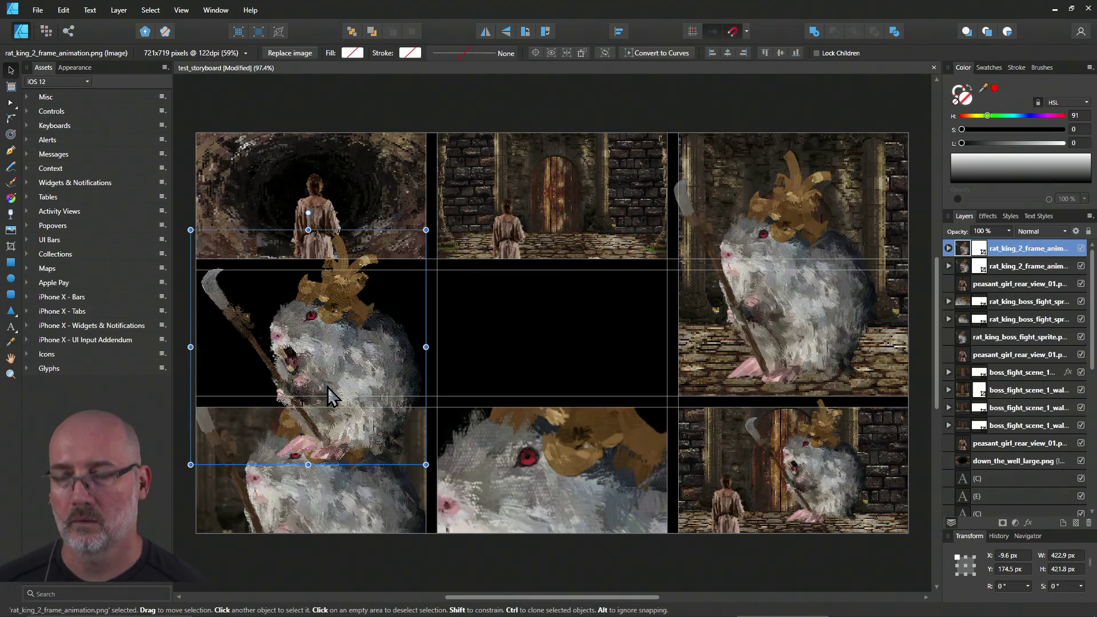
pyautogui.moveTo(331, 395)
pyautogui.mouseDown()
pyautogui.moveTo(571, 380)
pyautogui.moveTo(557, 380)
pyautogui.mouseUp()
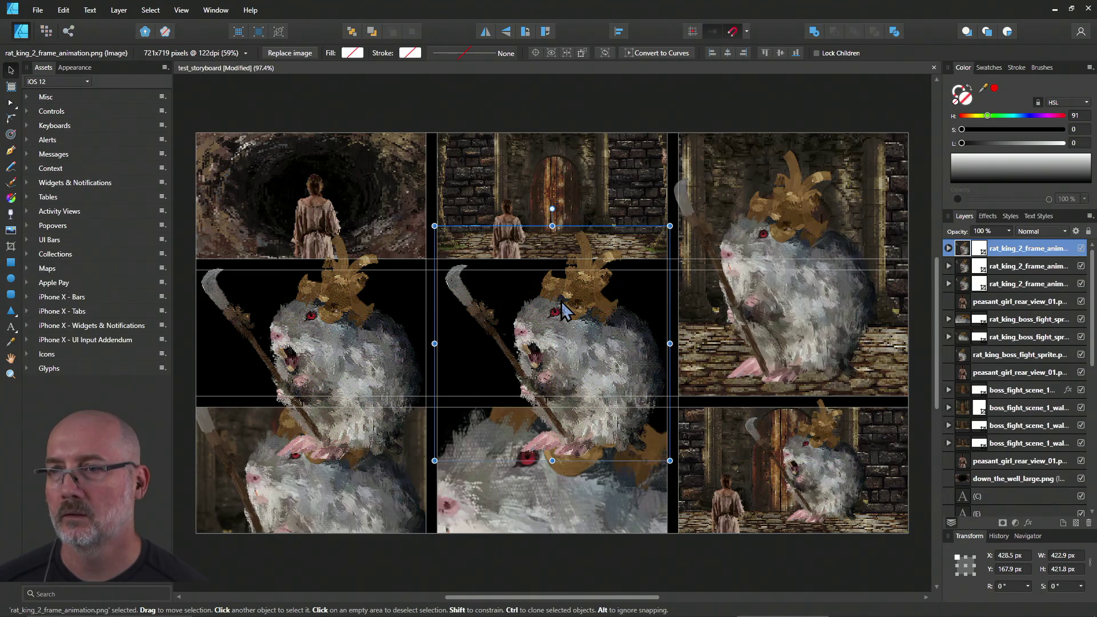
pyautogui.moveTo(479, 366)
pyautogui.mouseDown()
pyautogui.moveTo(612, 363)
pyautogui.moveTo(582, 374)
pyautogui.moveTo(514, 371)
pyautogui.mouseUp()
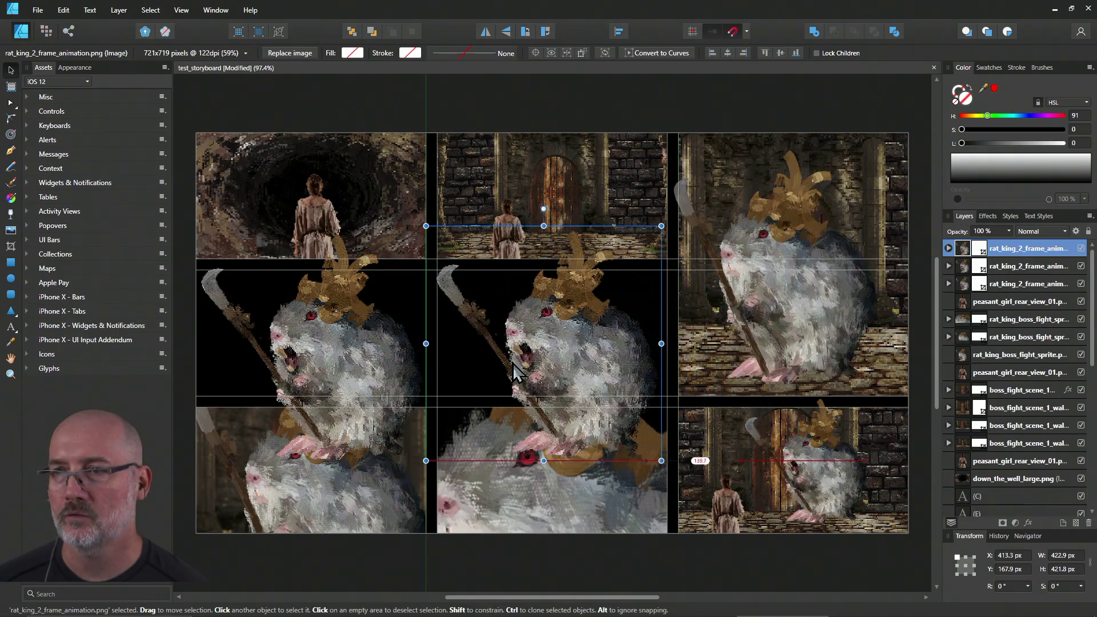
# Step: Crop the left middle copy, undoing an accidental resize back to the earlier crop
pyautogui.click(323, 355)
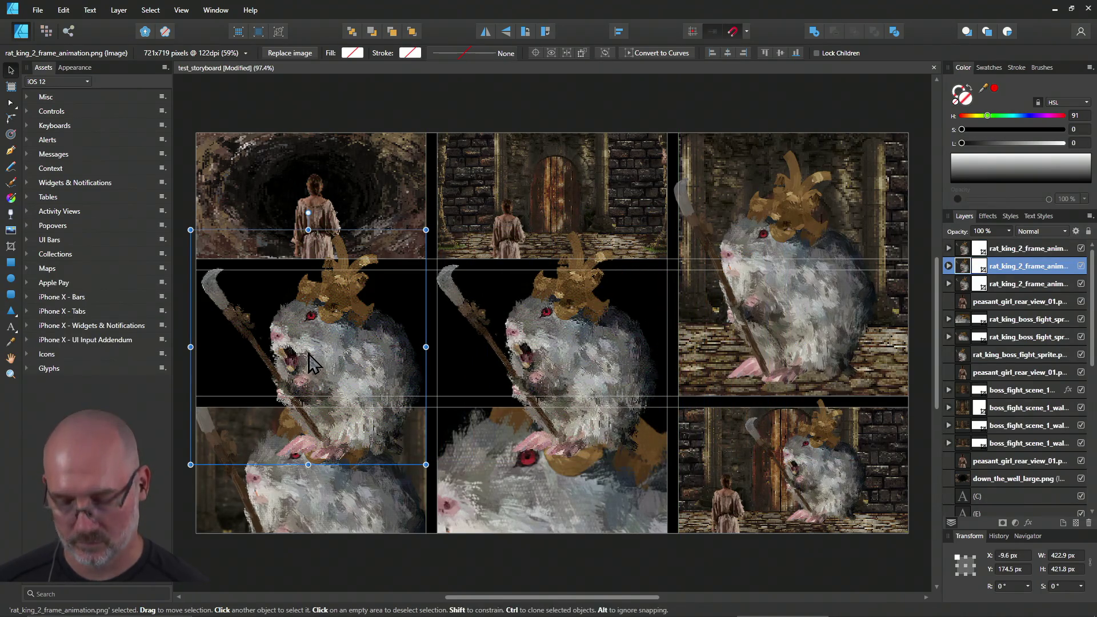
pyautogui.click(11, 247)
pyautogui.moveTo(189, 349); pyautogui.dragTo(3, 350)
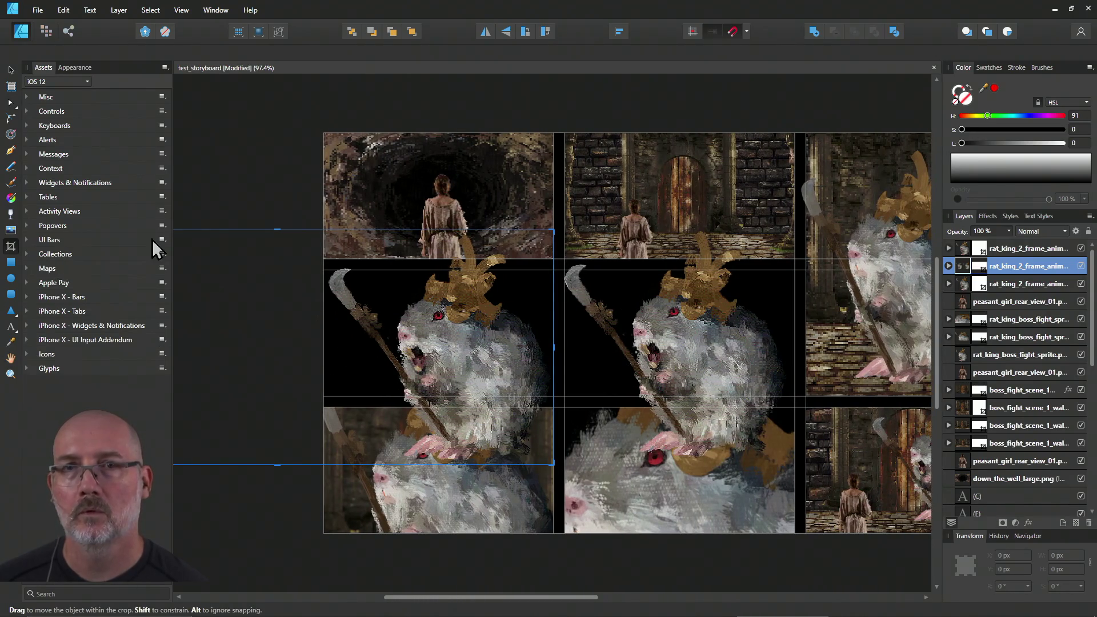
pyautogui.click(11, 69)
pyautogui.moveTo(398, 359)
pyautogui.mouseDown()
pyautogui.moveTo(557, 348)
pyautogui.moveTo(383, 349)
pyautogui.mouseUp()
pyautogui.hotkey('ctrl', 'z')
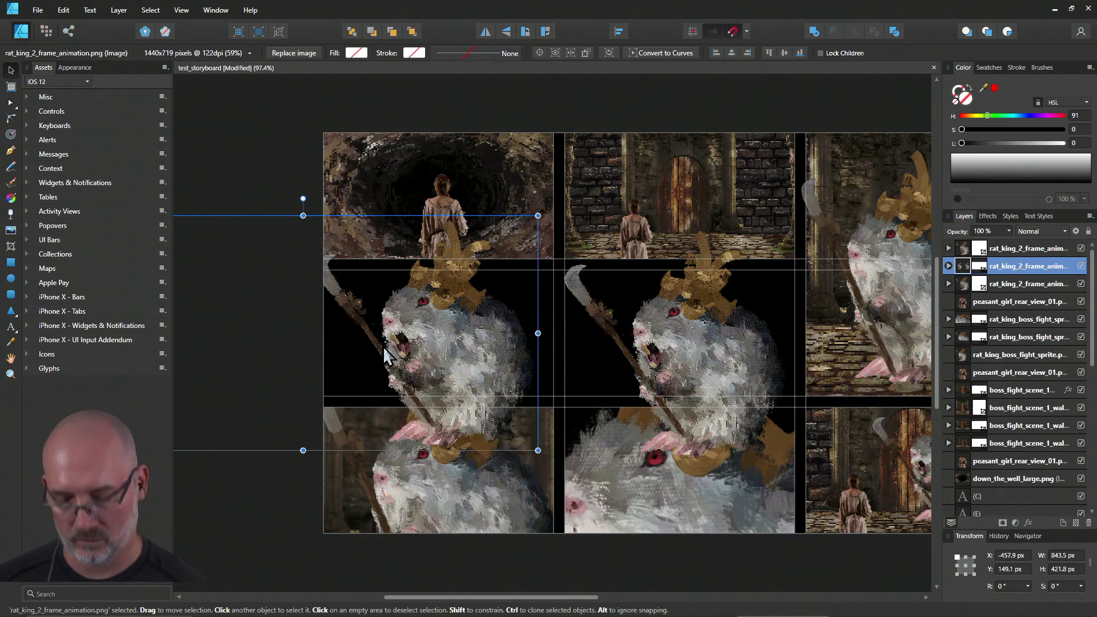
pyautogui.hotkey('ctrl', 'z')
pyautogui.hotkey('ctrl', 'z')
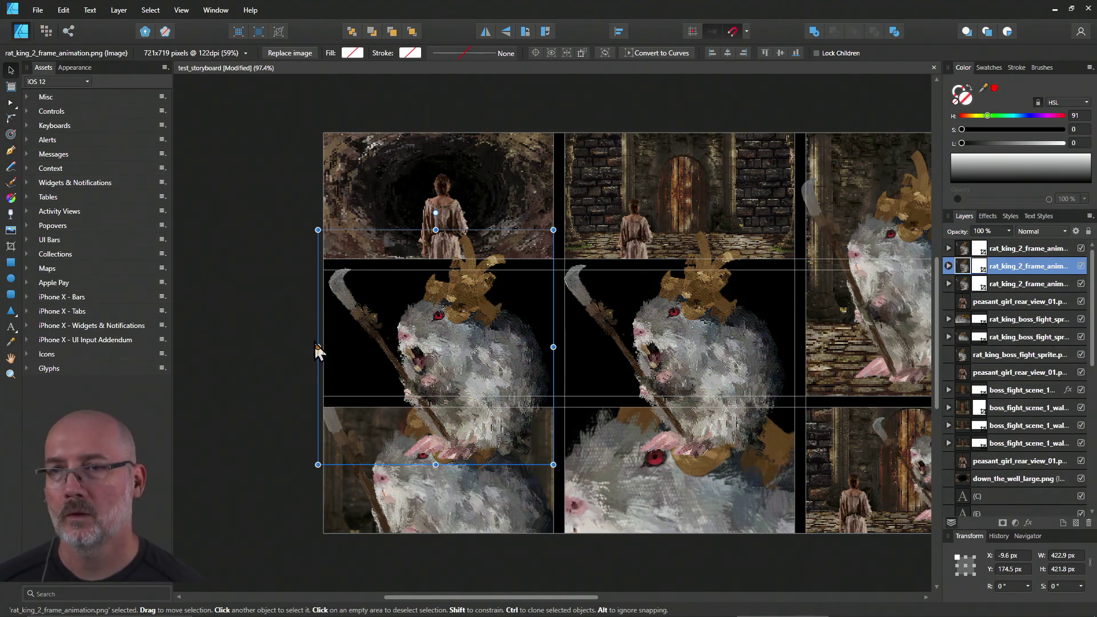
pyautogui.click(10, 246)
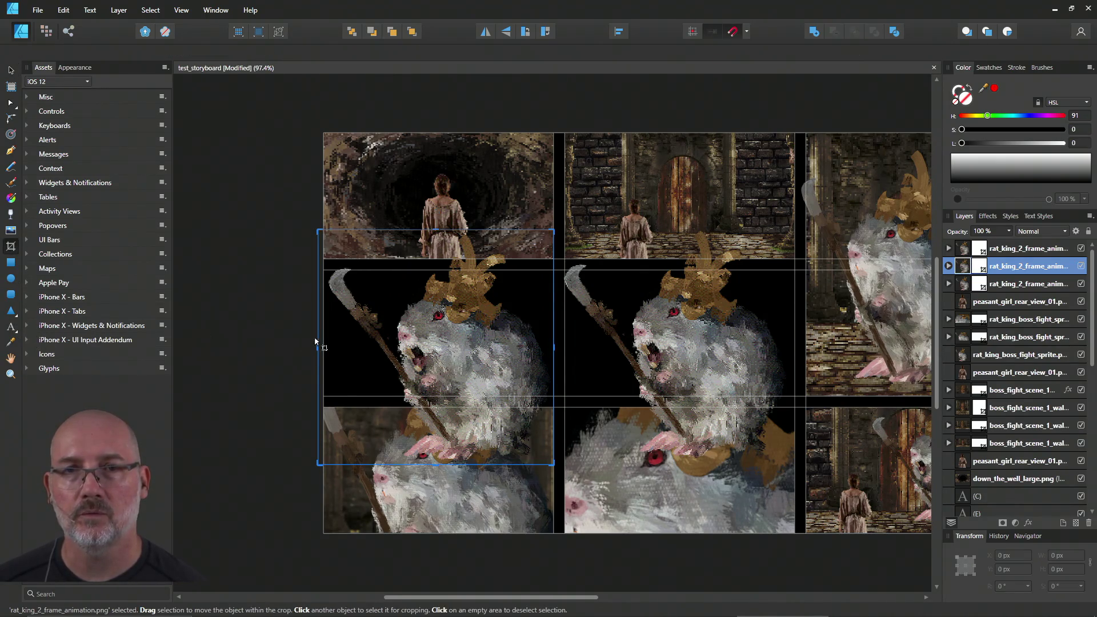
# Step: Reposition the rat within its crop and shift both middle-row copies into place
pyautogui.moveTo(440, 363)
pyautogui.mouseDown()
pyautogui.moveTo(569, 366)
pyautogui.moveTo(488, 385)
pyautogui.moveTo(572, 376)
pyautogui.moveTo(581, 384)
pyautogui.moveTo(569, 388)
pyautogui.moveTo(587, 392)
pyautogui.mouseUp()
pyautogui.moveTo(579, 324); pyautogui.dragTo(577, 347)
pyautogui.hotkey('ctrl', 'd')
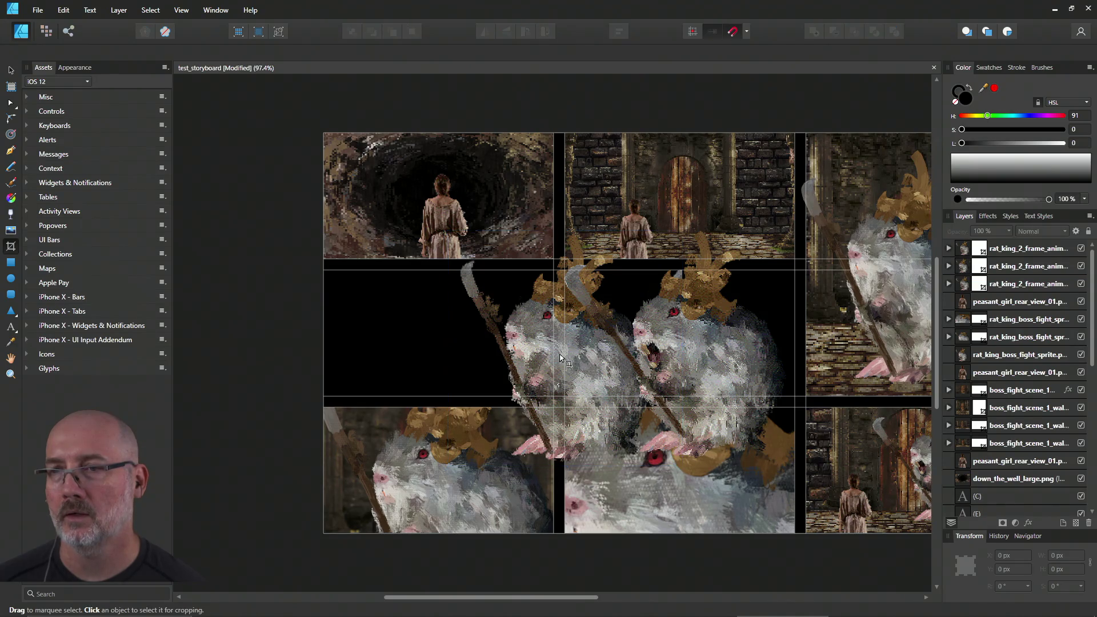
pyautogui.press('v')
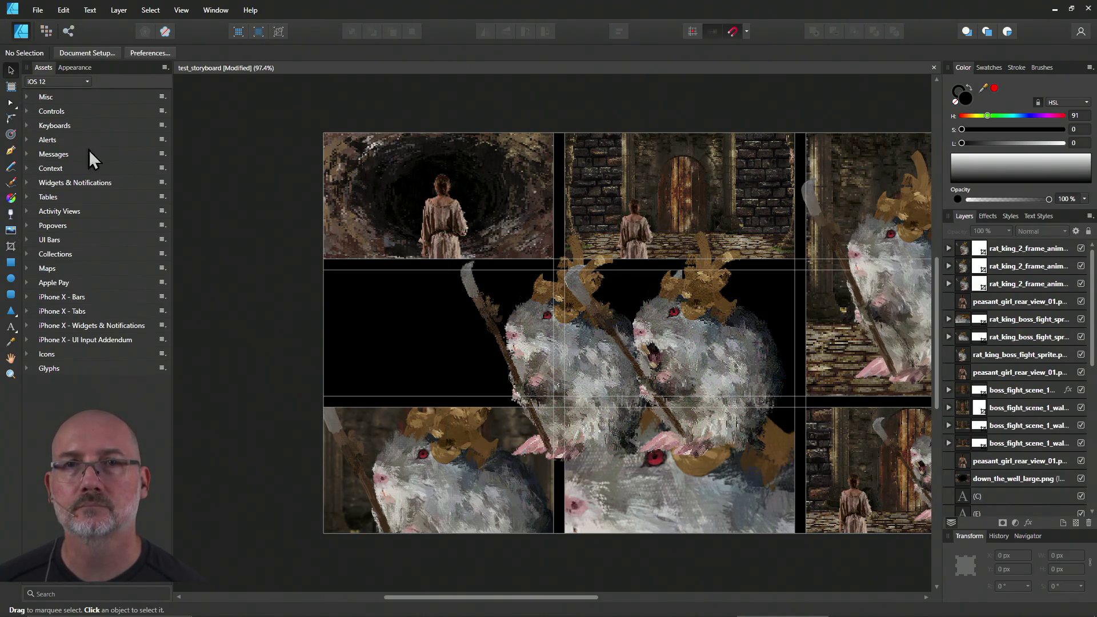
pyautogui.click(483, 326)
pyautogui.moveTo(483, 327)
pyautogui.mouseDown()
pyautogui.moveTo(635, 334)
pyautogui.moveTo(526, 350)
pyautogui.moveTo(548, 359)
pyautogui.moveTo(416, 358)
pyautogui.moveTo(428, 360)
pyautogui.mouseUp()
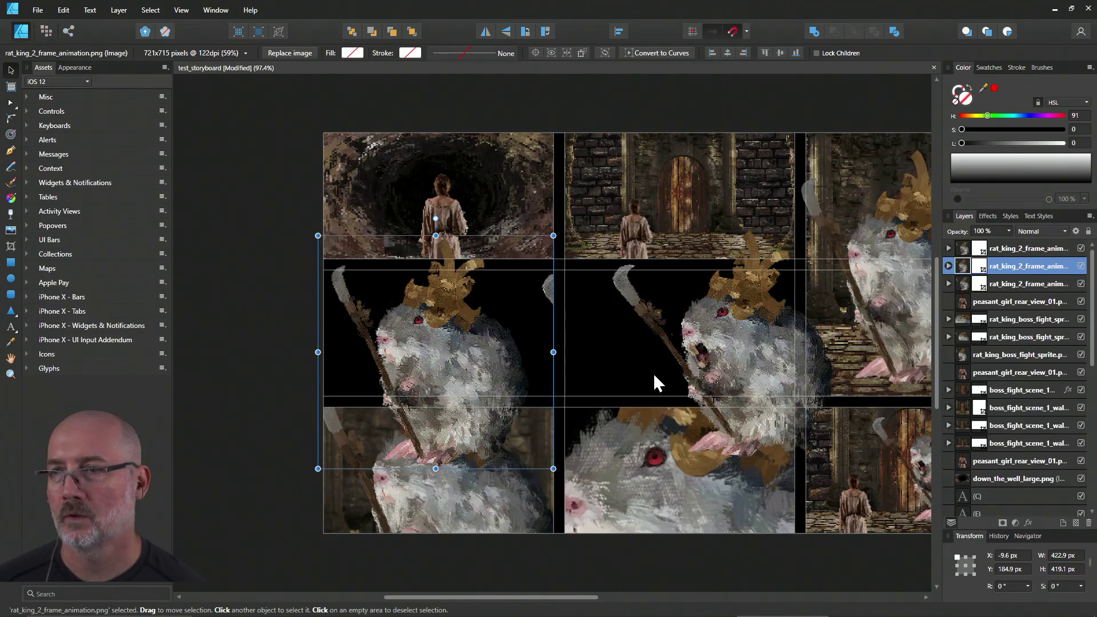
pyautogui.click(737, 355)
pyautogui.moveTo(737, 346); pyautogui.dragTo(685, 350)
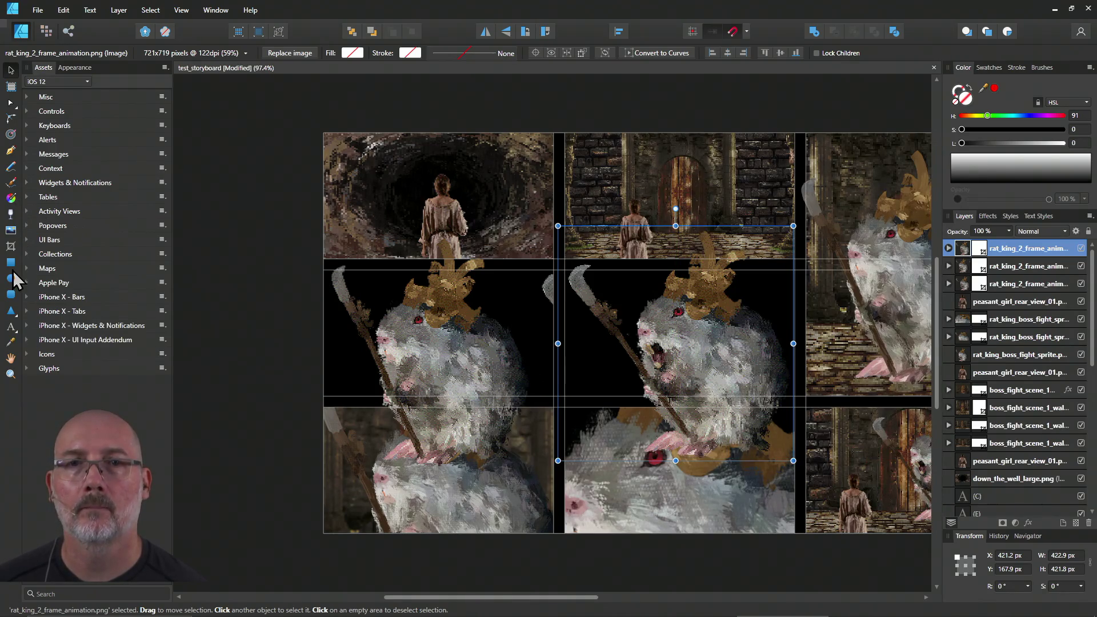
# Step: Crop the middle copy's bottom, left and top edges to its panel borders
pyautogui.click(11, 247)
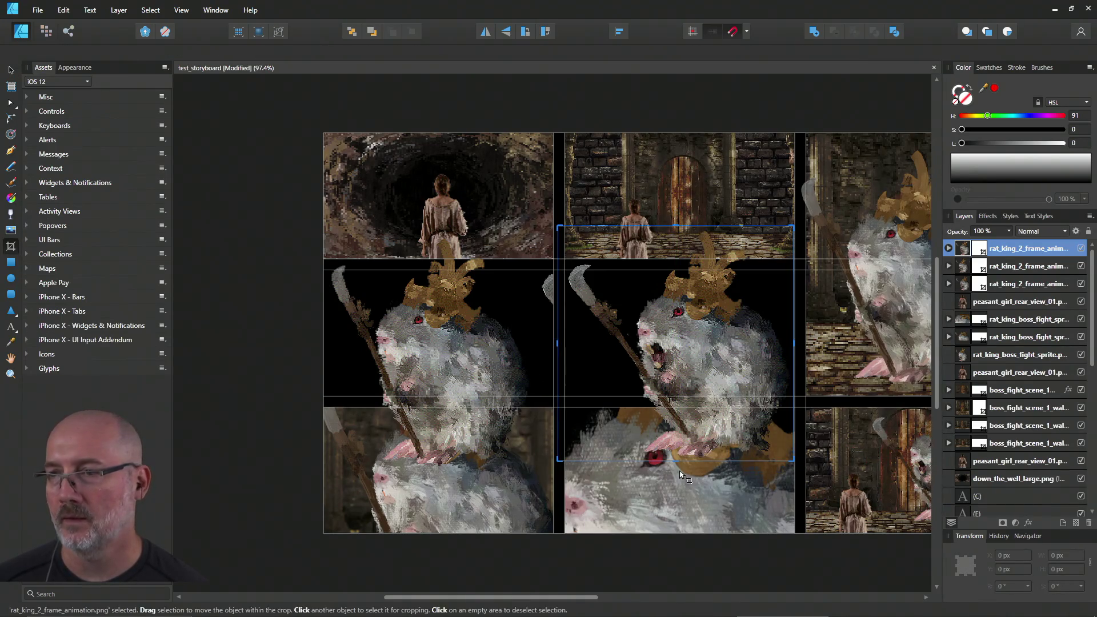
pyautogui.moveTo(674, 461); pyautogui.dragTo(671, 400)
pyautogui.moveTo(558, 312); pyautogui.dragTo(565, 312)
pyautogui.moveTo(677, 227); pyautogui.dragTo(679, 269)
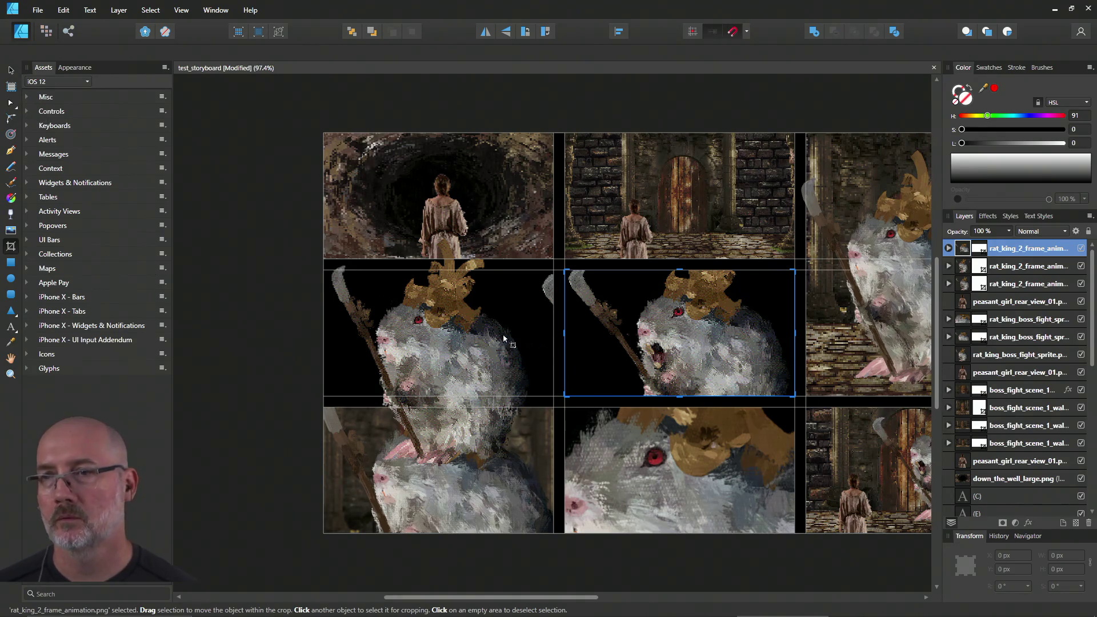
# Step: Crop the left middle copy's right, top, bottom and left edges to its panel
pyautogui.click(10, 70)
pyautogui.click(445, 371)
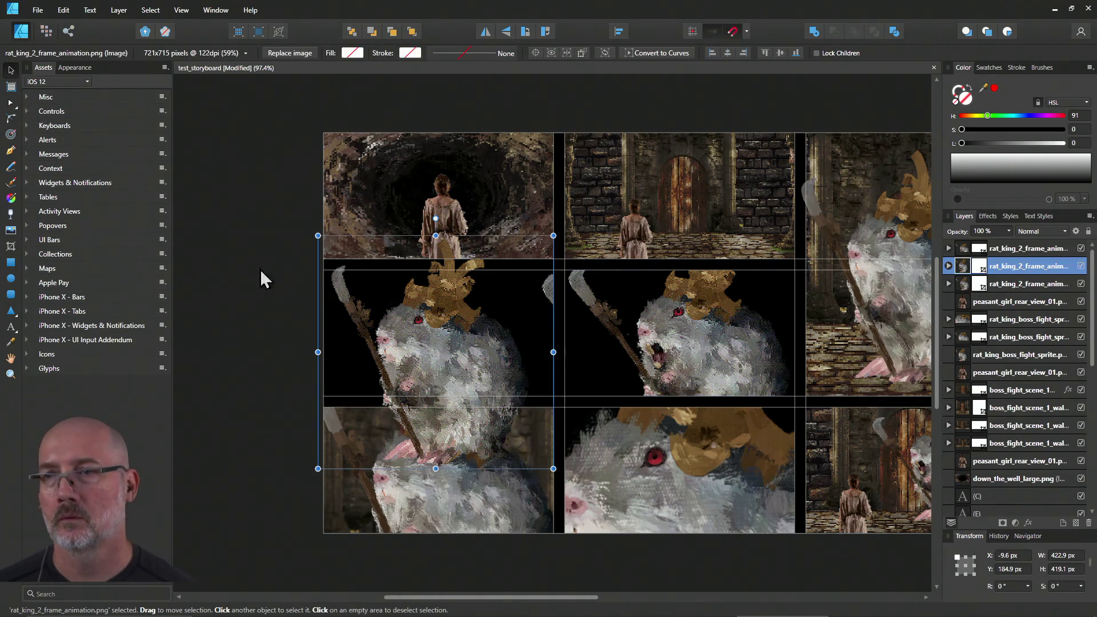
pyautogui.click(10, 247)
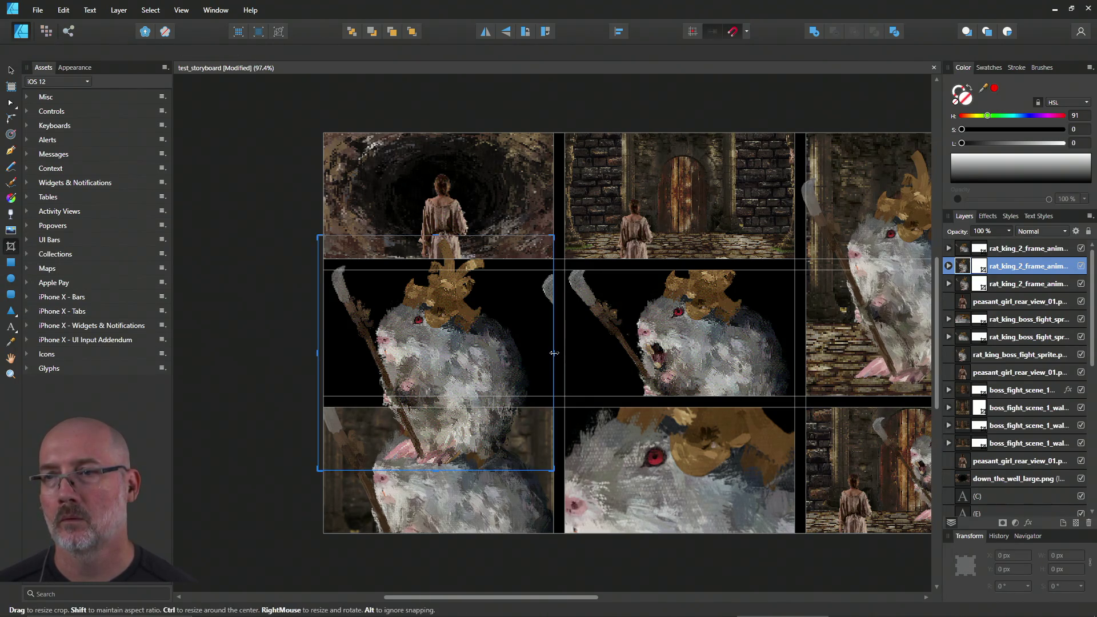
pyautogui.moveTo(546, 352)
pyautogui.mouseDown()
pyautogui.moveTo(549, 338)
pyautogui.moveTo(533, 340)
pyautogui.mouseUp()
pyautogui.moveTo(428, 235); pyautogui.dragTo(430, 267)
pyautogui.moveTo(427, 470); pyautogui.dragTo(428, 395)
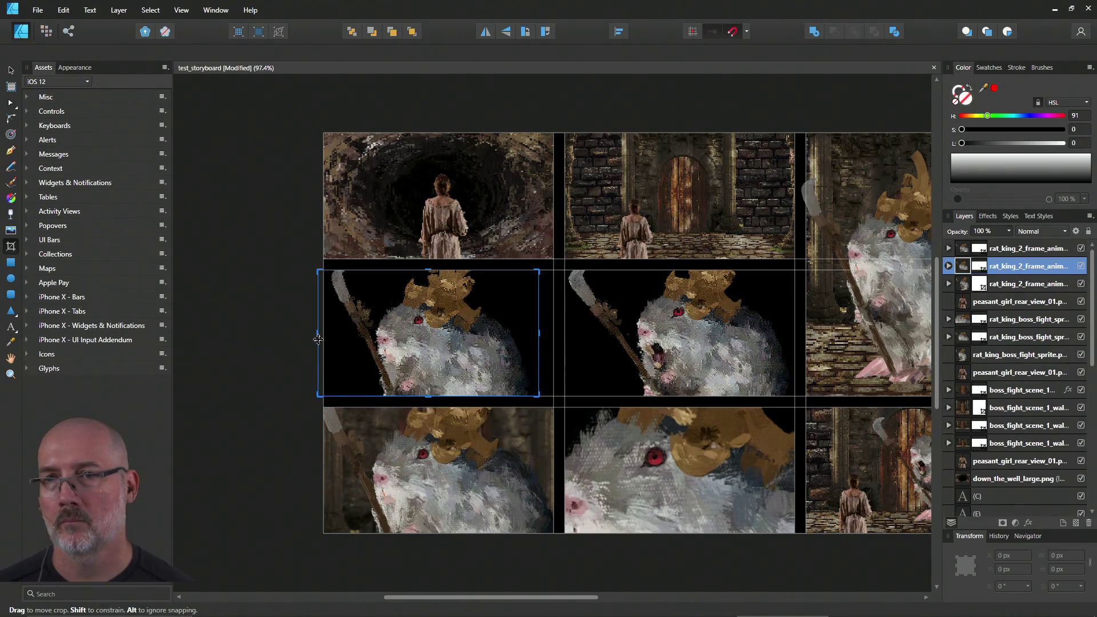
pyautogui.moveTo(321, 332); pyautogui.dragTo(324, 333)
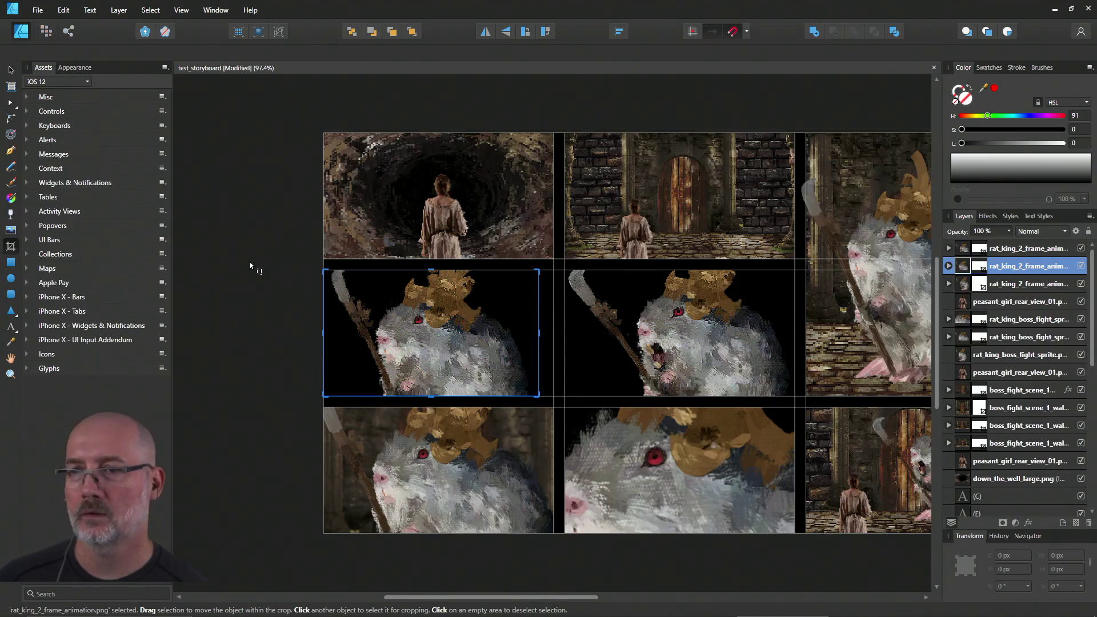
# Step: Deselect and save the storyboard, then switch over to GVIM
pyautogui.click(249, 260)
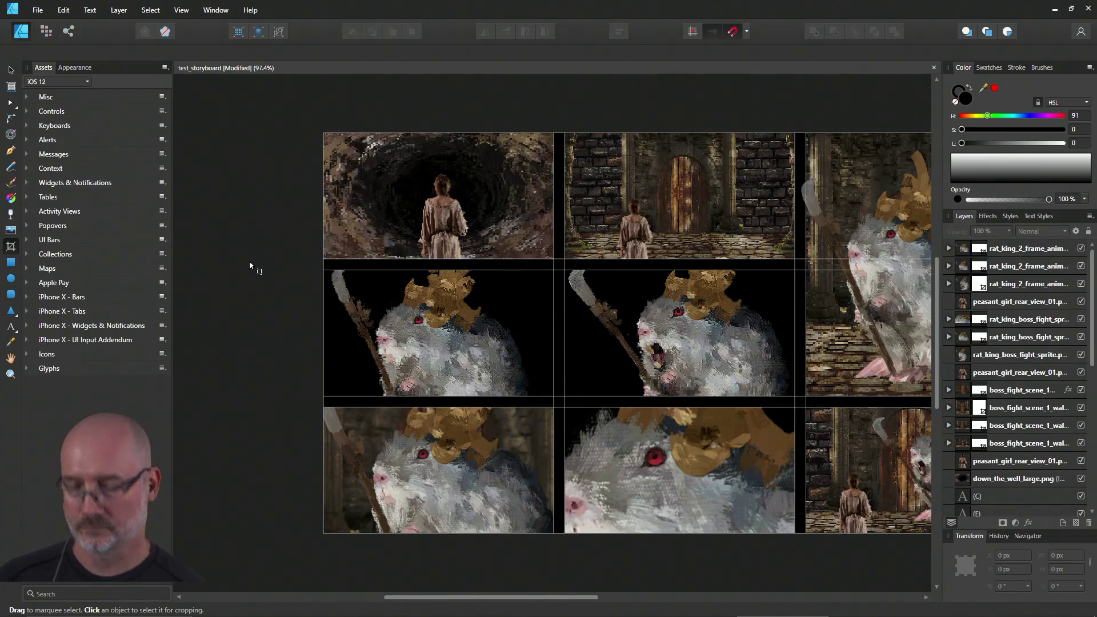
pyautogui.hotkey('ctrl', 's')
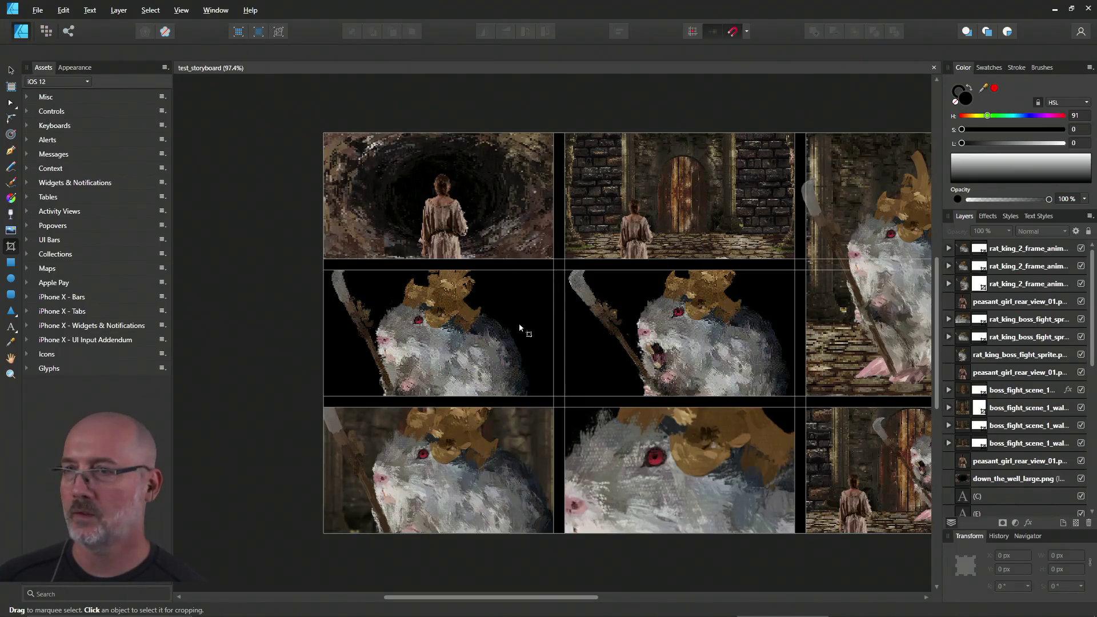
pyautogui.hotkey('alt', 'Tab')
pyautogui.hotkey('alt', 'Tab')
pyautogui.hotkey('alt', 'Tab')
# Step: Open ..\assets\stories.json in GVim with :e
pyautogui.press('j')
pyautogui.press('j')
pyautogui.write(':')
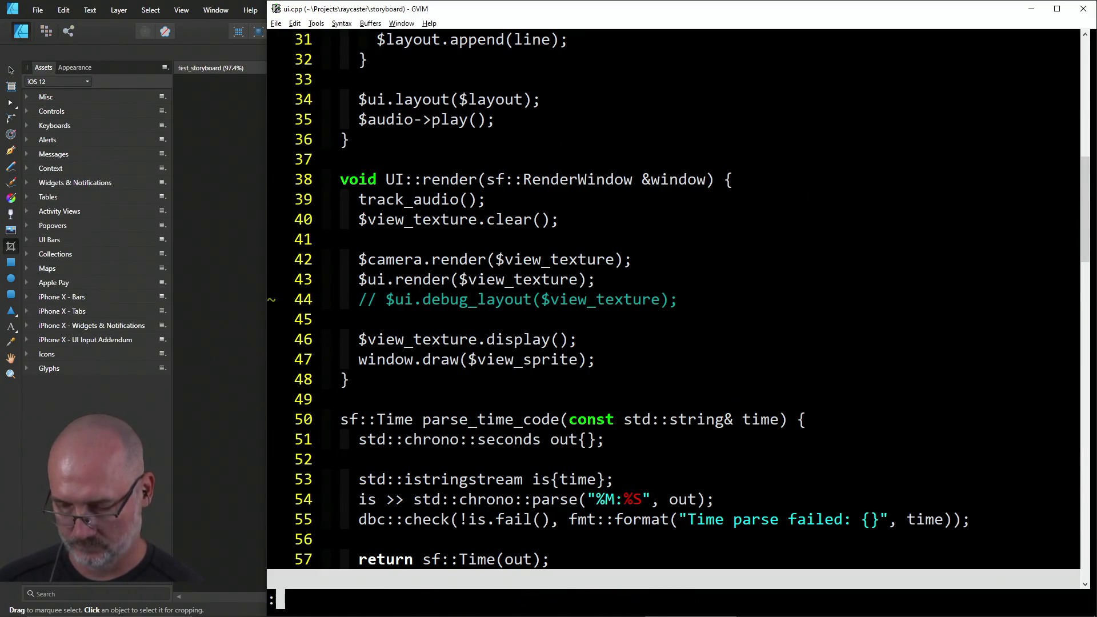
pyautogui.write('e ..\\assets\\stor')
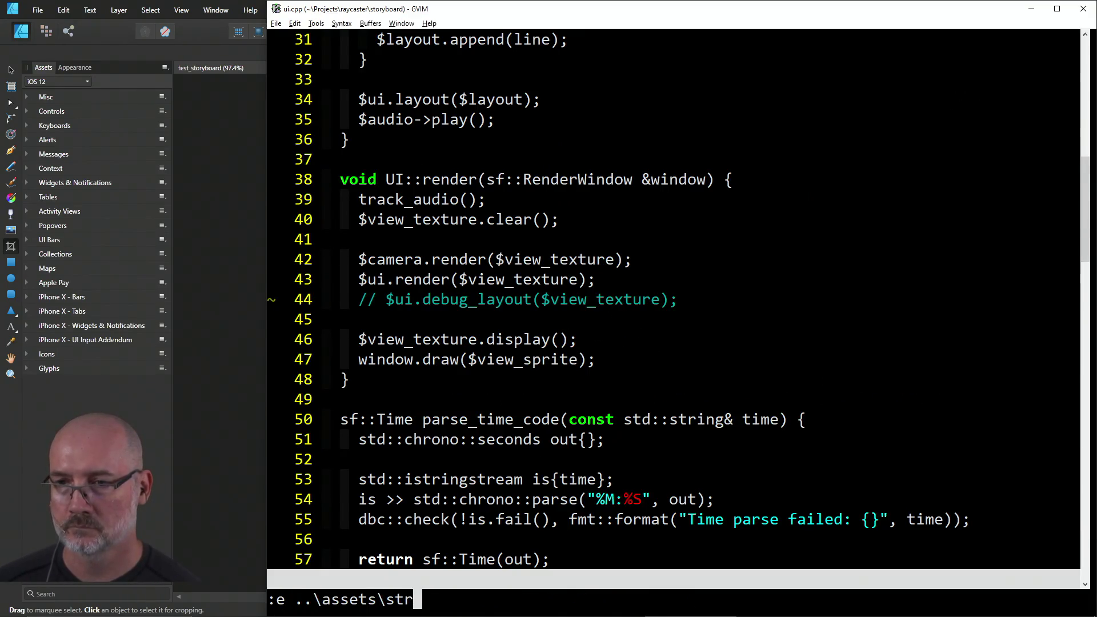
pyautogui.write('ies.json')
pyautogui.press('Return')
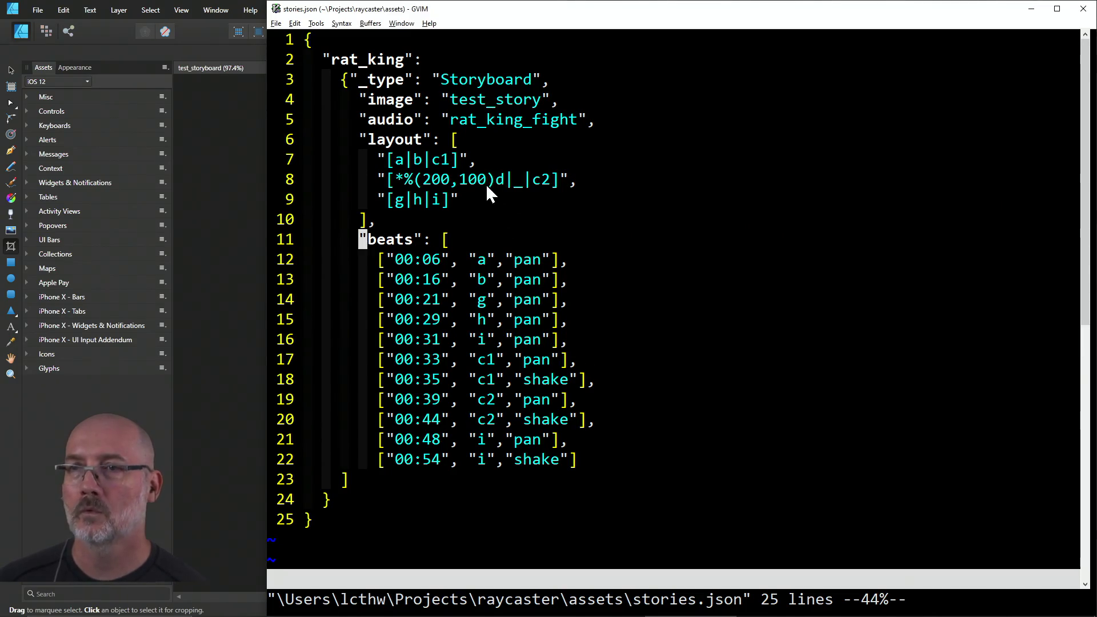
# Step: Change line 8's middle layout row to d|e|c2 without the (200,100) offset and save
pyautogui.click(391, 180)
pyautogui.press('l')
pyautogui.press('x')
pyautogui.press('x')
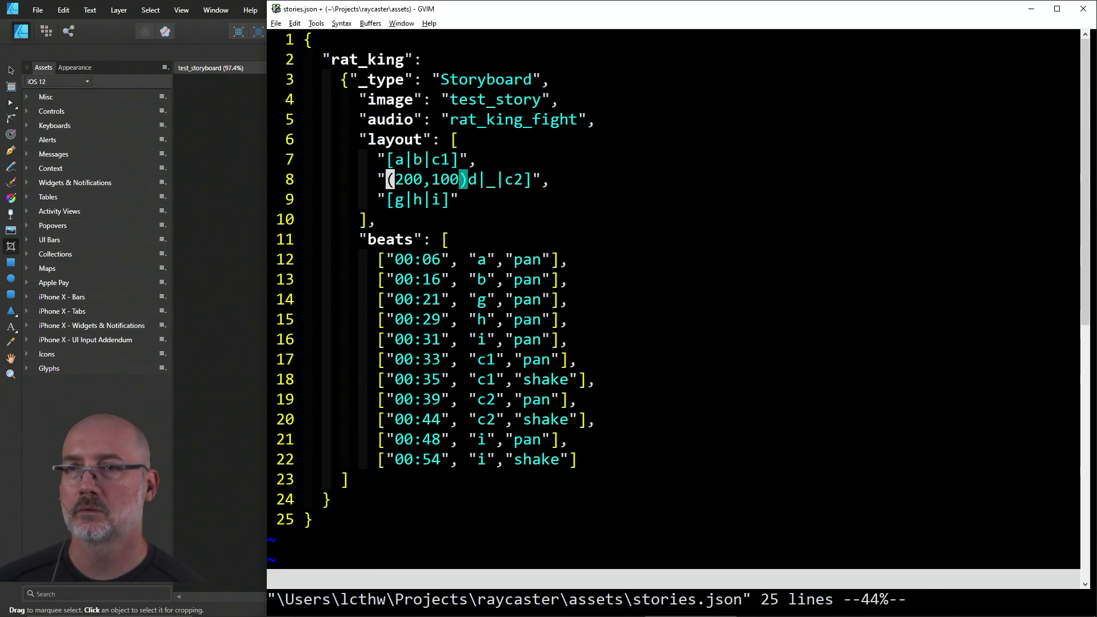
pyautogui.press('u')
pyautogui.press('u')
pyautogui.press('x')
pyautogui.press('x')
pyautogui.press('x')
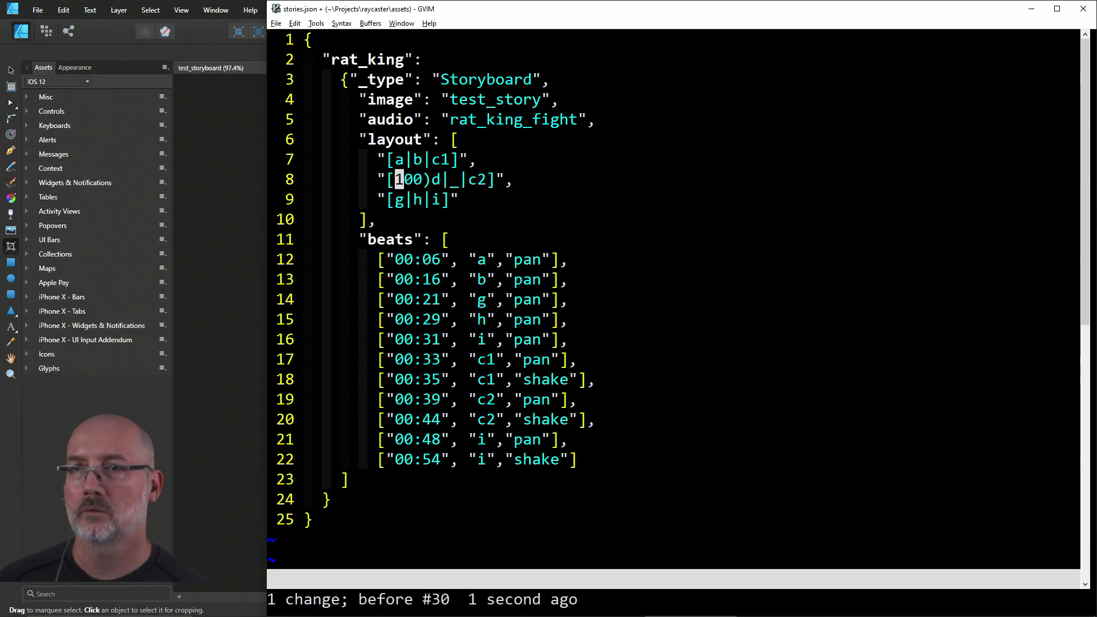
pyautogui.press('l')
pyautogui.press('l')
pyautogui.write('si')
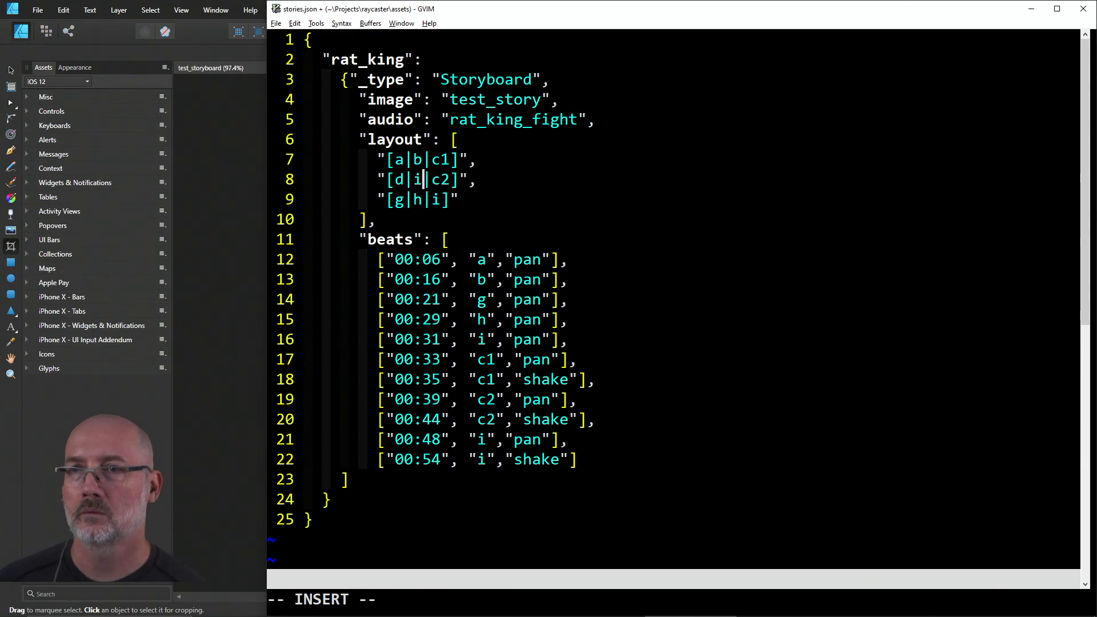
pyautogui.press('Escape')
pyautogui.write(':w')
pyautogui.press('Return')
pyautogui.hotkey('alt', 'Tab')
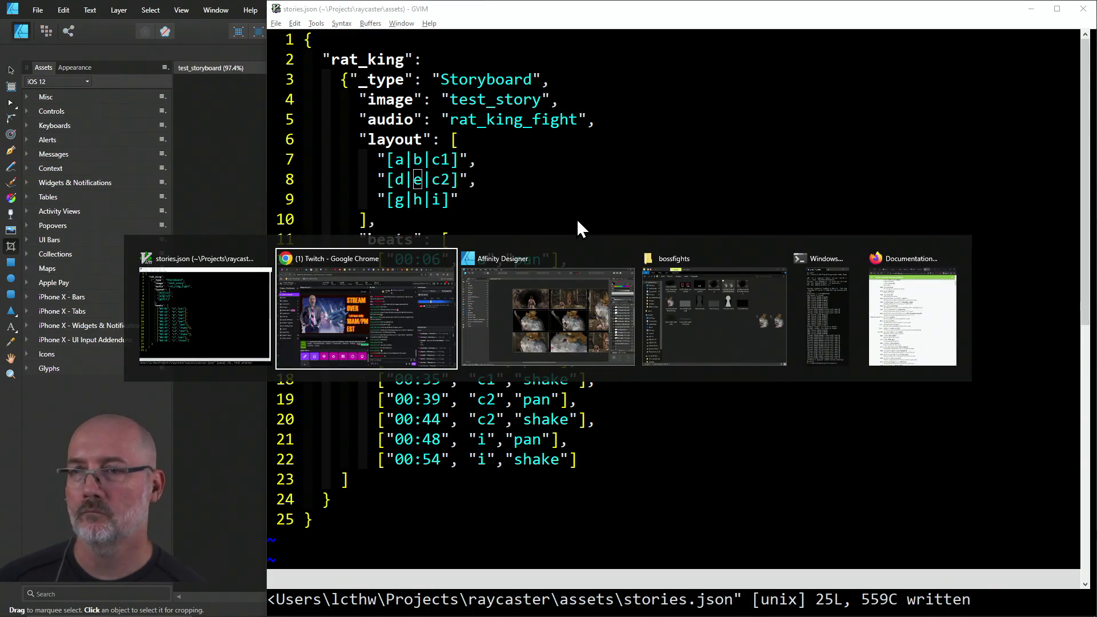
pyautogui.hotkey('alt', 'Tab')
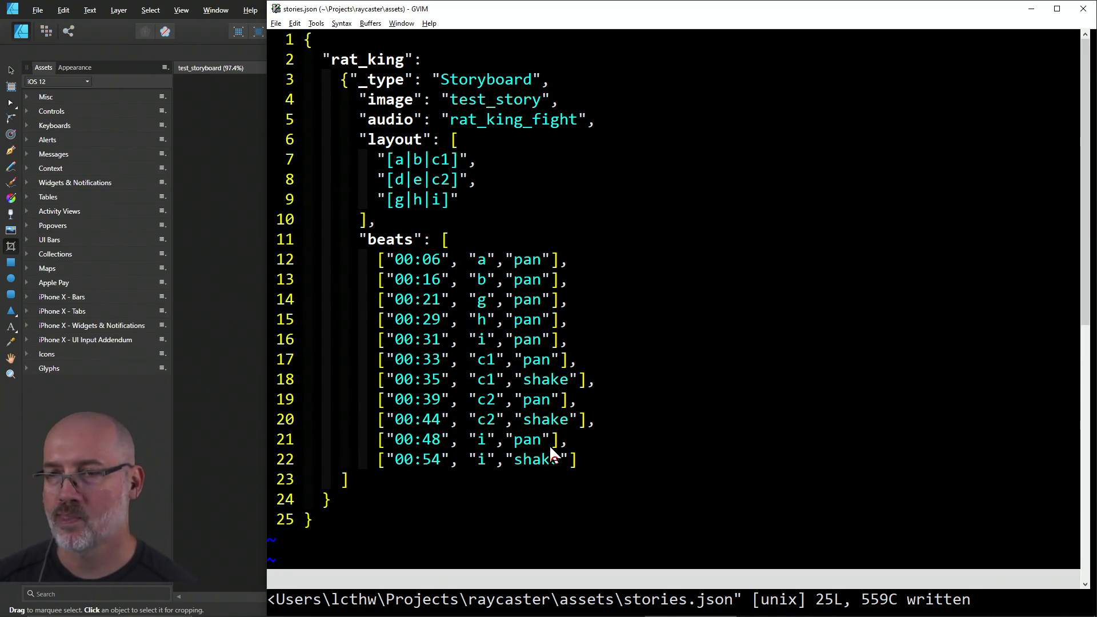
# Step: Change the line-18 beat to 00:34 on panel c2 with a pan effect
pyautogui.press('k')
pyautogui.press('k')
pyautogui.press('k')
pyautogui.write('ls2')
pyautogui.press('Escape')
pyautogui.press('l')
pyautogui.press('l')
pyautogui.press('l')
pyautogui.press('c')
pyautogui.press('i')
pyautogui.press('"')
pyautogui.write('pan')
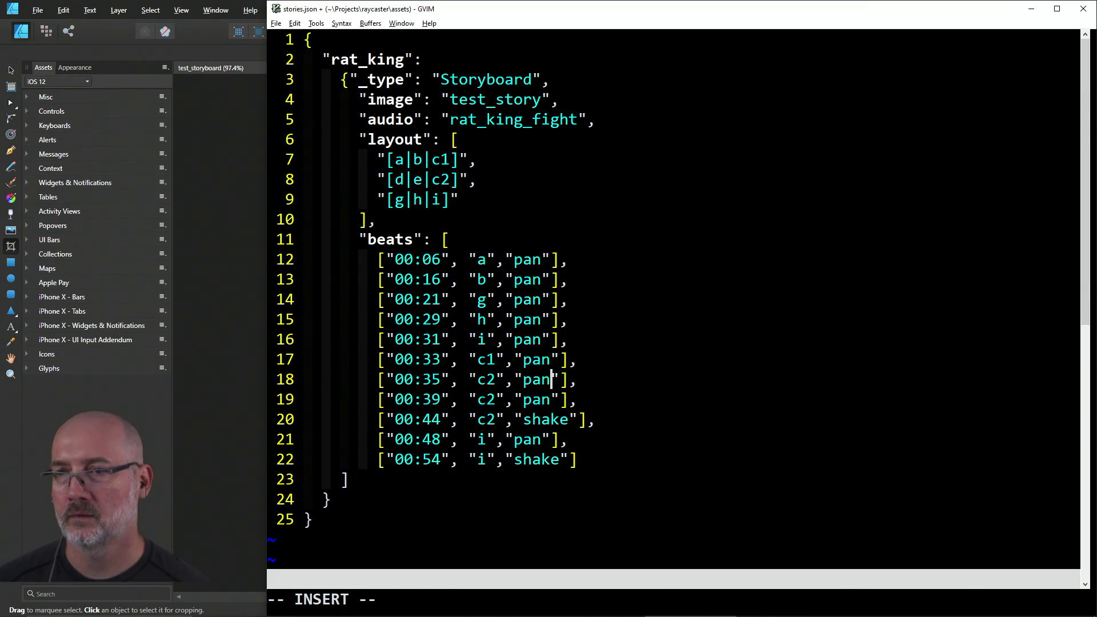
pyautogui.press('Escape')
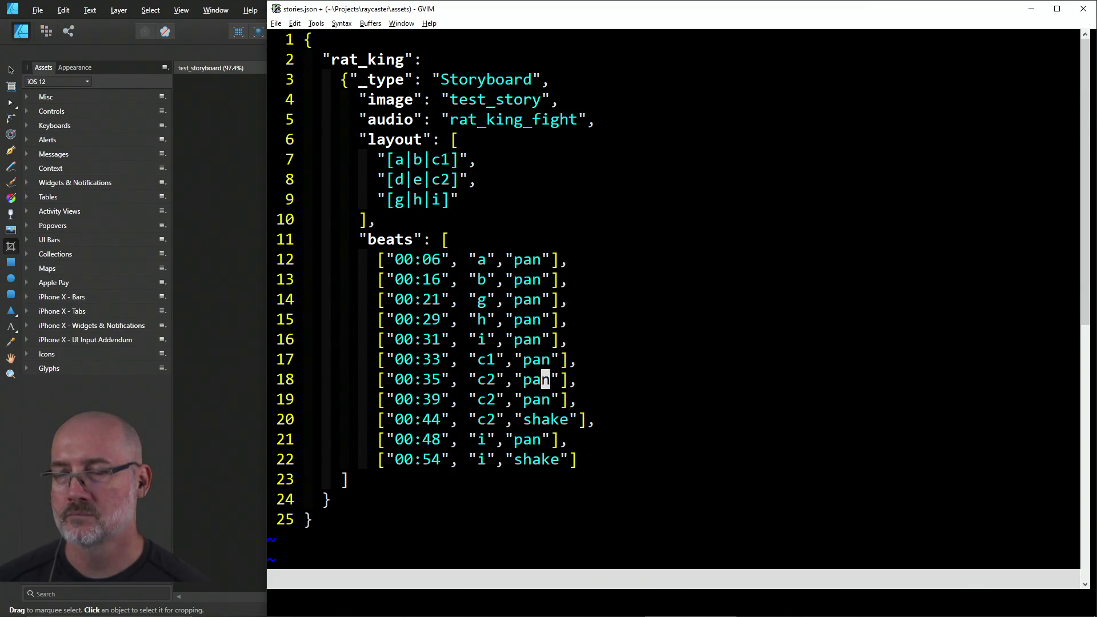
pyautogui.press('F5')
pyautogui.write('s4')
pyautogui.press('Escape')
# Step: Rename the next beat's panel to d and change its pan effect to shake
pyautogui.press('j')
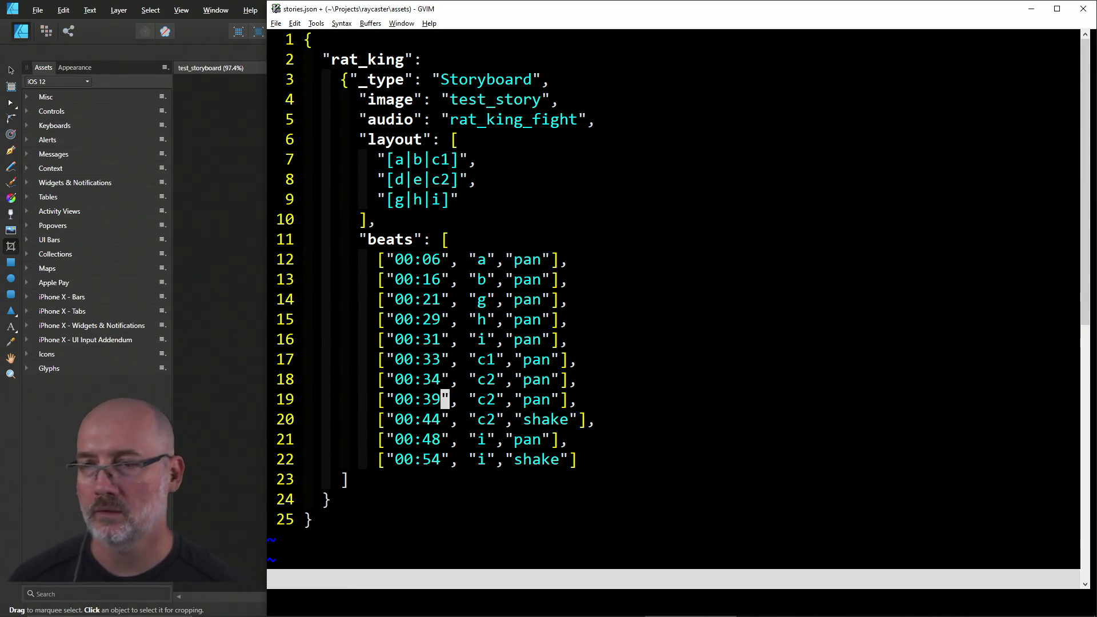
pyautogui.press('w')
pyautogui.press('w')
pyautogui.press('l')
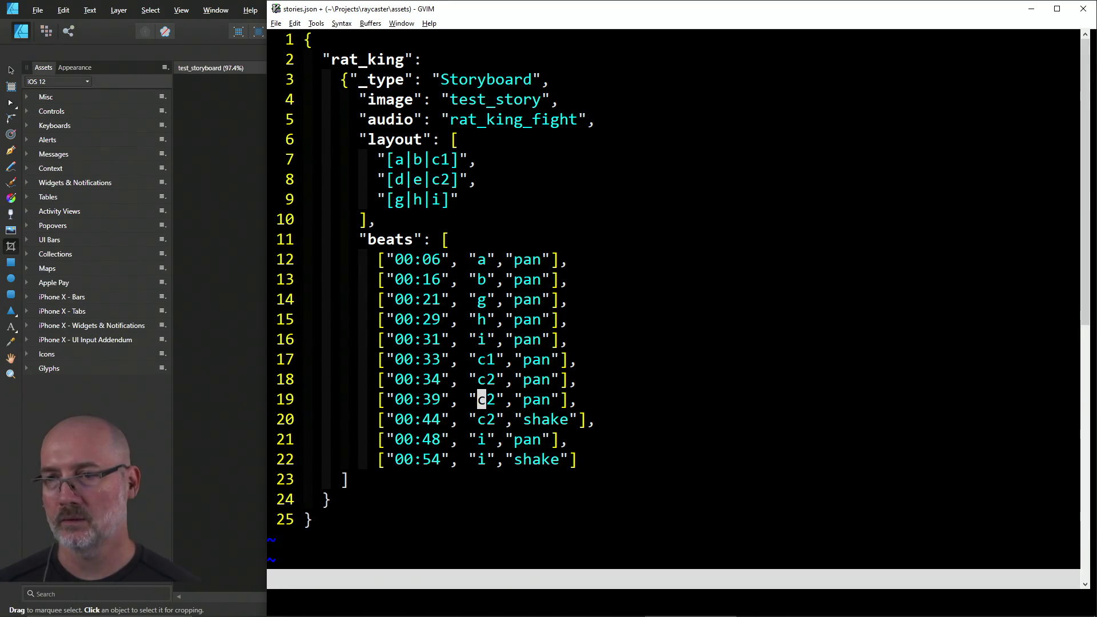
pyautogui.press('j')
pyautogui.press('j')
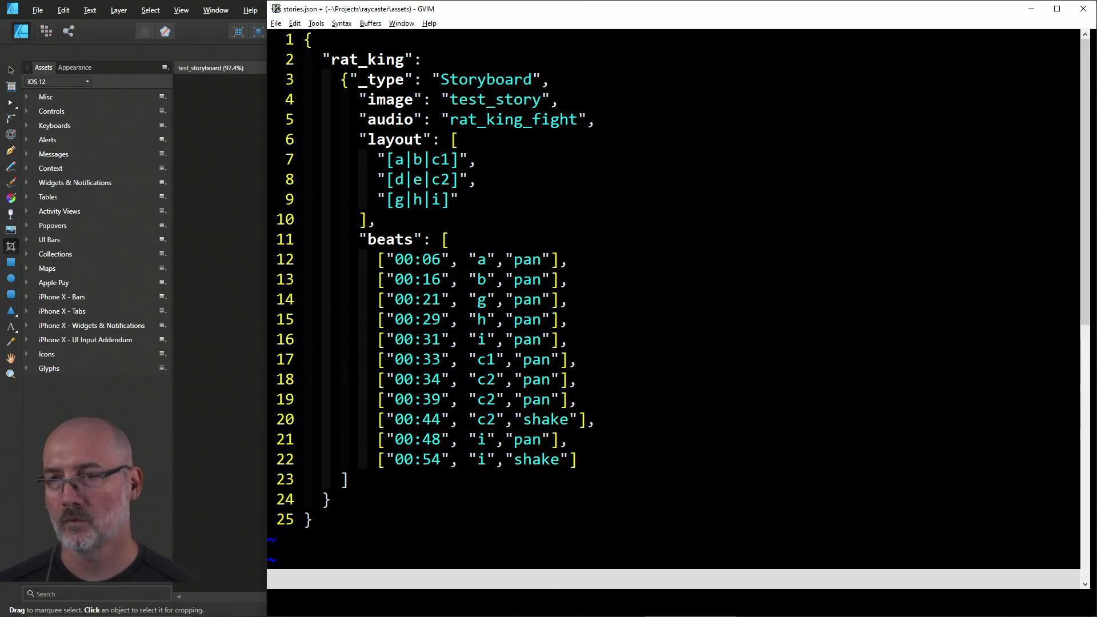
pyautogui.write('cwde')
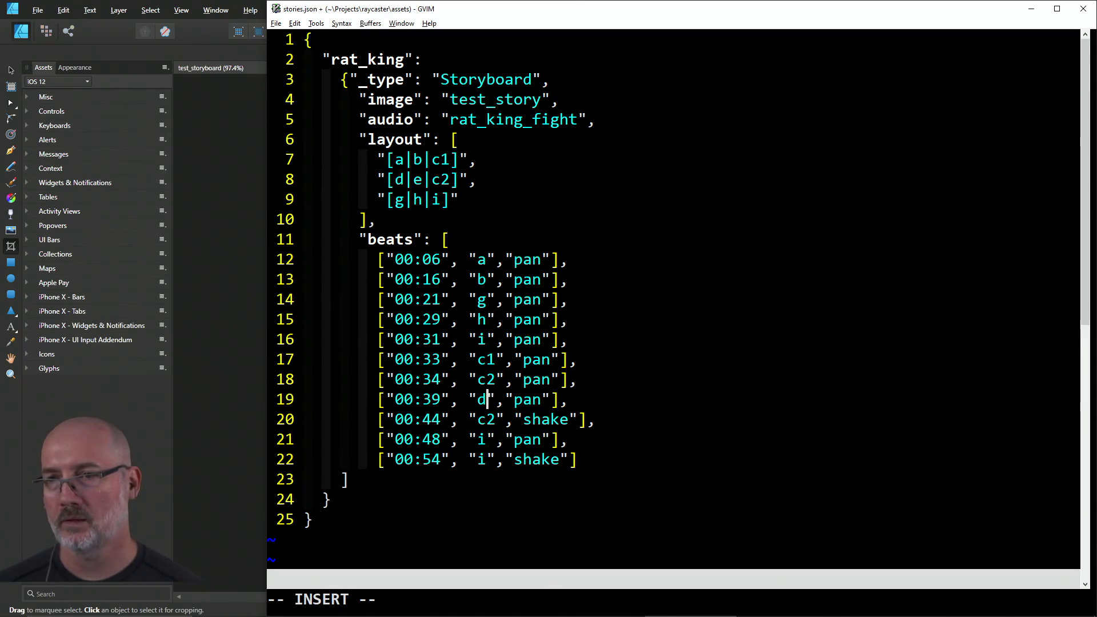
pyautogui.press('BackSpace')
pyautogui.press('Escape')
pyautogui.press('l')
pyautogui.press('l')
pyautogui.press('l')
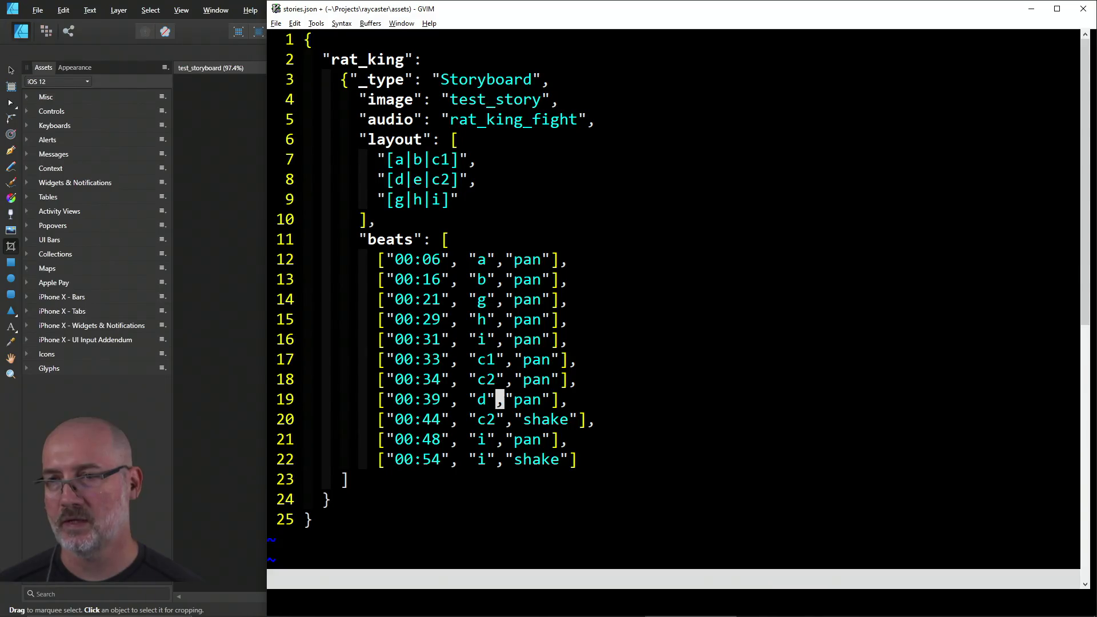
pyautogui.write('wshake')
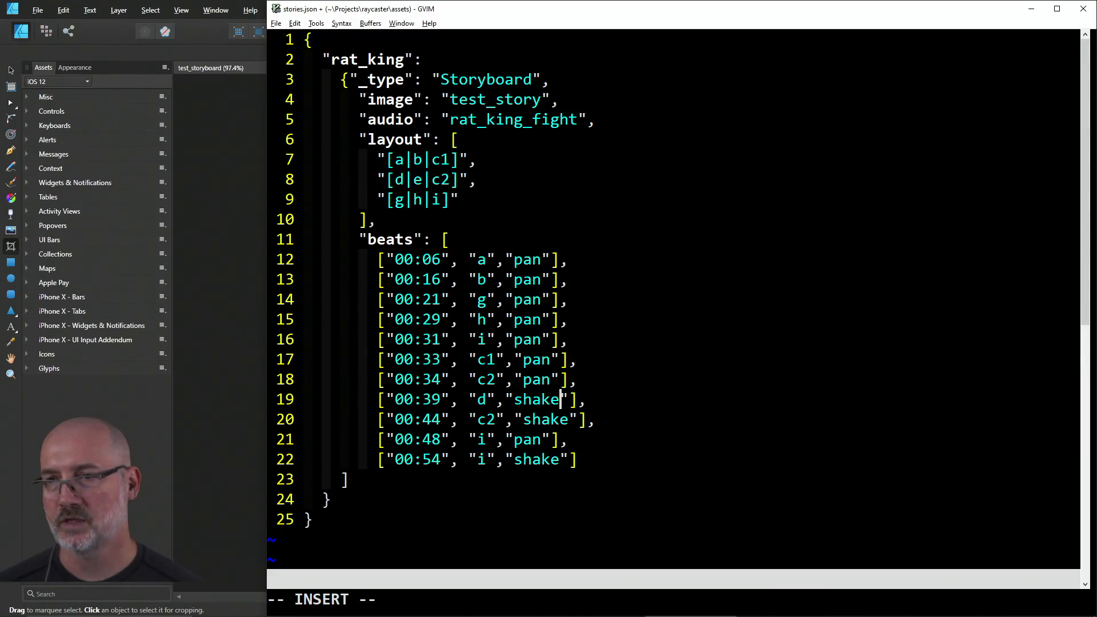
pyautogui.press('Escape')
# Step: Rework the effect words so the 00:39 beat on panel d bounces
pyautogui.press('j')
pyautogui.press('k')
pyautogui.press('h')
pyautogui.press('h')
pyautogui.press('h')
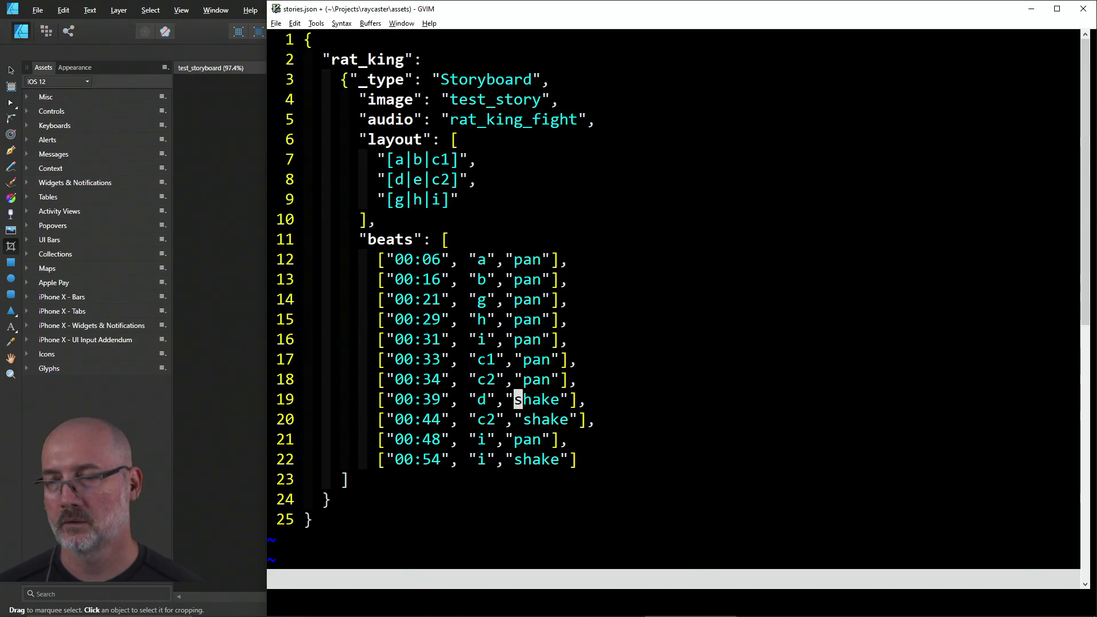
pyautogui.write('cwdoly')
pyautogui.press('Escape')
pyautogui.press('h')
pyautogui.press('h')
pyautogui.press('h')
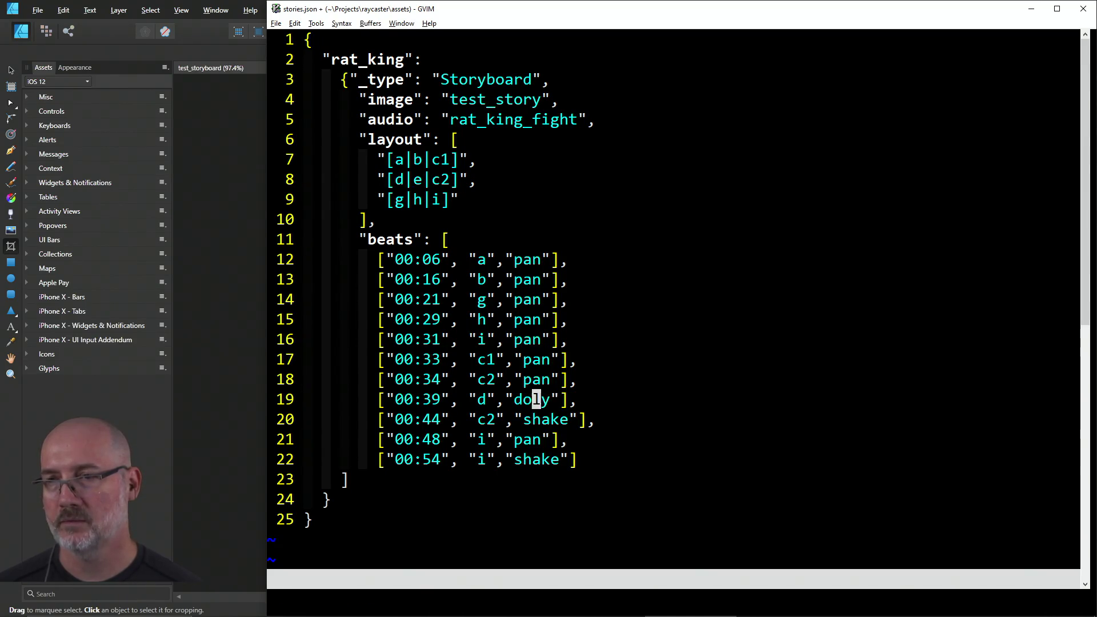
pyautogui.press('h')
pyautogui.press('h')
pyautogui.press('j')
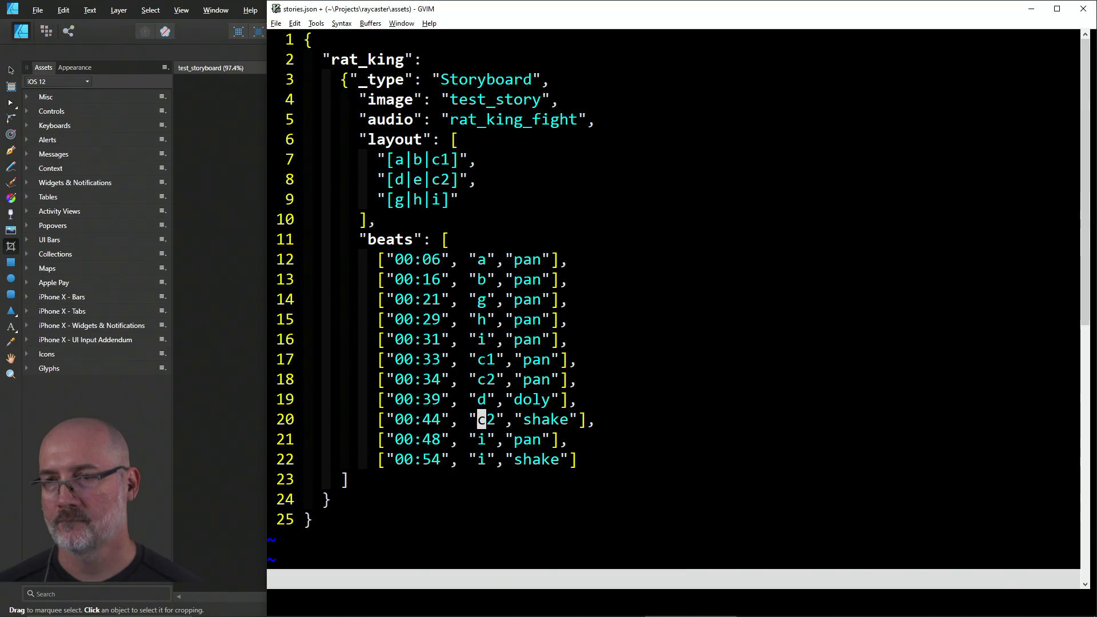
pyautogui.press('l')
pyautogui.press('l')
pyautogui.press('l')
pyautogui.write('cwboun')
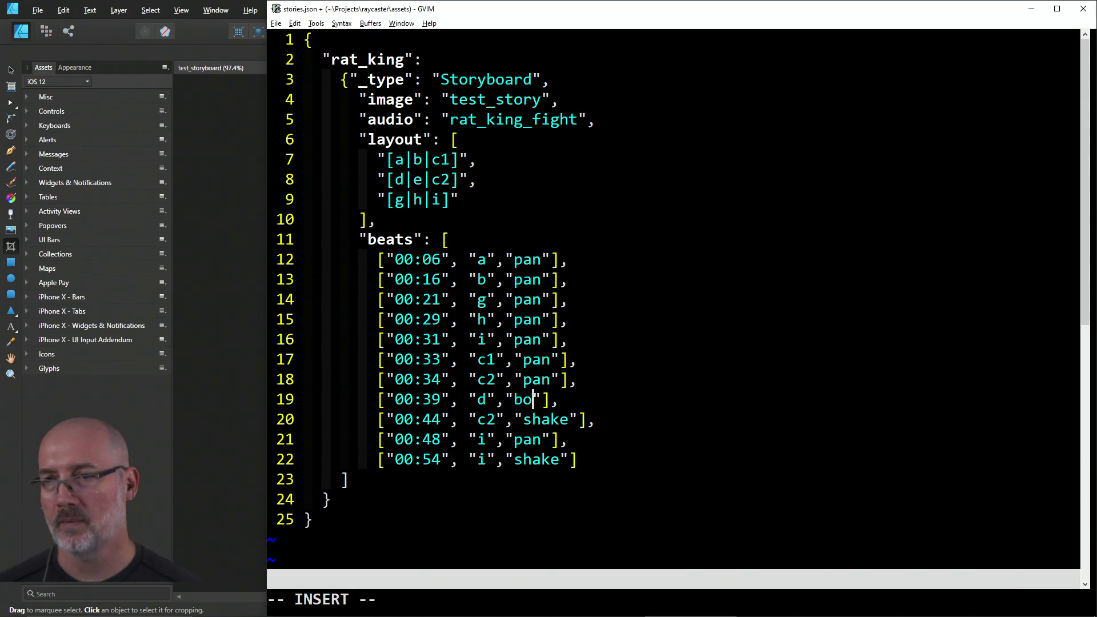
pyautogui.write('ce')
pyautogui.press('Escape')
# Step: Move the 00:44 shake beat to panel e and save stories.json
pyautogui.press('j')
pyautogui.press('h')
pyautogui.press('h')
pyautogui.press('h')
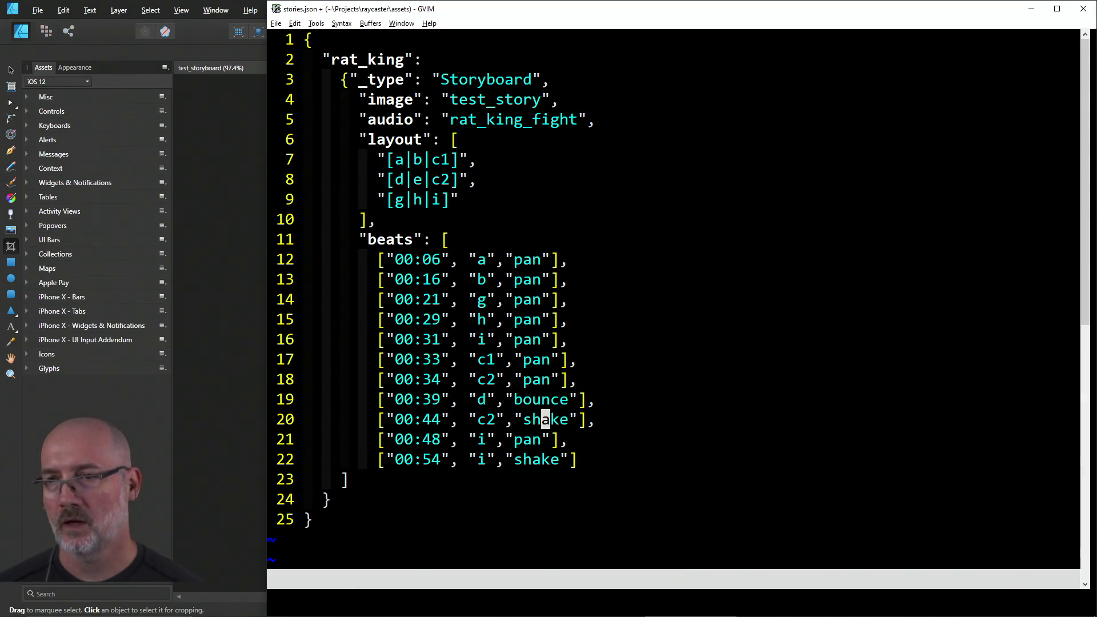
pyautogui.write('hcwe')
pyautogui.press('Escape')
pyautogui.write(':w')
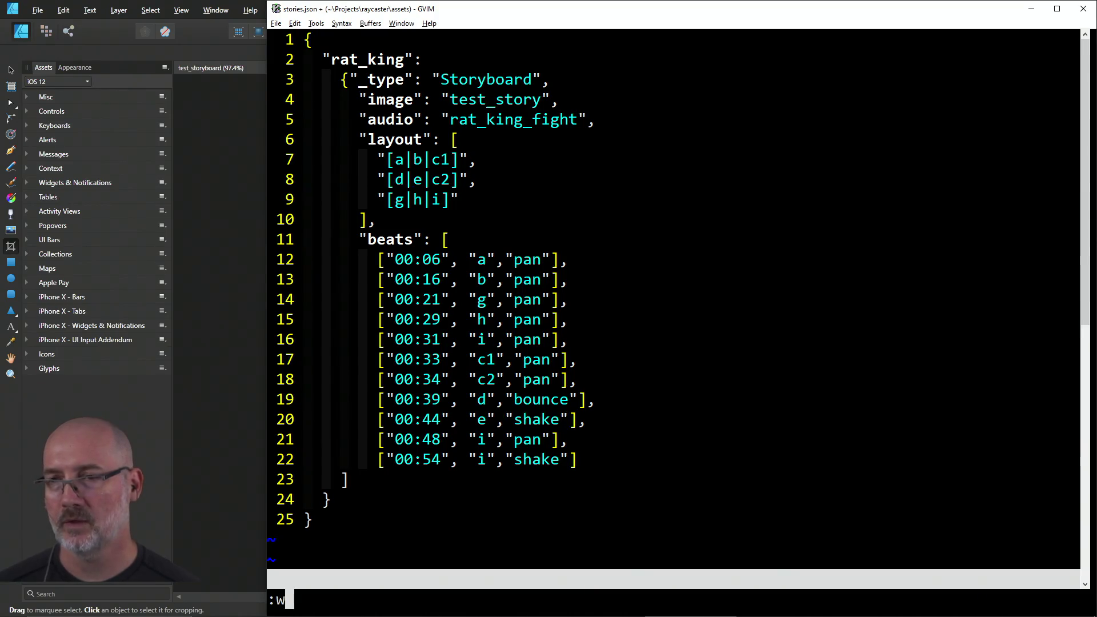
pyautogui.press('Return')
pyautogui.hotkey('alt', 'Tab')
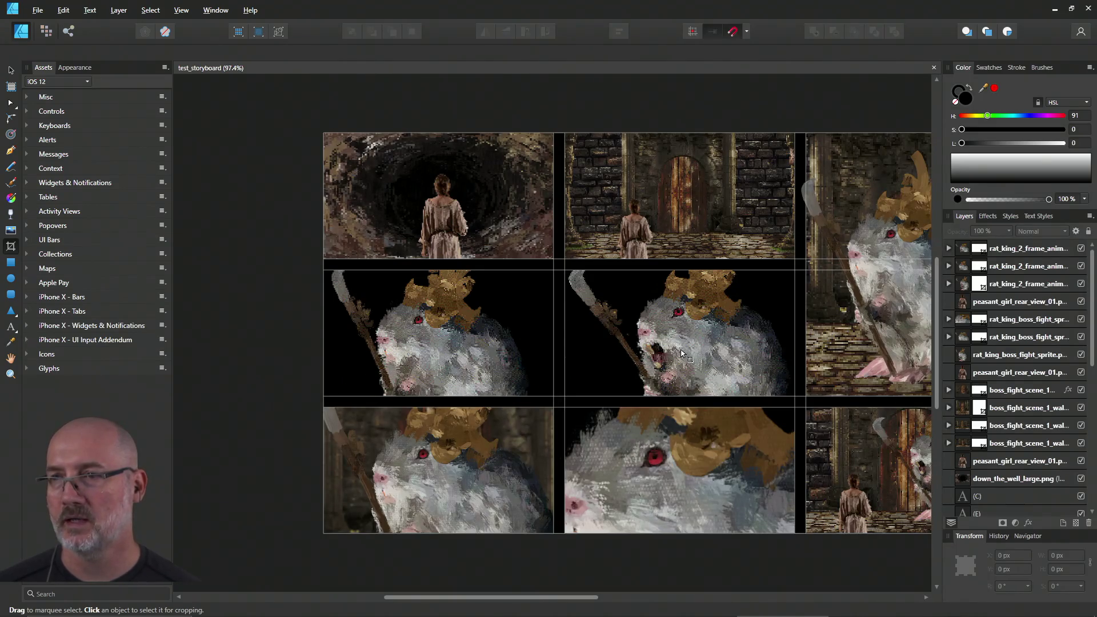
# Step: Review the 00:39 d, 00:44 e and 00:48 beat lines, then write all buffers with :wa
pyautogui.hotkey('alt', 'Tab')
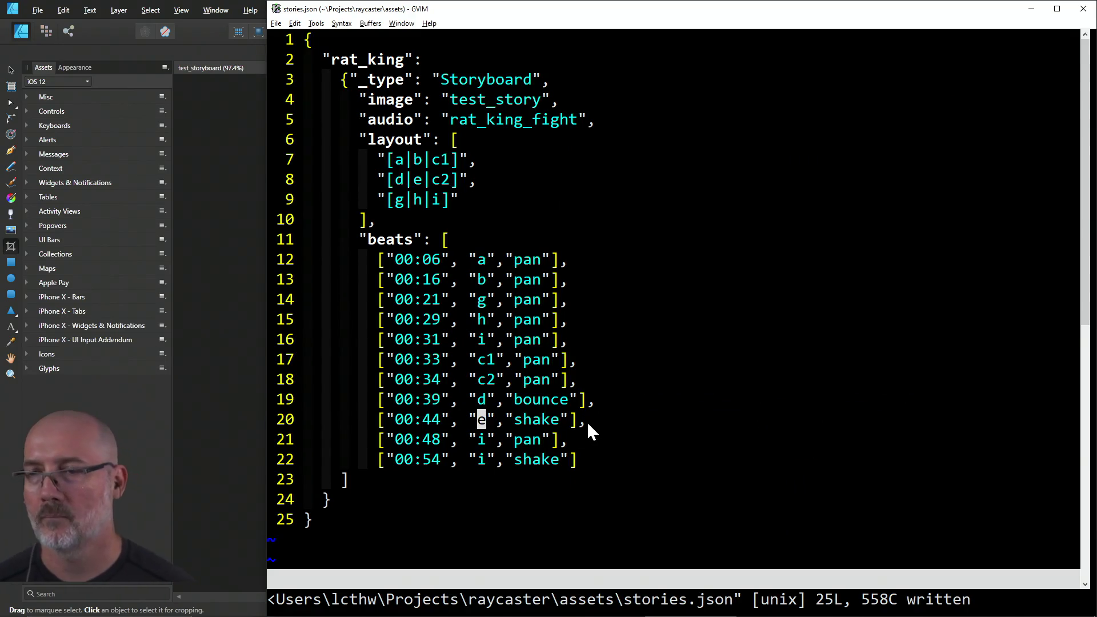
pyautogui.press('j')
pyautogui.hotkey('alt', 'Tab')
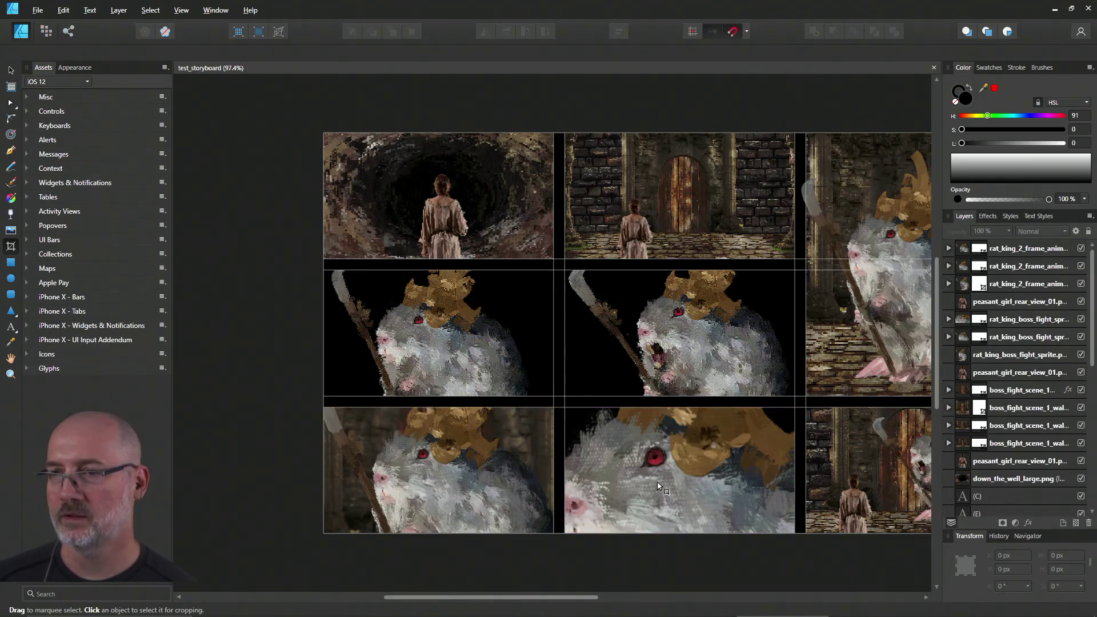
pyautogui.hotkey('alt', 'Tab')
pyautogui.press('j')
pyautogui.press('k')
pyautogui.press('k')
pyautogui.press('k')
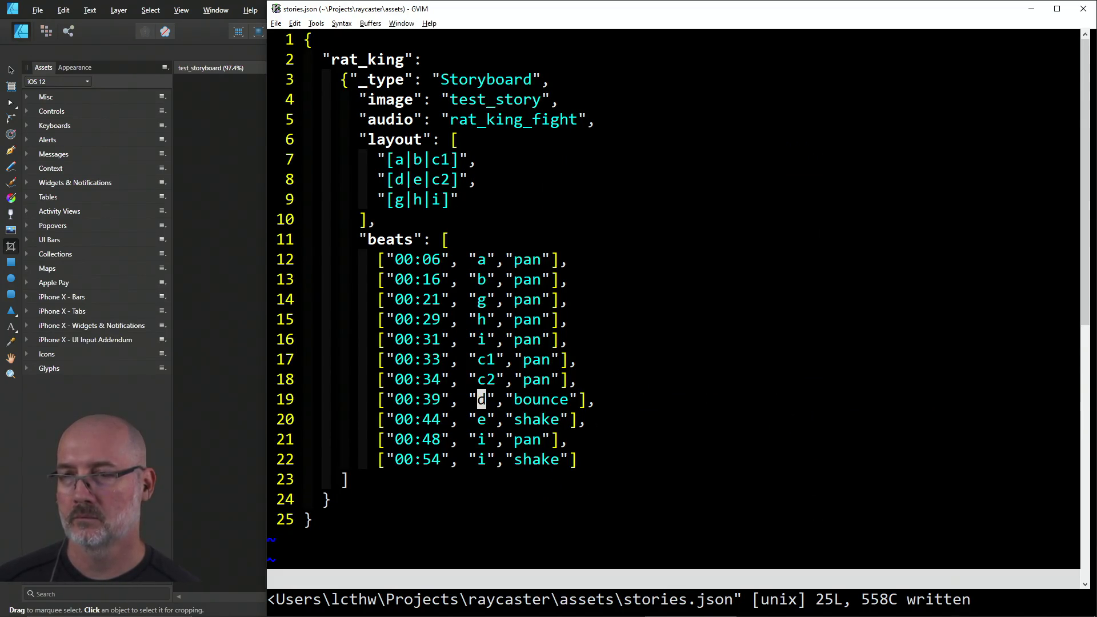
pyautogui.press('j')
pyautogui.press('k')
pyautogui.press('j')
pyautogui.press('j')
pyautogui.press('k')
pyautogui.press('V')
pyautogui.press('Escape')
pyautogui.write(':wa')
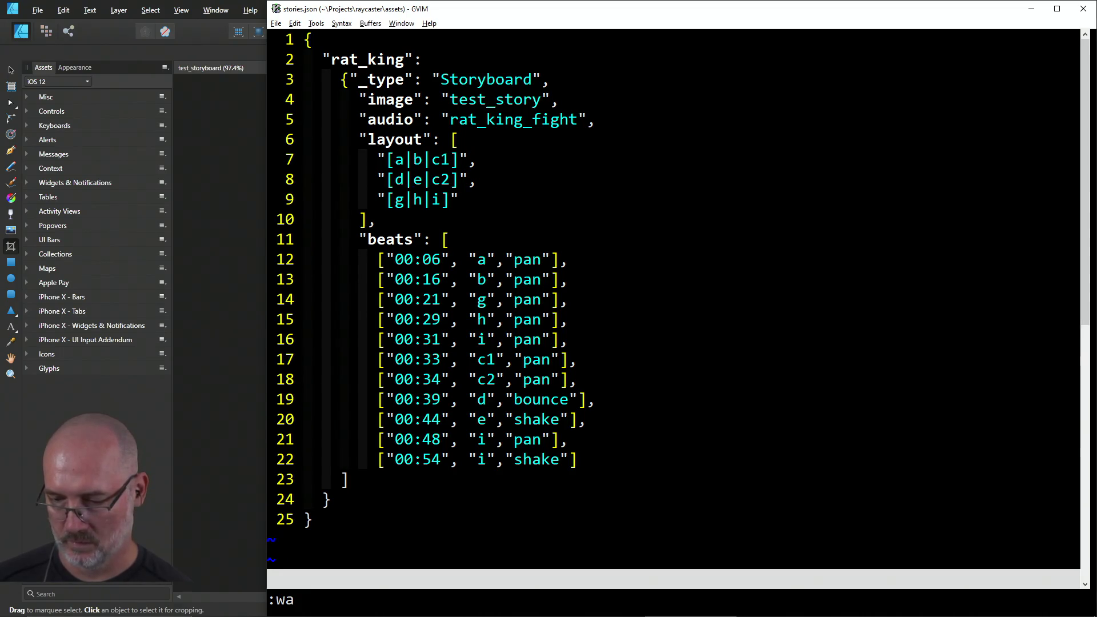
pyautogui.hotkey('alt', 'Tab')
pyautogui.hotkey('alt', 'Tab')
pyautogui.hotkey('alt', 'Tab')
# Step: Open the storyboard's JPEG export settings and set the width to 3480 px (height 1958 px)
pyautogui.click(550, 310)
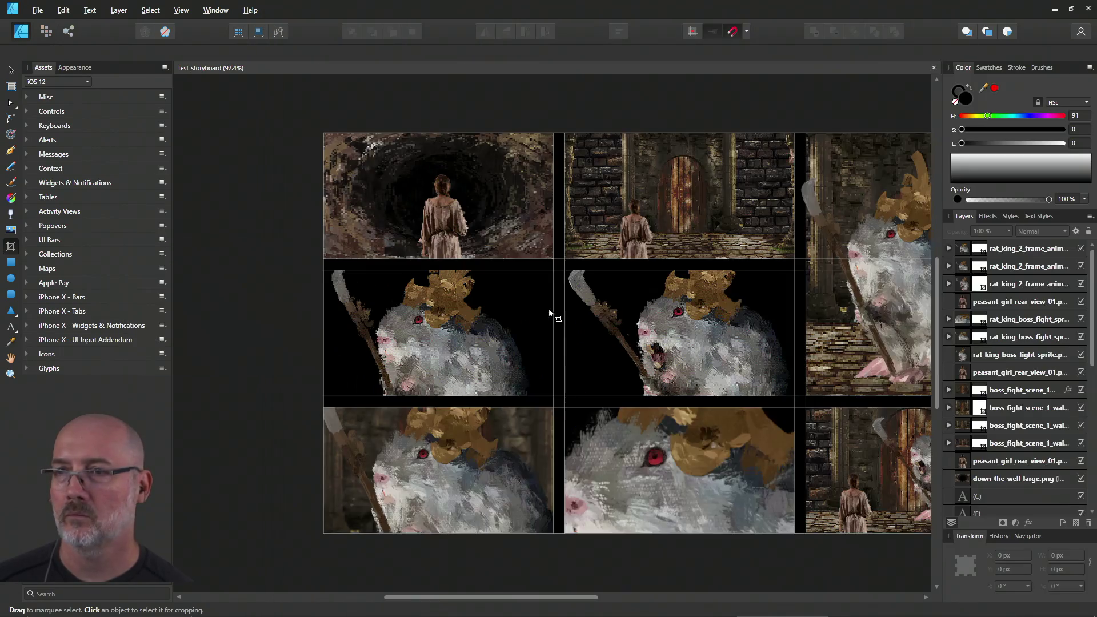
pyautogui.scroll(-1, 557, 230)
pyautogui.scroll(-3, 556, 229)
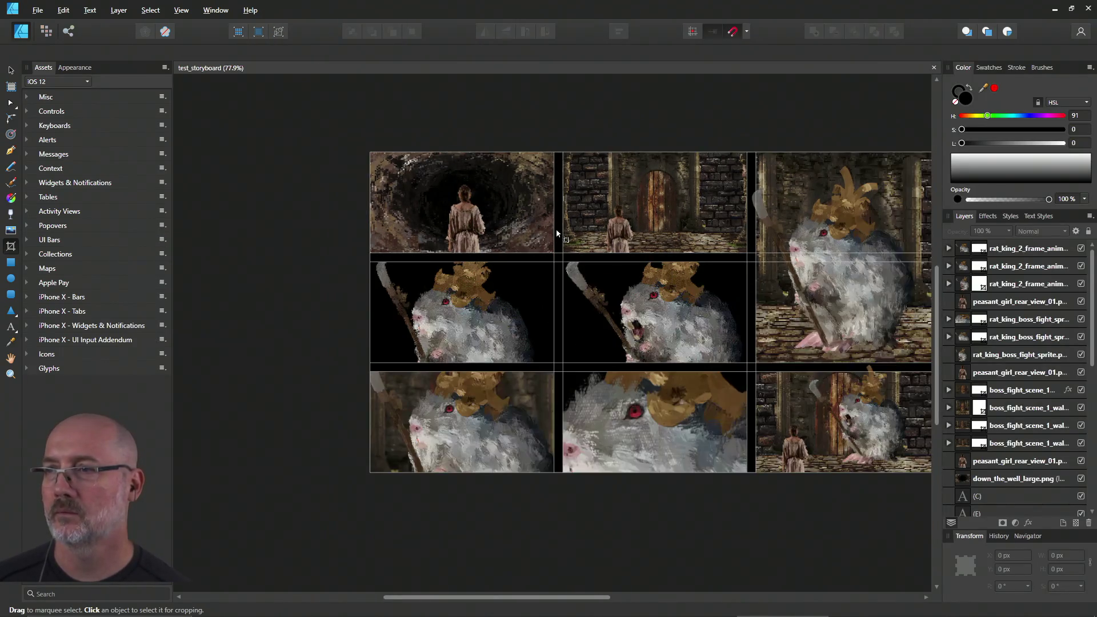
pyautogui.click(36, 10)
pyautogui.click(87, 211)
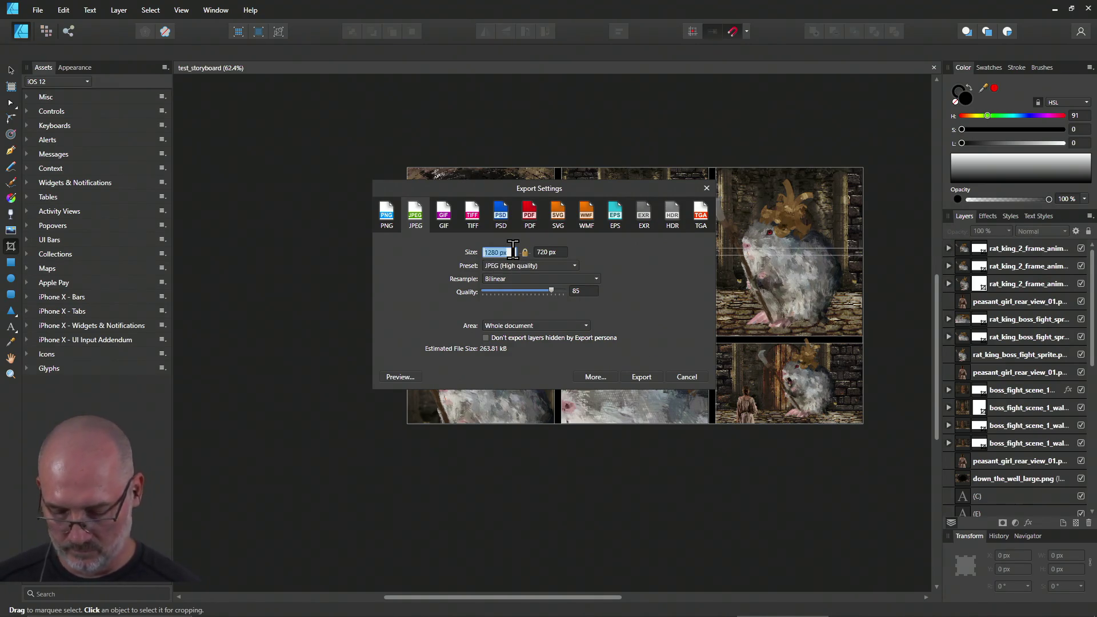
pyautogui.write('2')
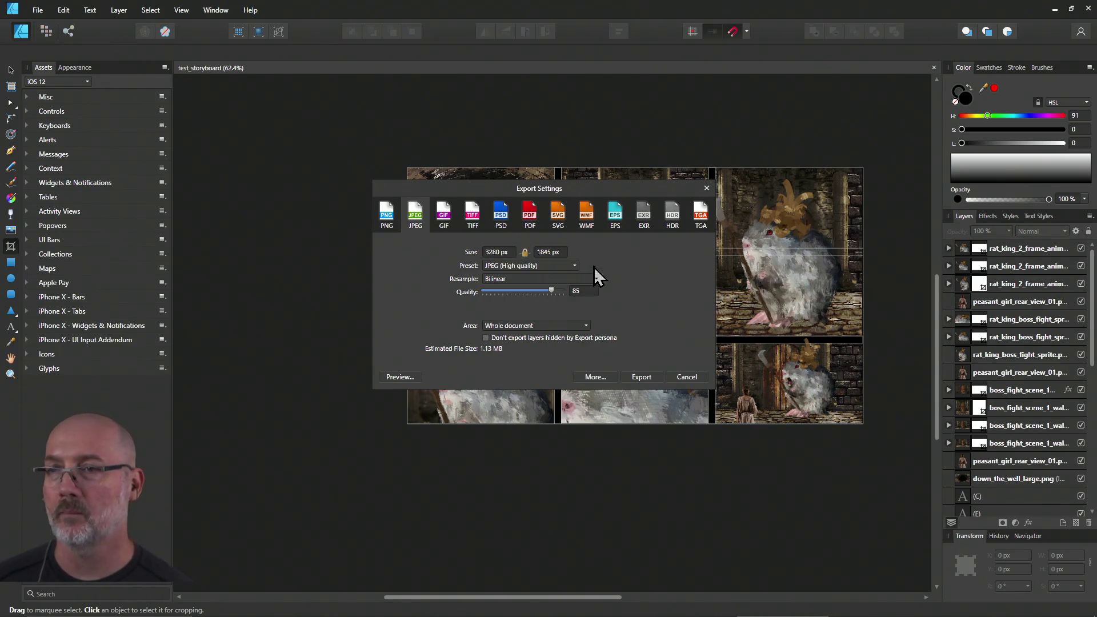
pyautogui.click(495, 252)
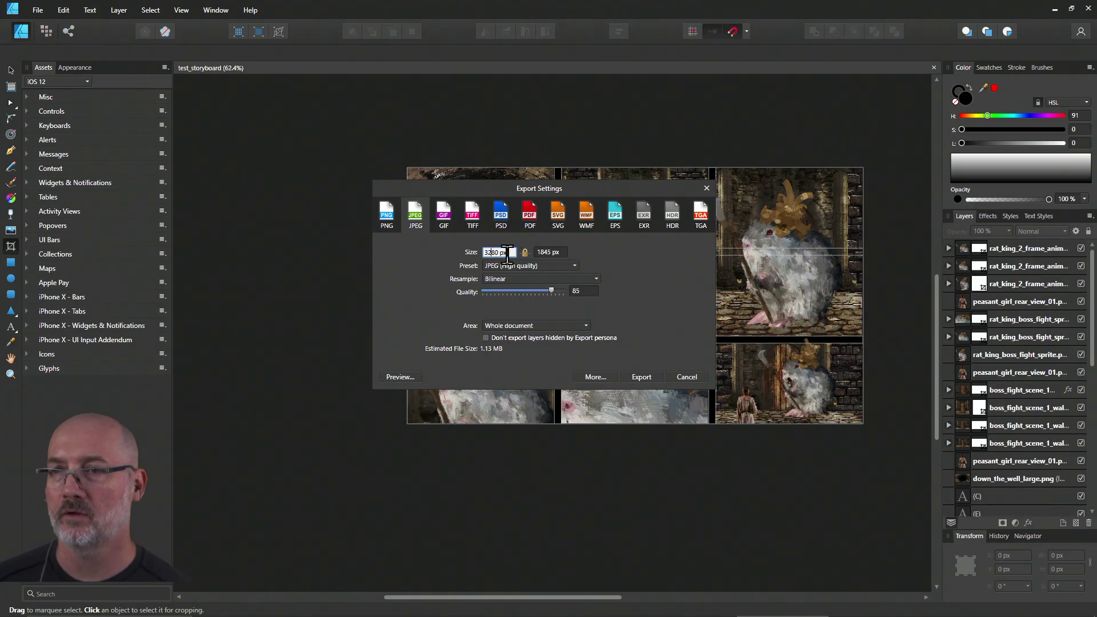
pyautogui.write('4')
pyautogui.press('Tab')
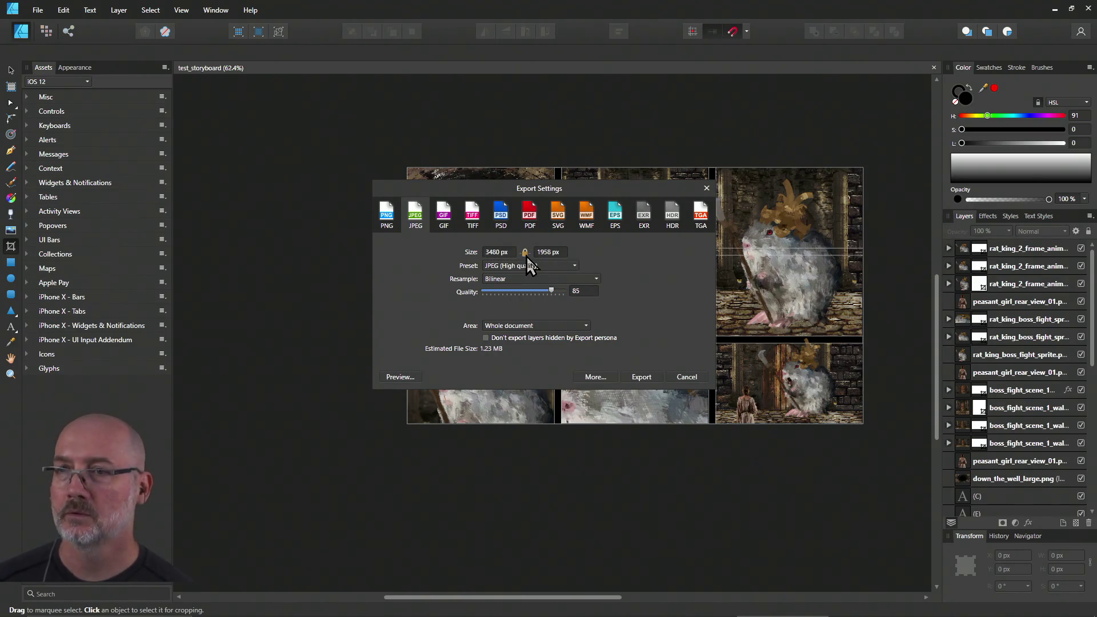
pyautogui.hotkey('alt', 'Tab')
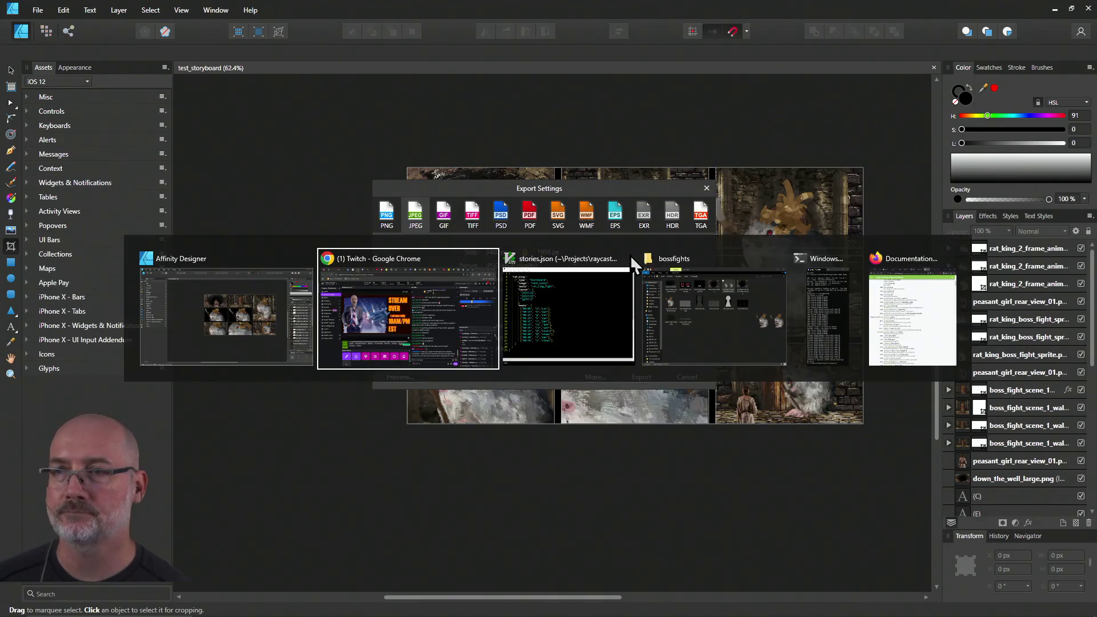
# Step: Check the UHD dimensions search result and set the export width to 3840 px (2160 px high)
pyautogui.hotkey('alt', 'Tab')
pyautogui.hotkey('alt', 'Tab')
pyautogui.hotkey('alt', 'Tab')
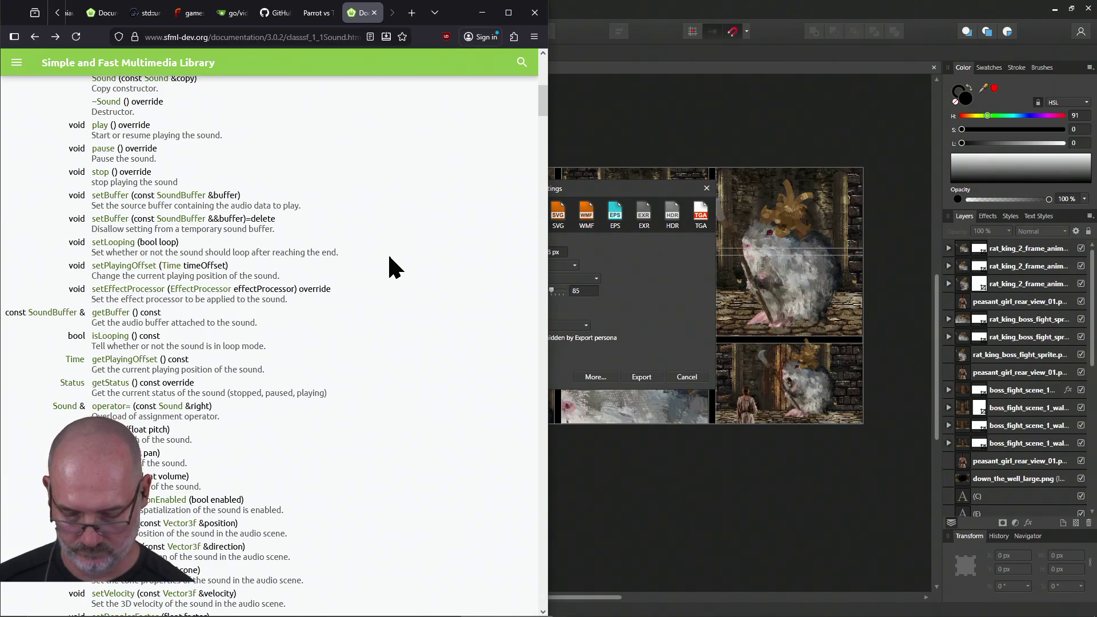
pyautogui.hotkey('ctrl', 'Tab')
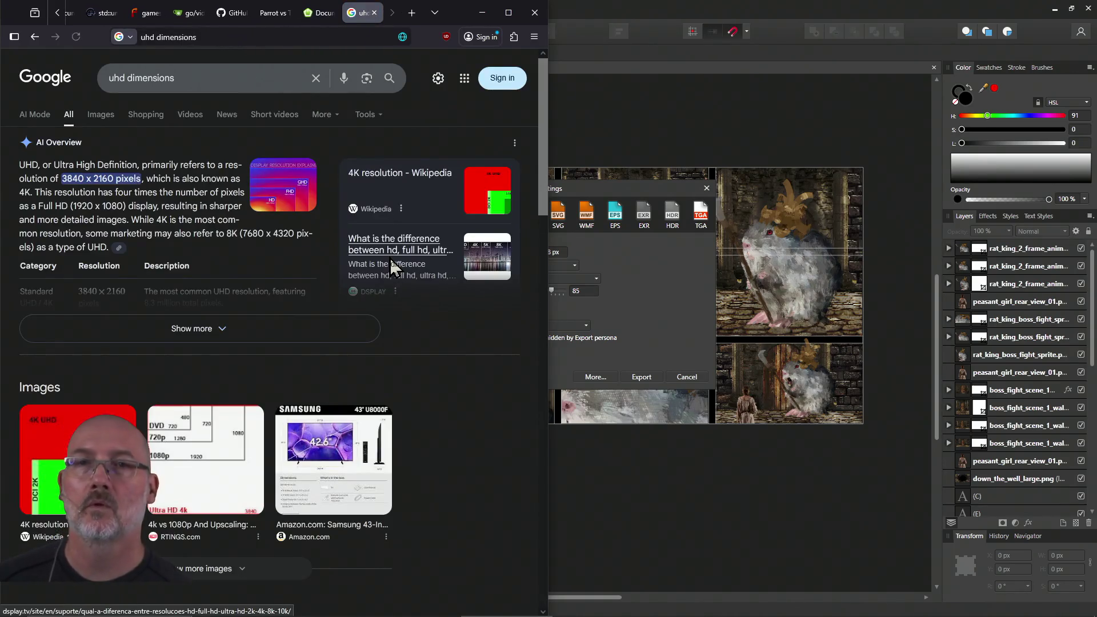
pyautogui.click(626, 204)
pyautogui.click(507, 252)
pyautogui.write('3840')
pyautogui.press('Return')
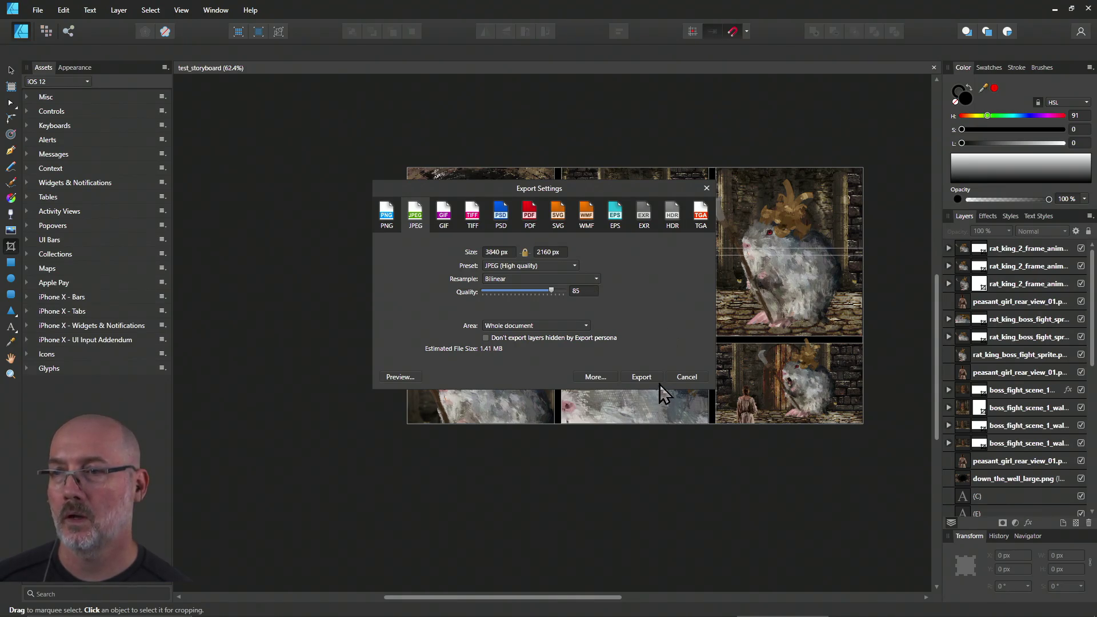
# Step: Export test_storyboard.jpg at quality 95, replacing the BossFight copy, then quit Affinity Designer
pyautogui.moveTo(551, 290); pyautogui.dragTo(559, 291)
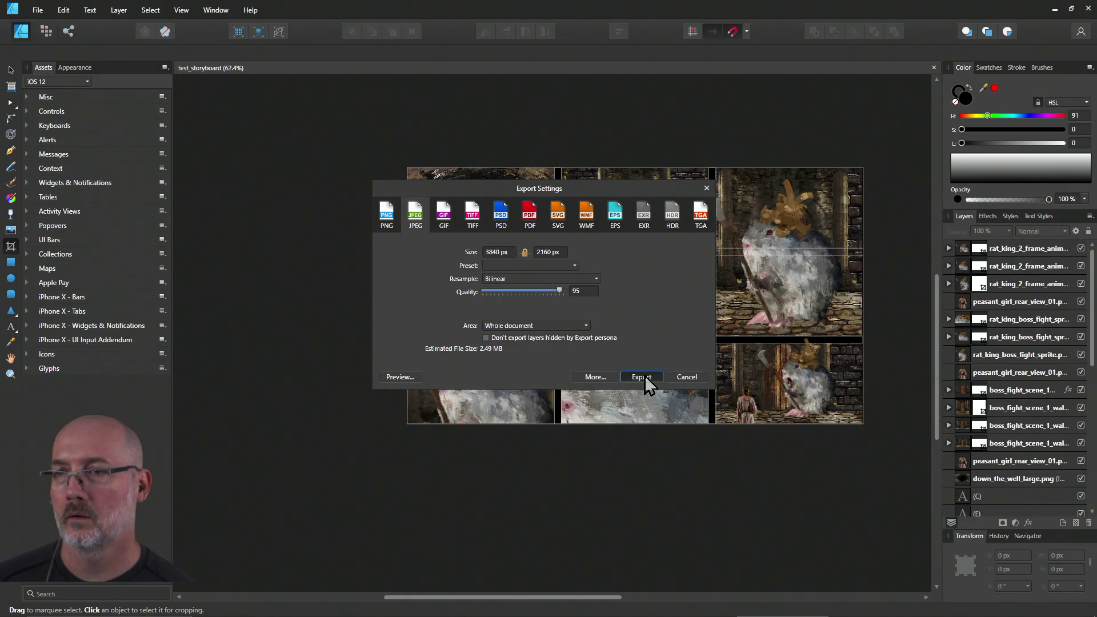
pyautogui.click(642, 376)
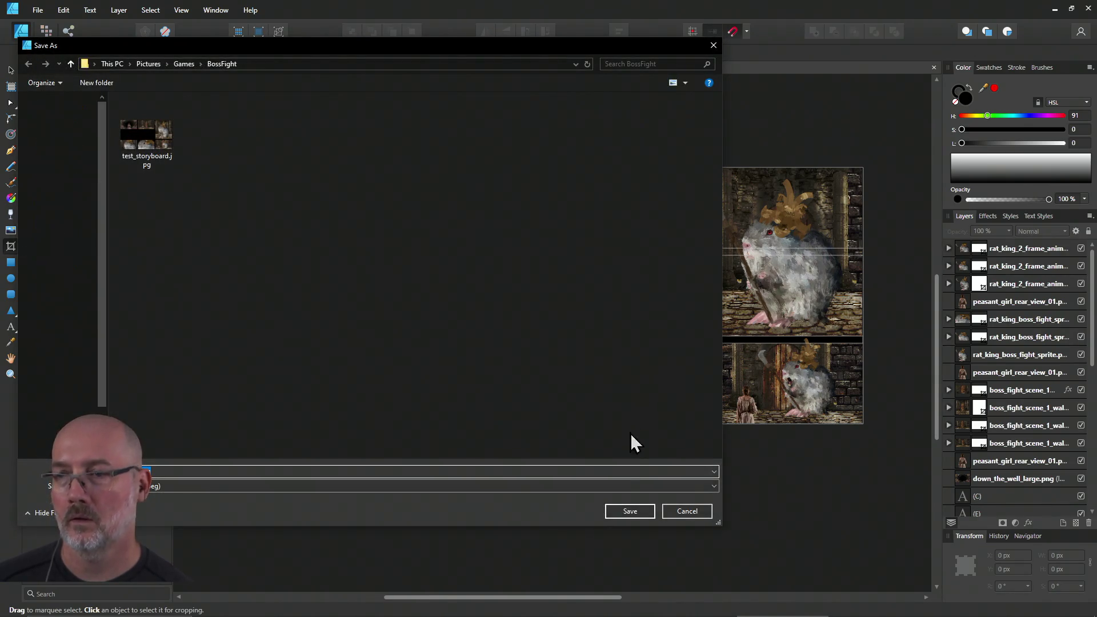
pyautogui.click(629, 510)
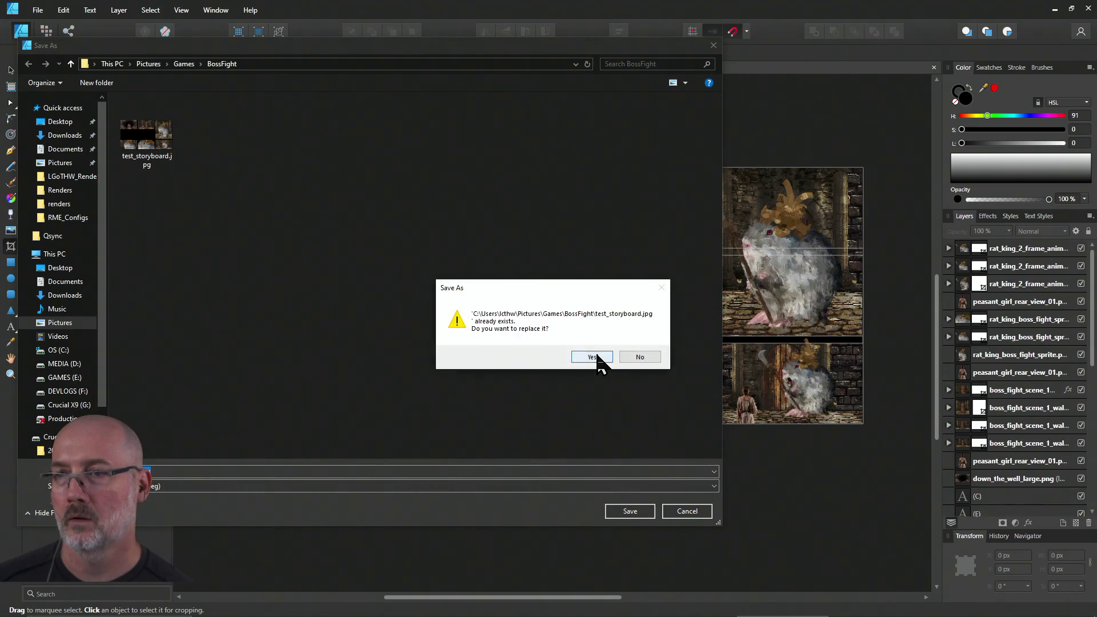
pyautogui.click(603, 356)
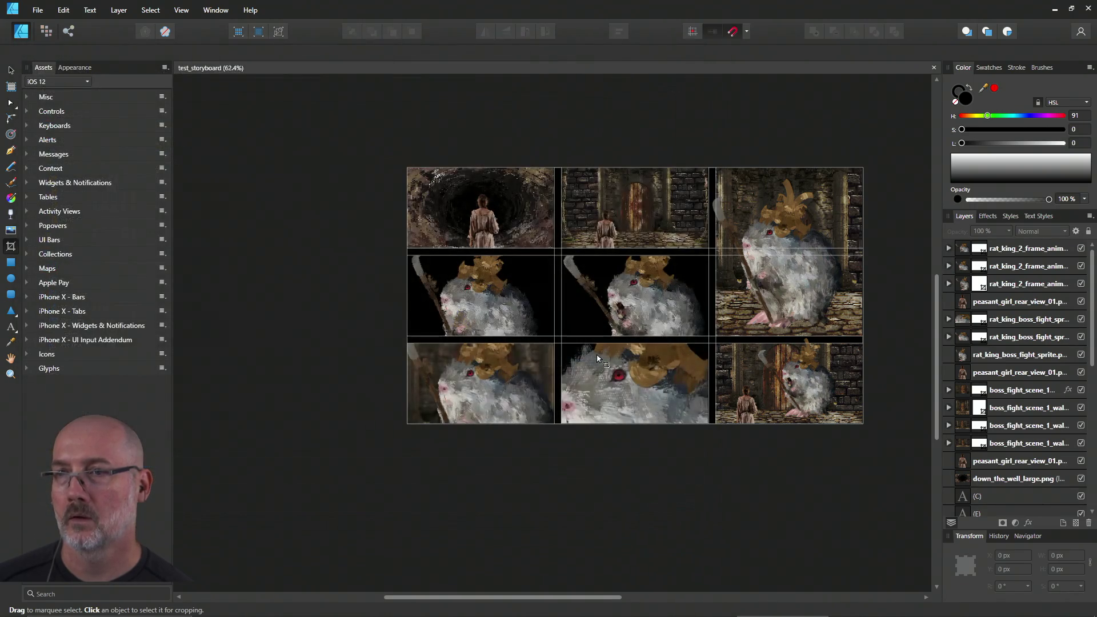
pyautogui.click(1089, 8)
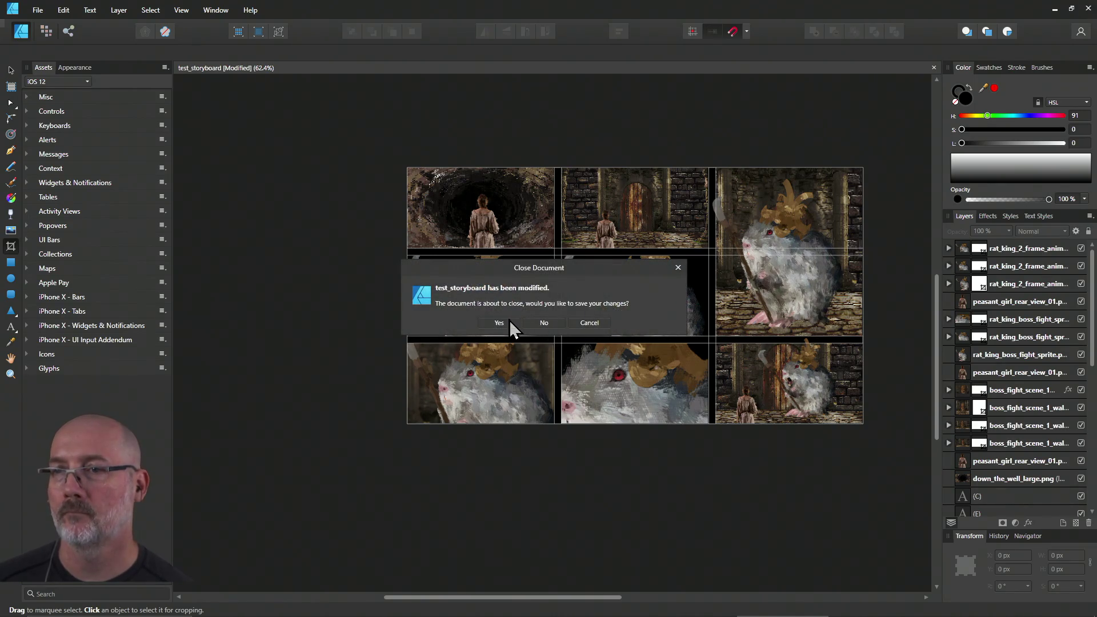
pyautogui.click(509, 321)
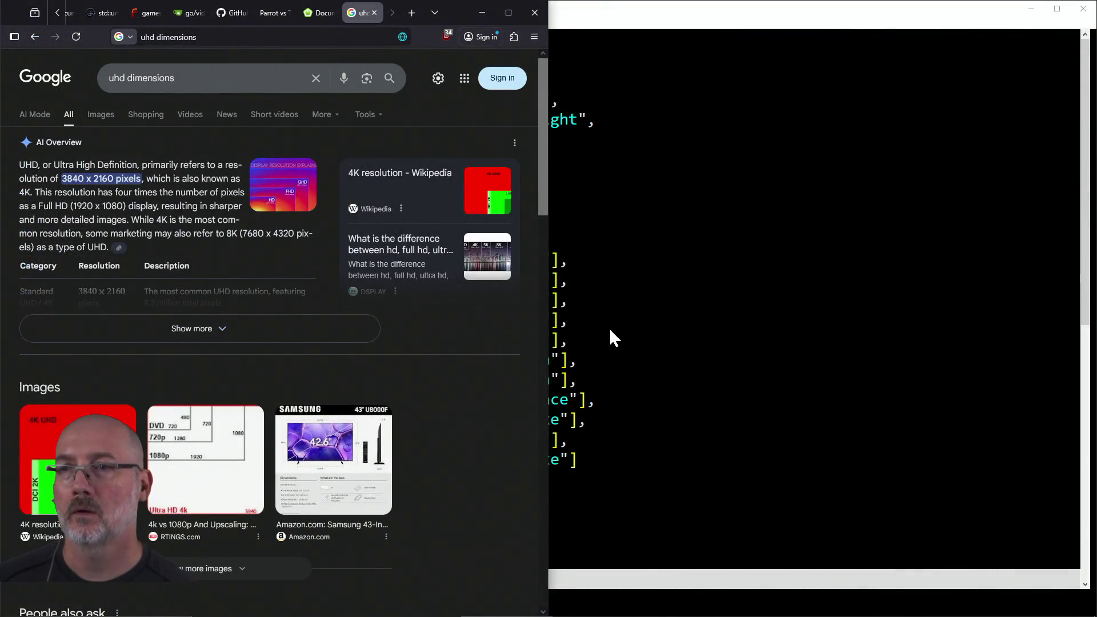
# Step: Rerun the recalled cp command in PowerShell to copy the storyboard JPEG into assets\story
pyautogui.click(617, 329)
pyautogui.hotkey('alt', 'Tab')
pyautogui.hotkey('alt', 'Tab')
pyautogui.hotkey('alt', 'Tab')
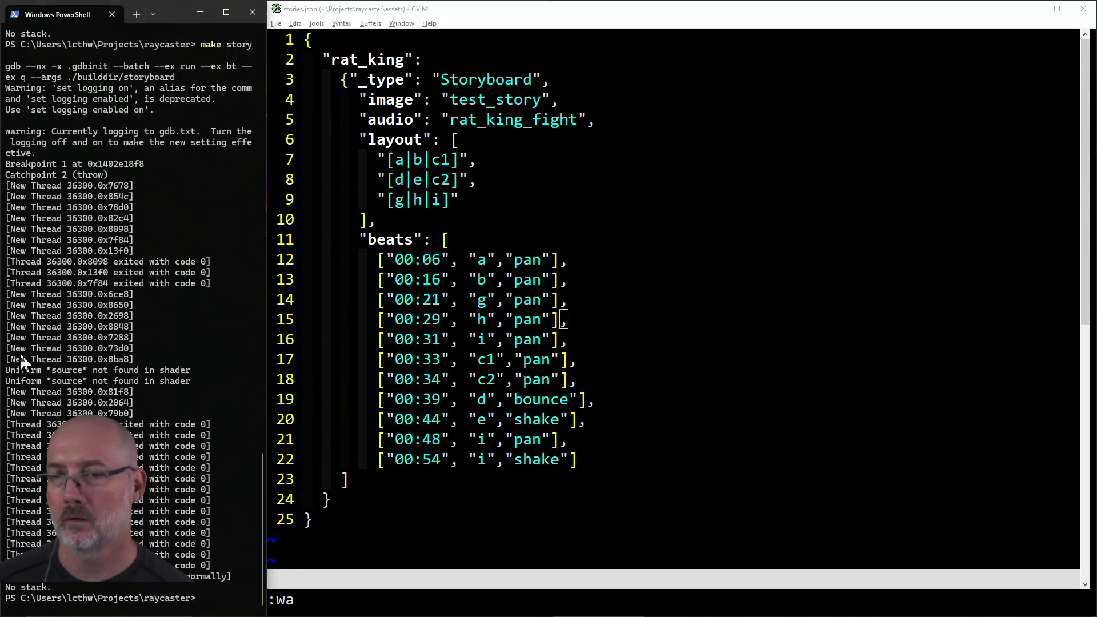
pyautogui.hotkey('ctrl', 'r')
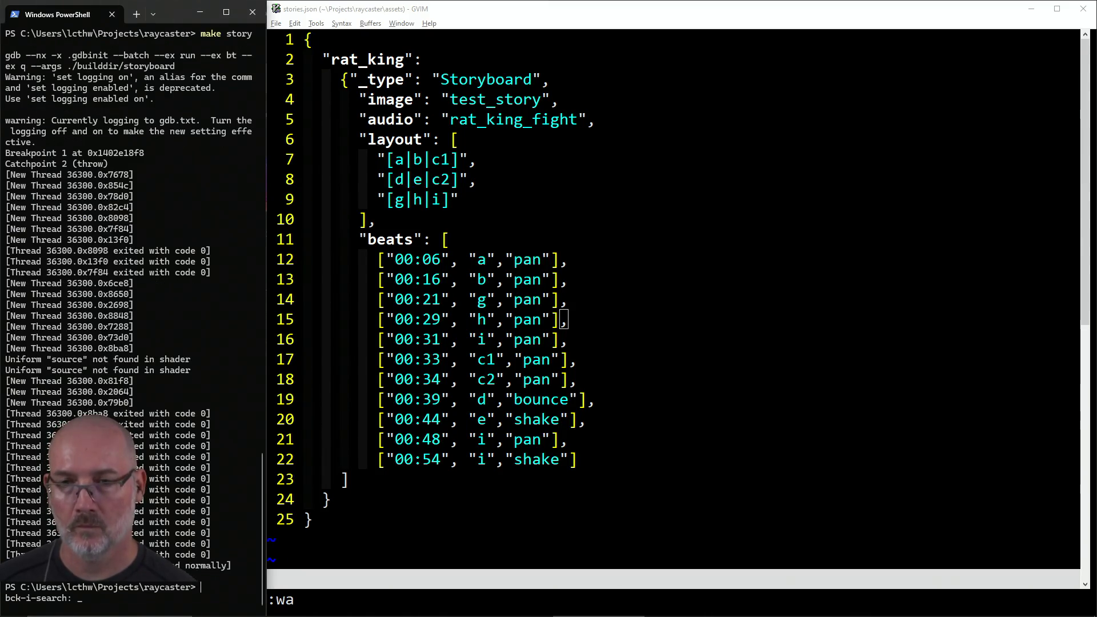
pyautogui.write('cp')
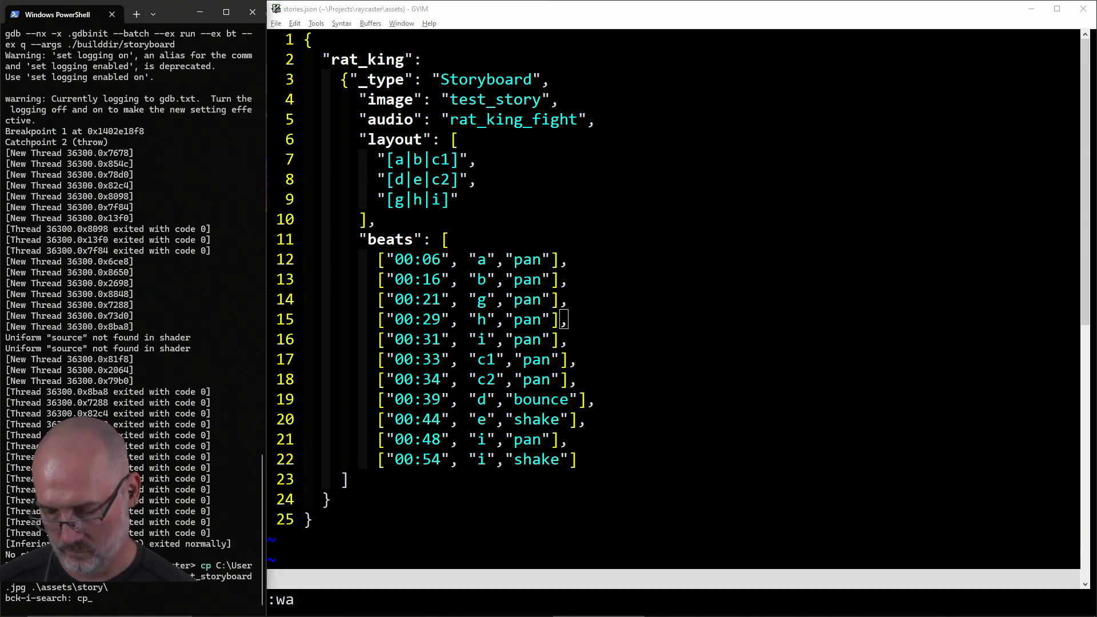
pyautogui.press('Right')
pyautogui.press('Return')
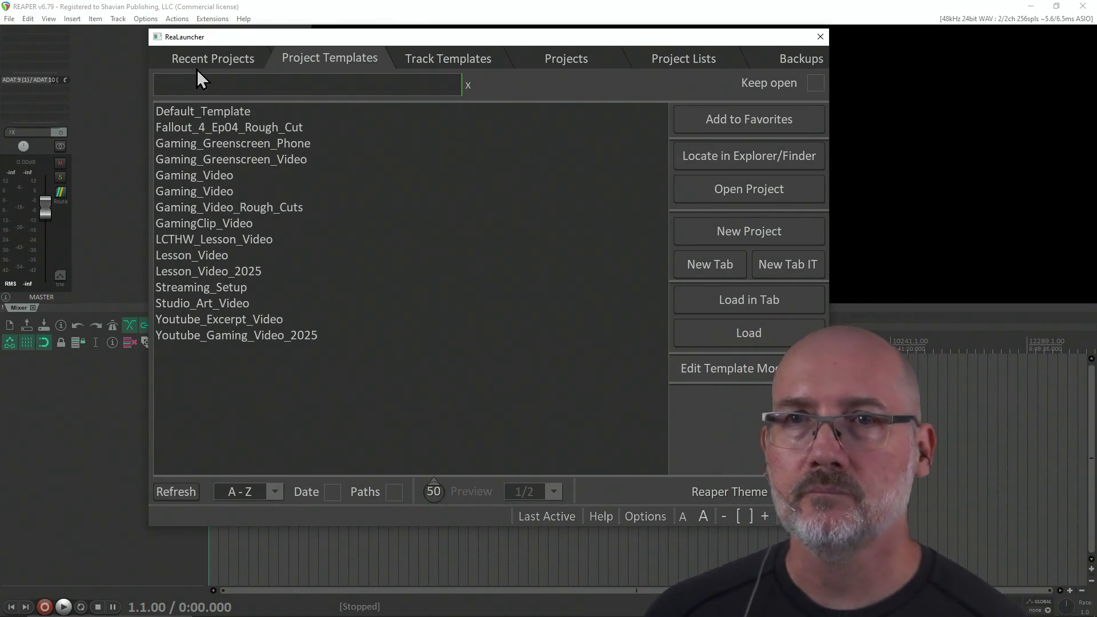
# Step: Load RatKing_Fight_Audio from ReaLauncher's Recent Projects list
pyautogui.click(207, 64)
pyautogui.click(228, 112)
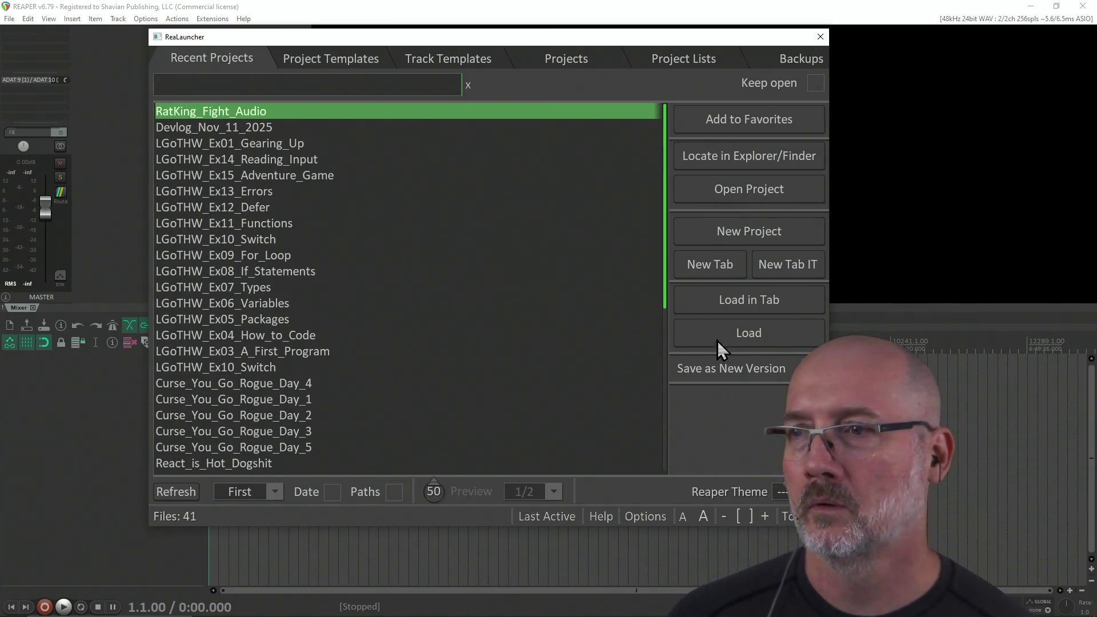
pyautogui.click(736, 336)
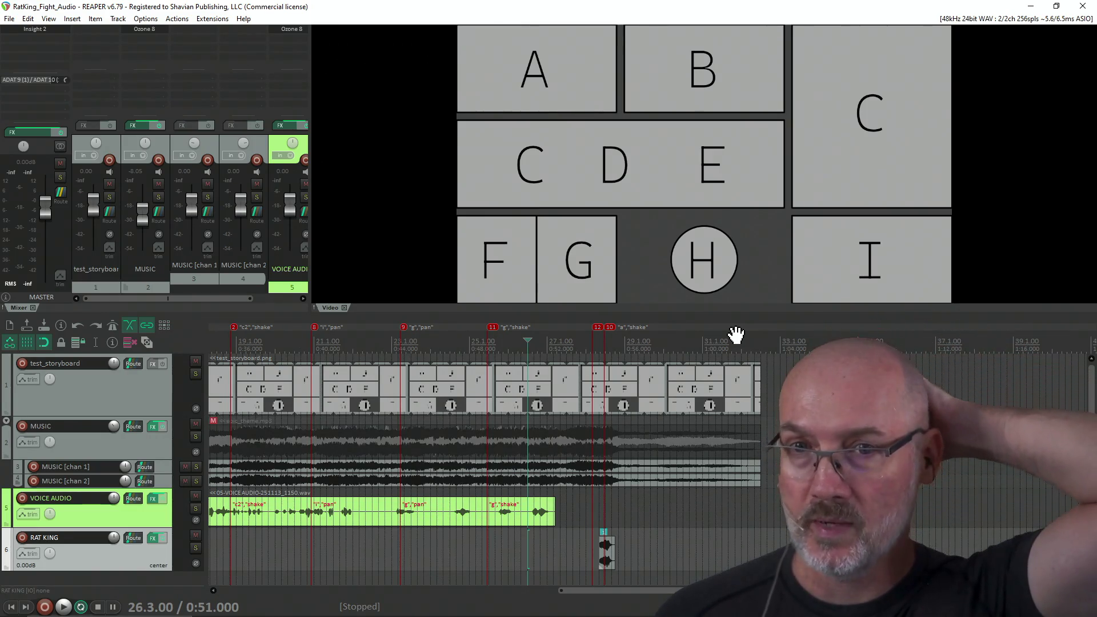
# Step: Set the play position to 0:44.461 in the Rat King track lane
pyautogui.click(401, 551)
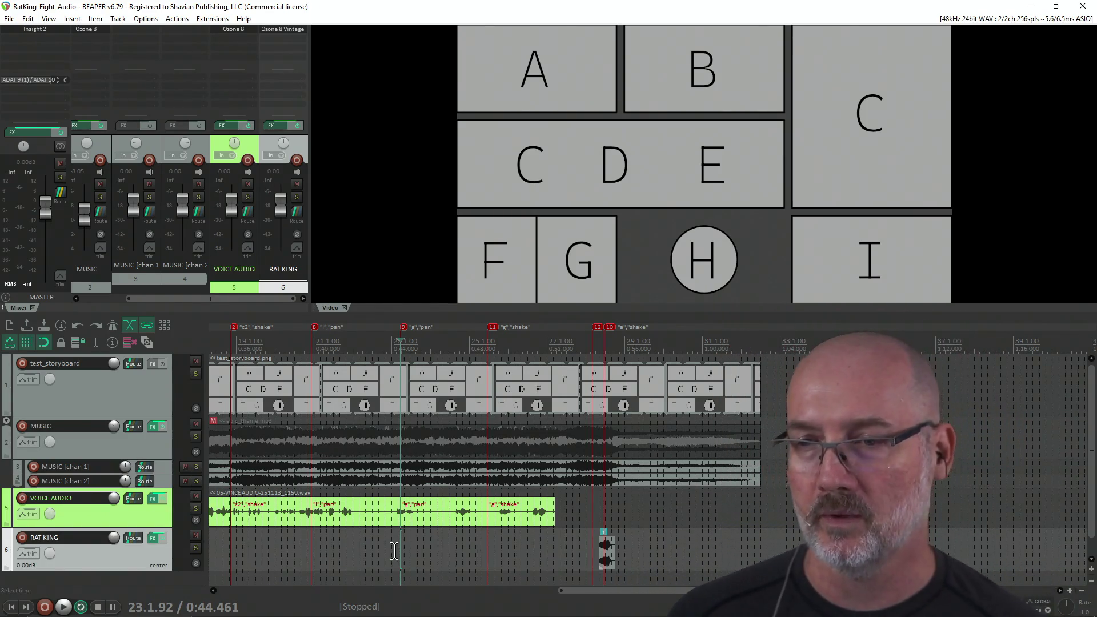
# Step: Move the play position from 0:44.333 to 0:49.000 to read the beat timings
pyautogui.click(398, 546)
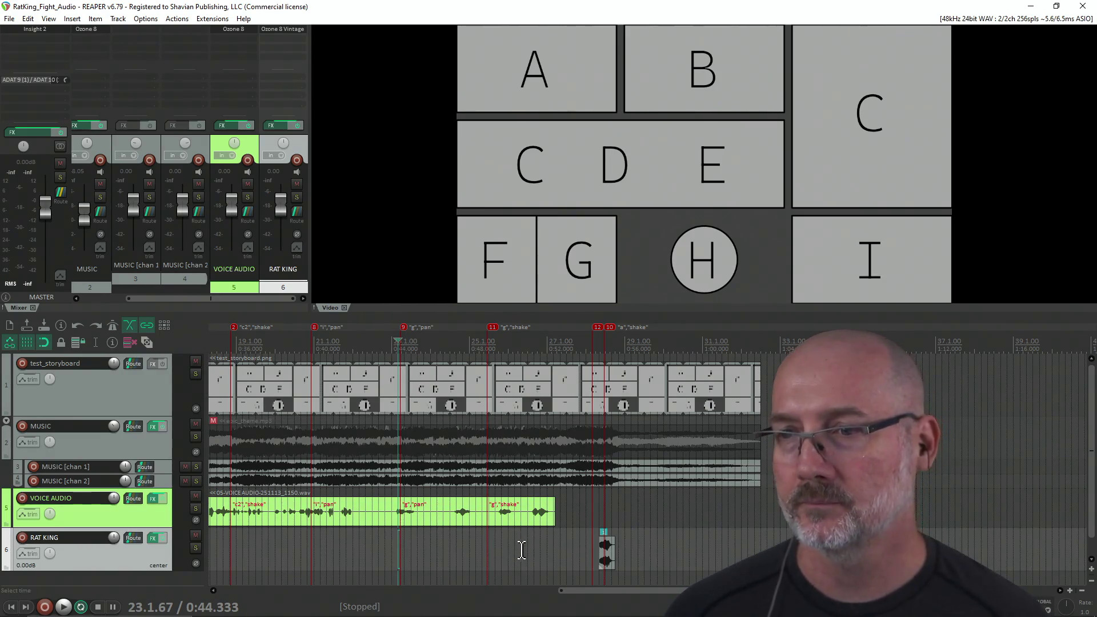
pyautogui.click(488, 549)
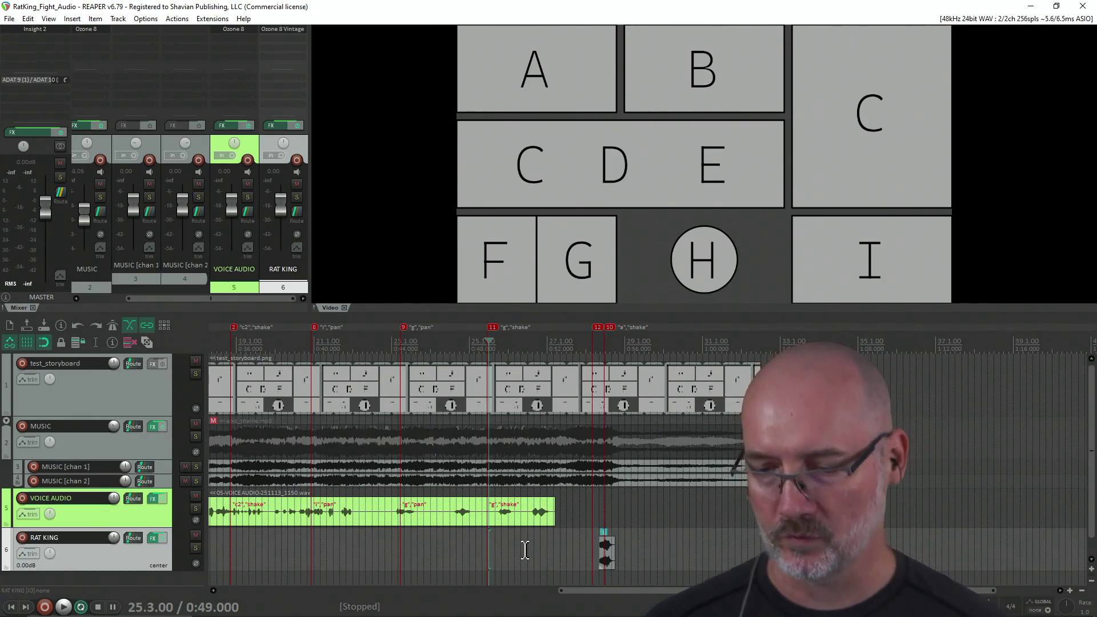
pyautogui.hotkey('alt', 'Tab')
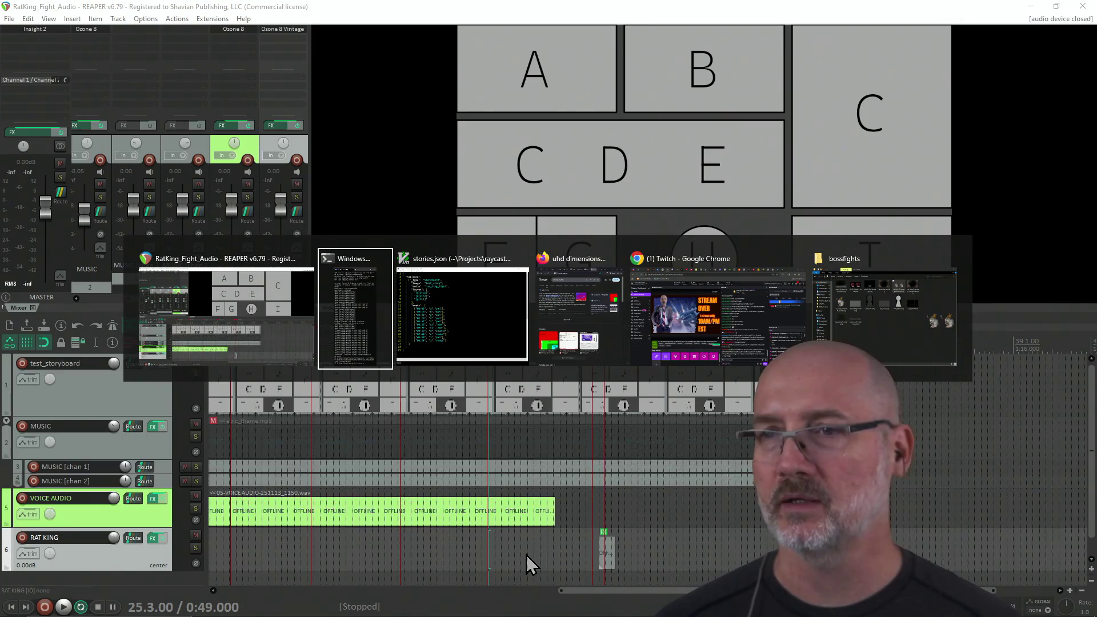
pyautogui.hotkey('alt', 'Tab')
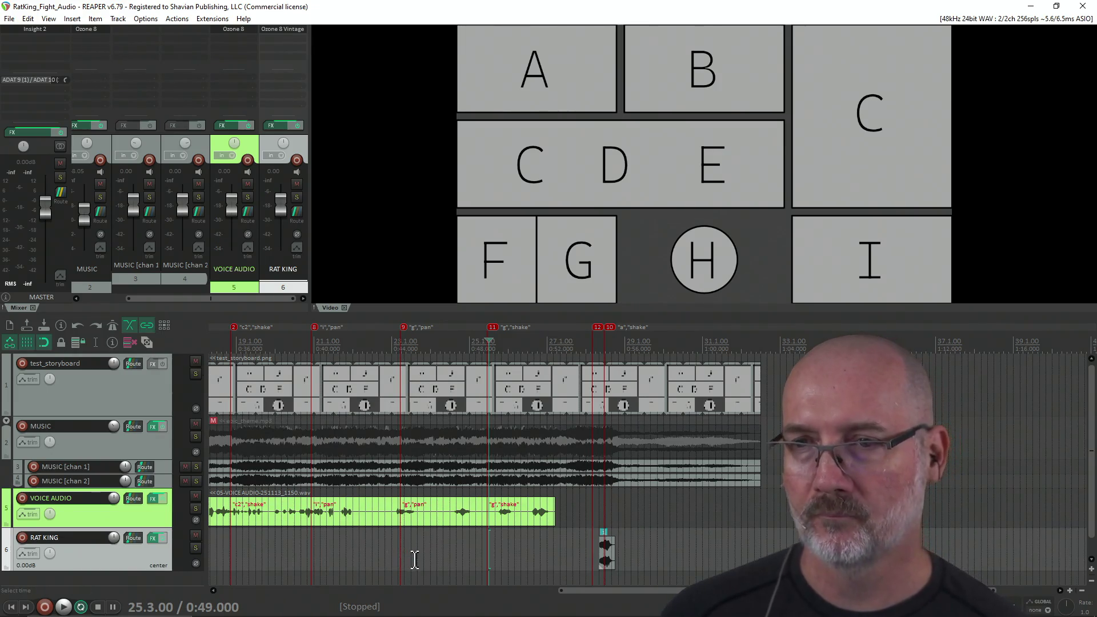
pyautogui.hotkey('alt', 'Tab')
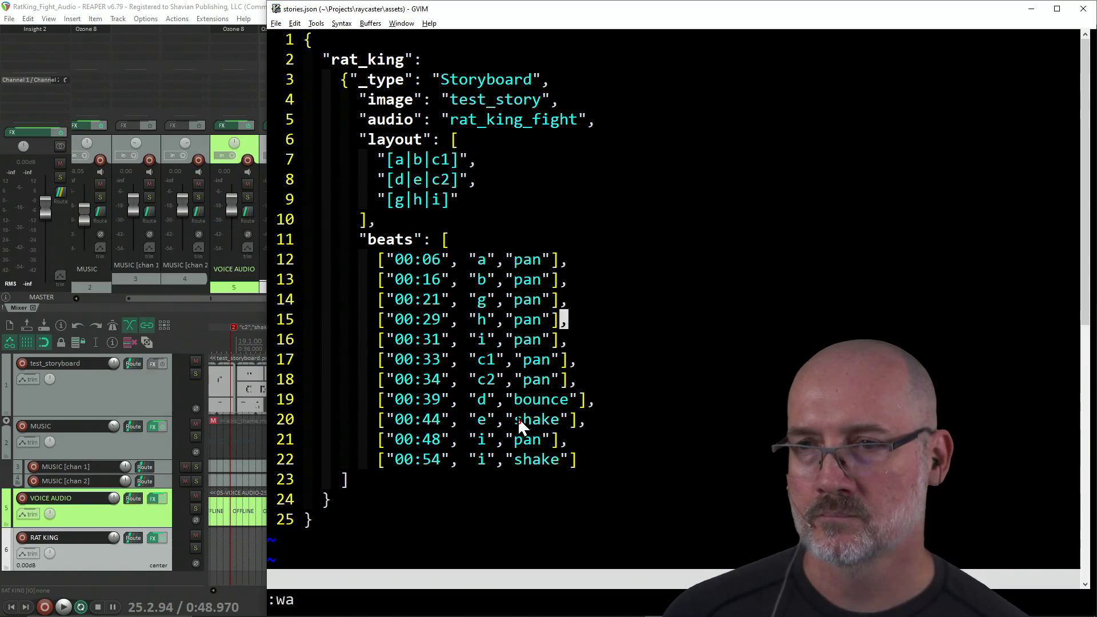
pyautogui.hotkey('alt', 'Tab')
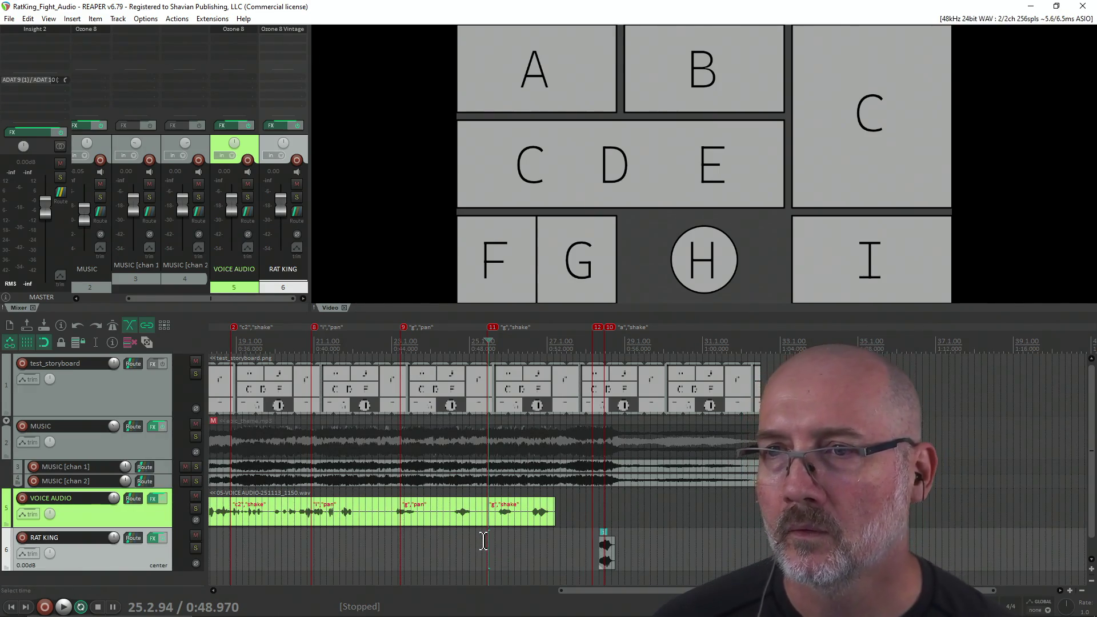
pyautogui.scroll(3, 490, 540)
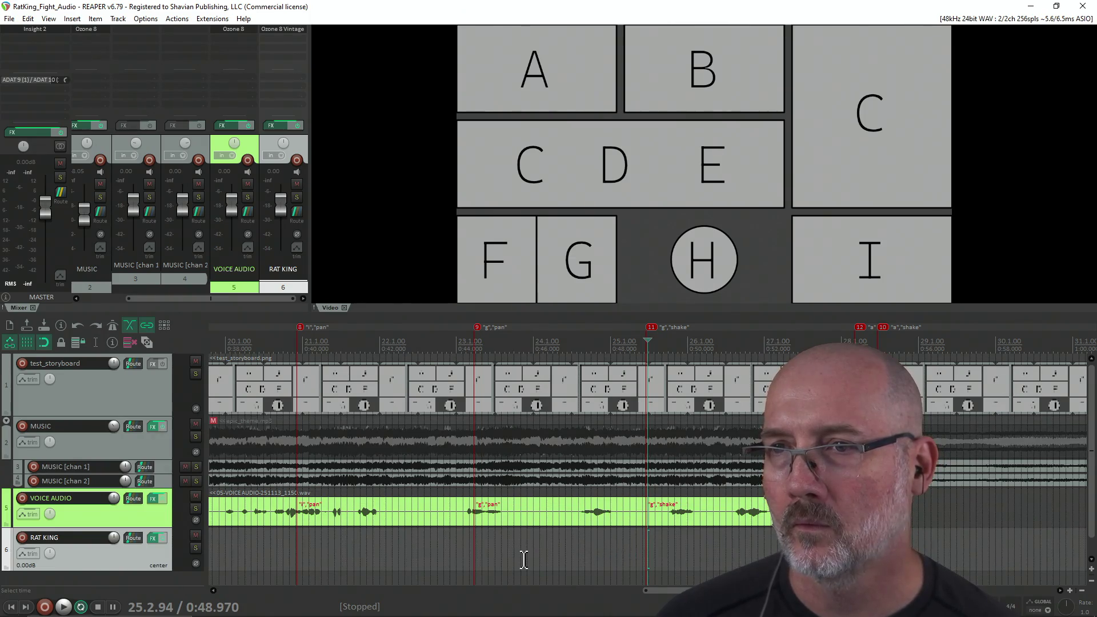
# Step: Select the existing Rat King scream item on the RAT KING track
pyautogui.click(474, 561)
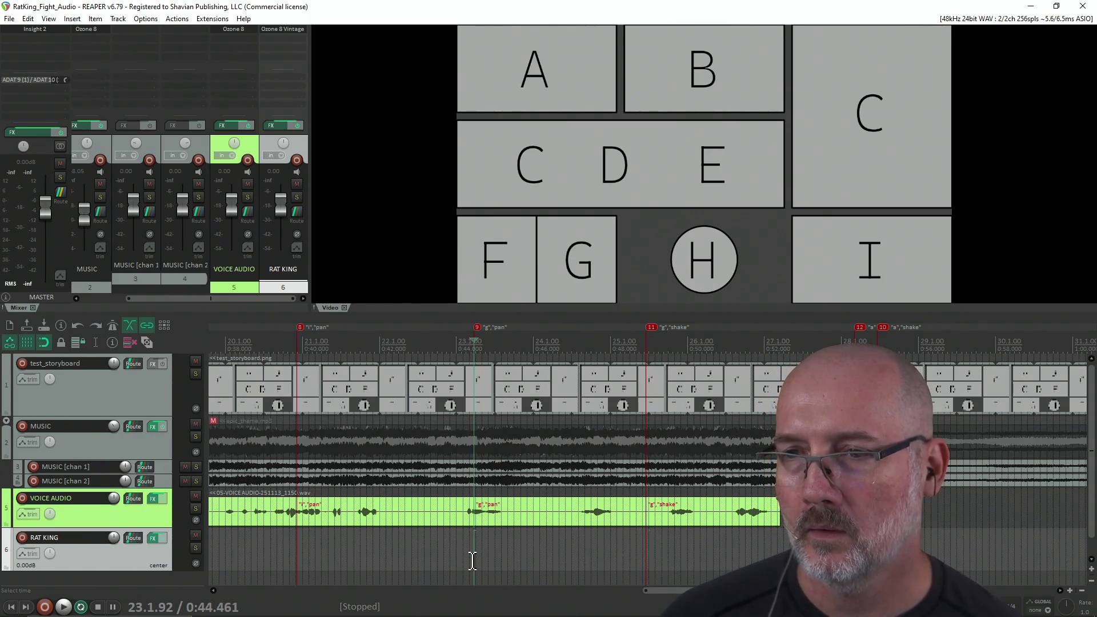
pyautogui.click(465, 560)
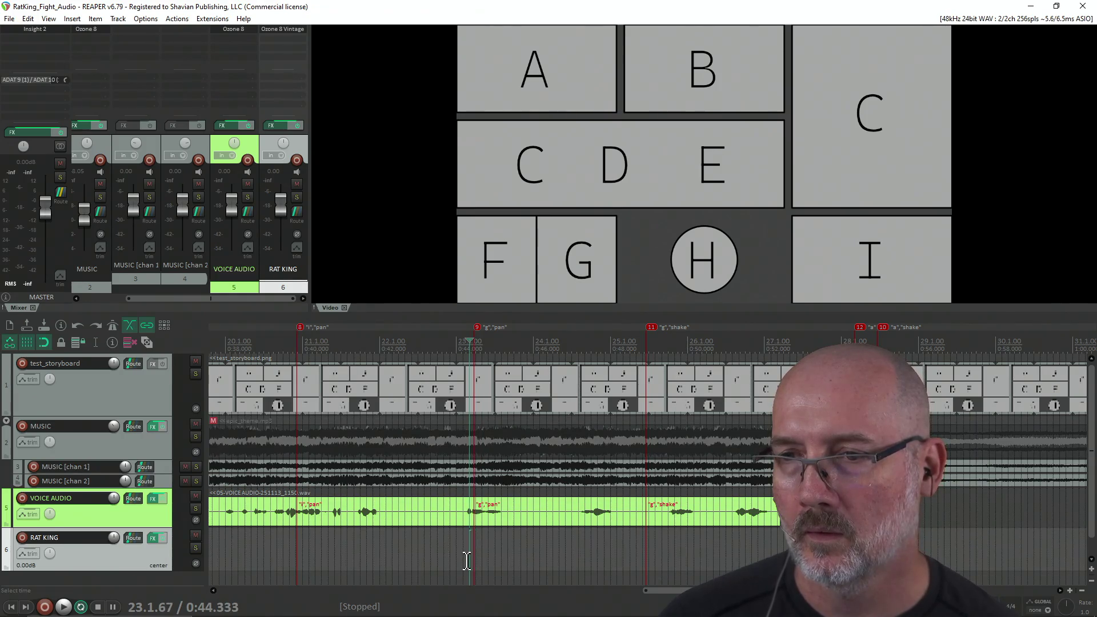
pyautogui.scroll(-3, 466, 561)
pyautogui.scroll(-3, 466, 561)
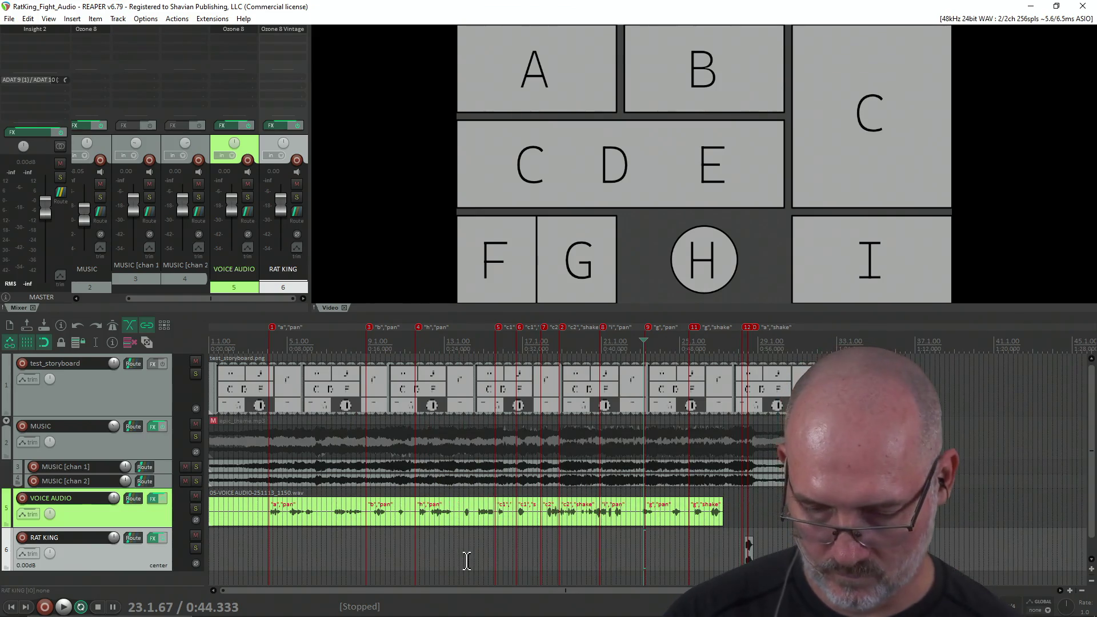
pyautogui.click(749, 554)
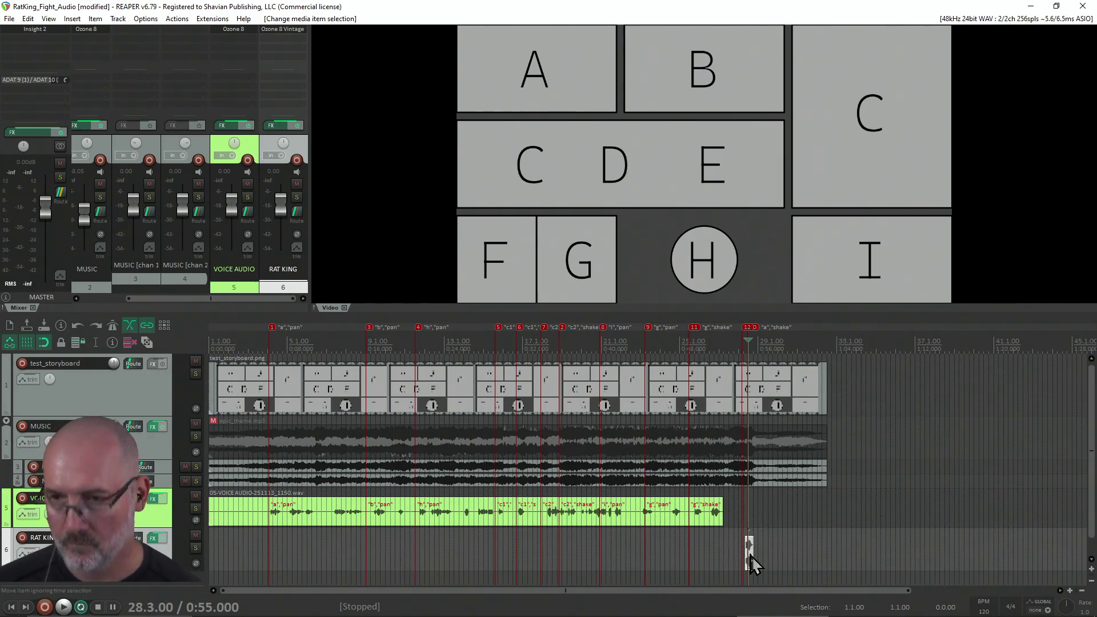
# Step: Paste the scream at 20.4.60, at the "i" pan beat around 0:40
pyautogui.click(416, 565)
pyautogui.scroll(3, 417, 566)
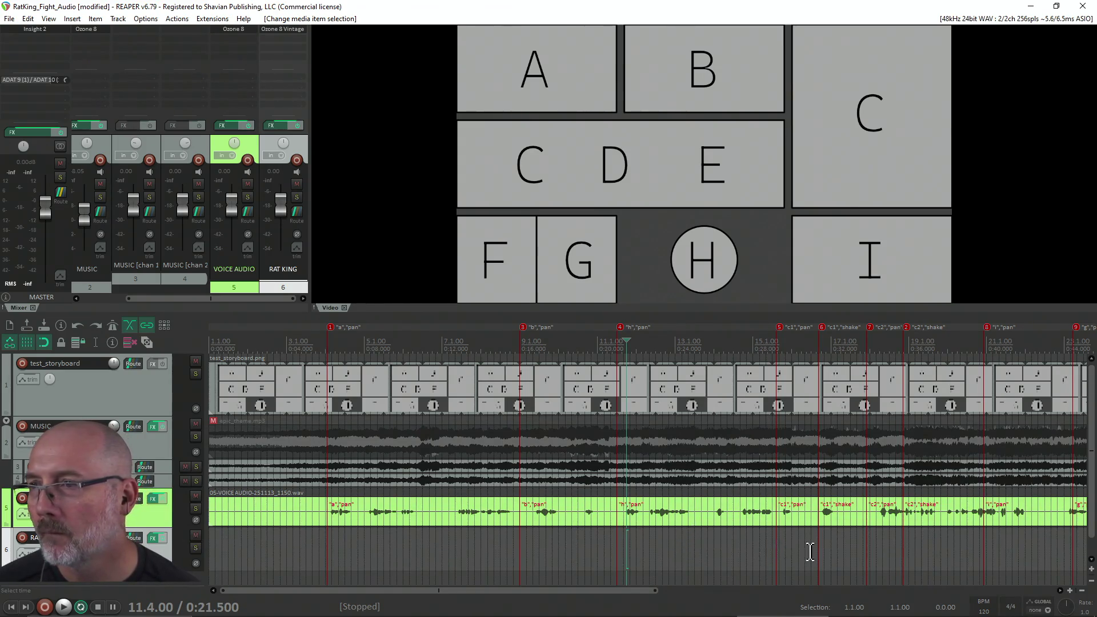
pyautogui.click(980, 543)
pyautogui.scroll(-2, 982, 543)
pyautogui.scroll(3, 920, 548)
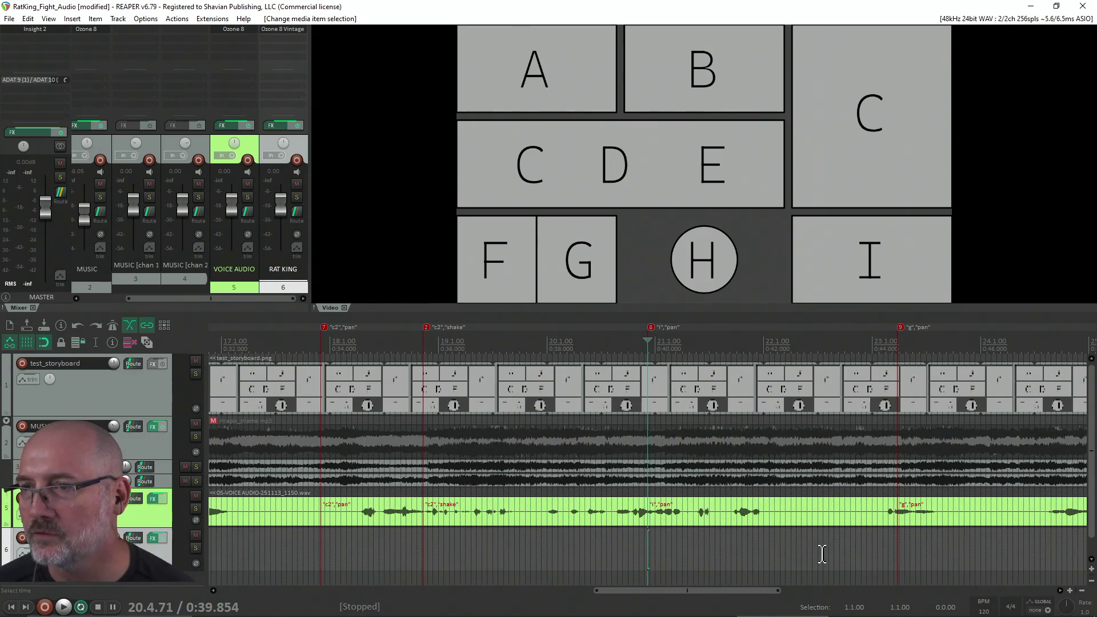
pyautogui.scroll(1, 683, 591)
pyautogui.moveTo(683, 589); pyautogui.dragTo(693, 588)
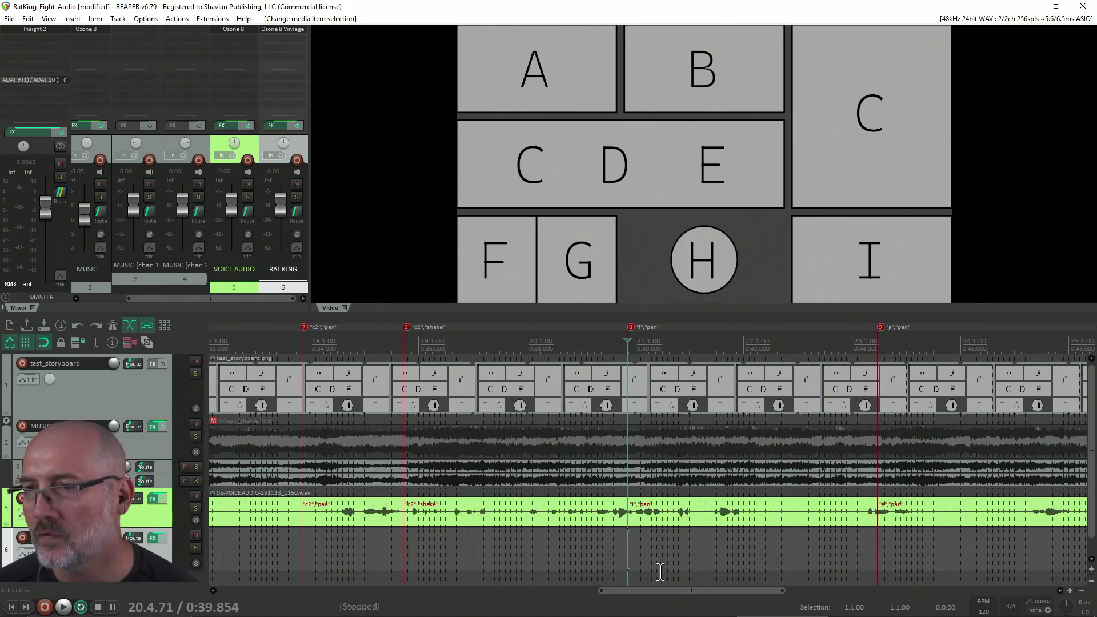
pyautogui.click(620, 554)
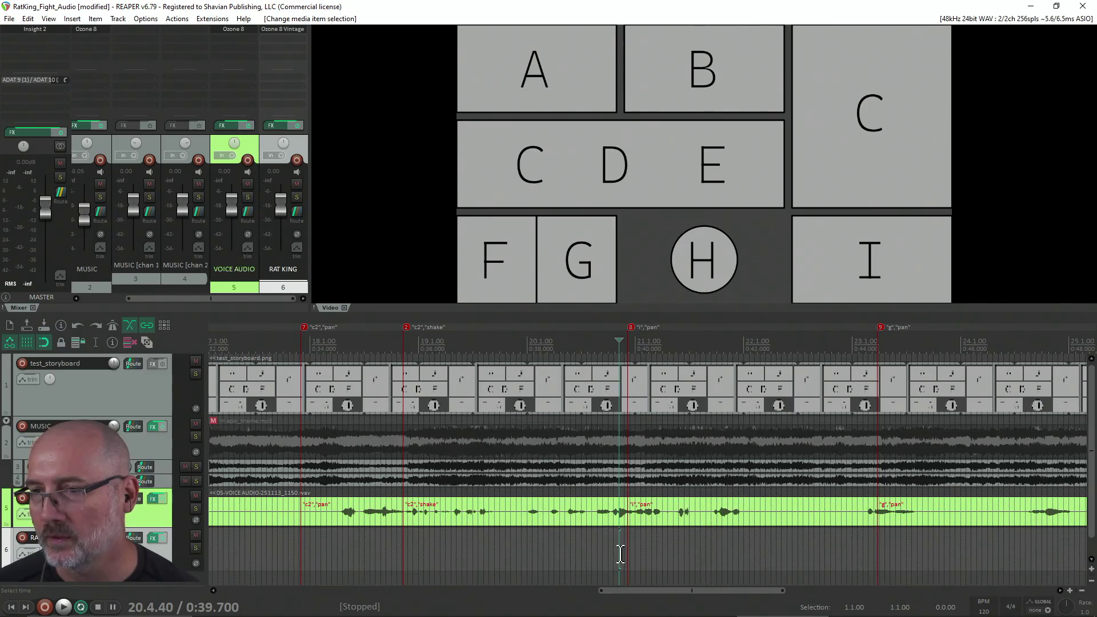
pyautogui.click(625, 552)
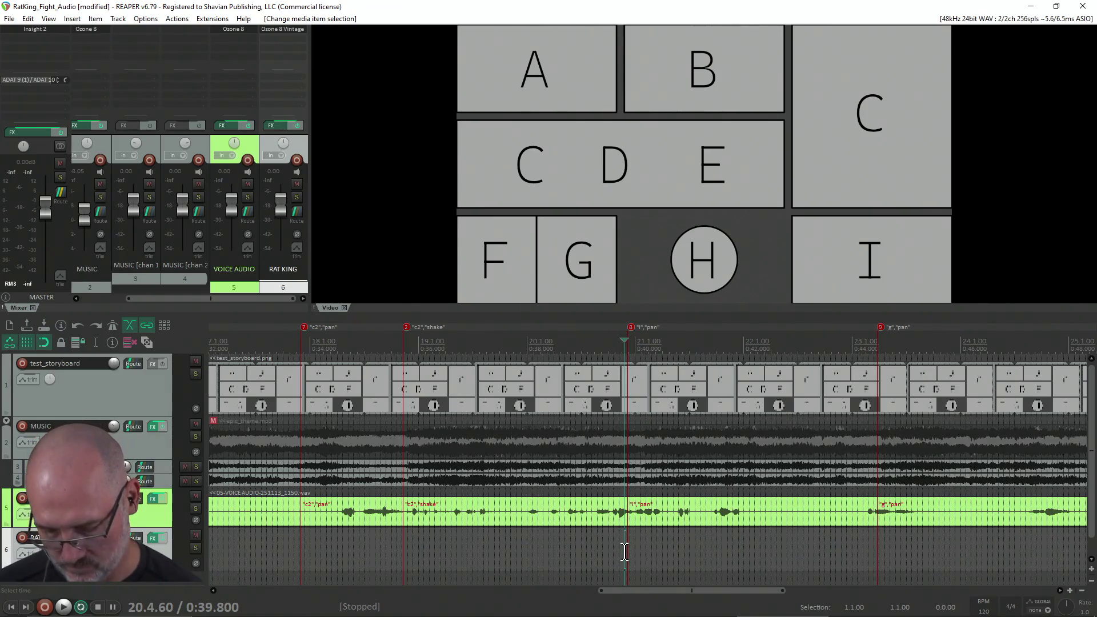
pyautogui.hotkey('ctrl', 'v')
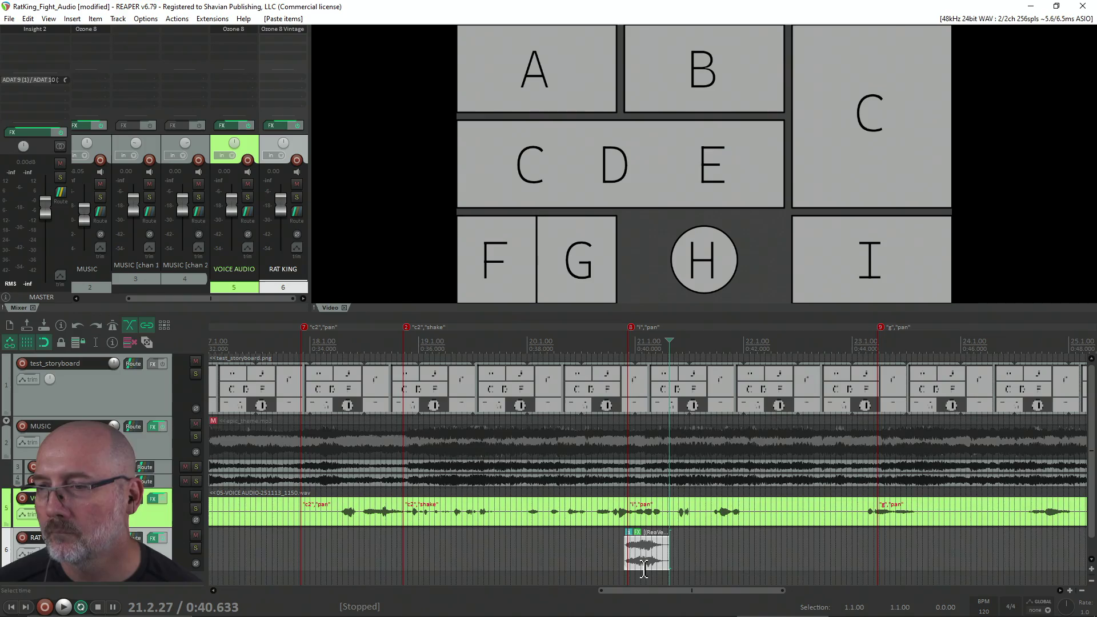
# Step: Play back and pause to hear the pasted scream
pyautogui.press('space')
pyautogui.hotkey('ctrl', 'space')
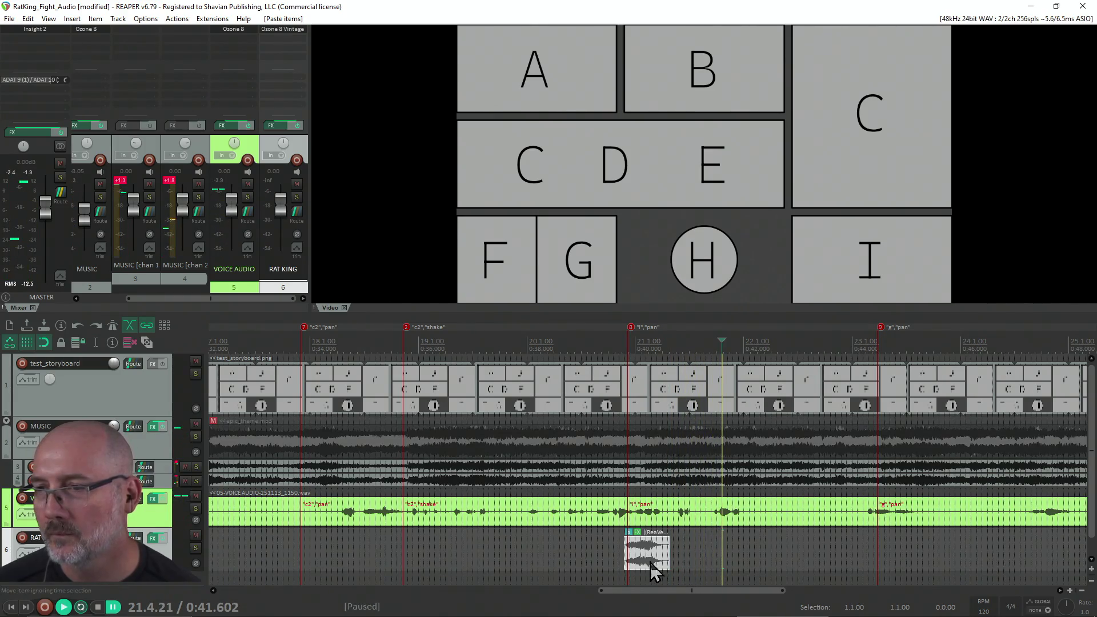
pyautogui.click(642, 564)
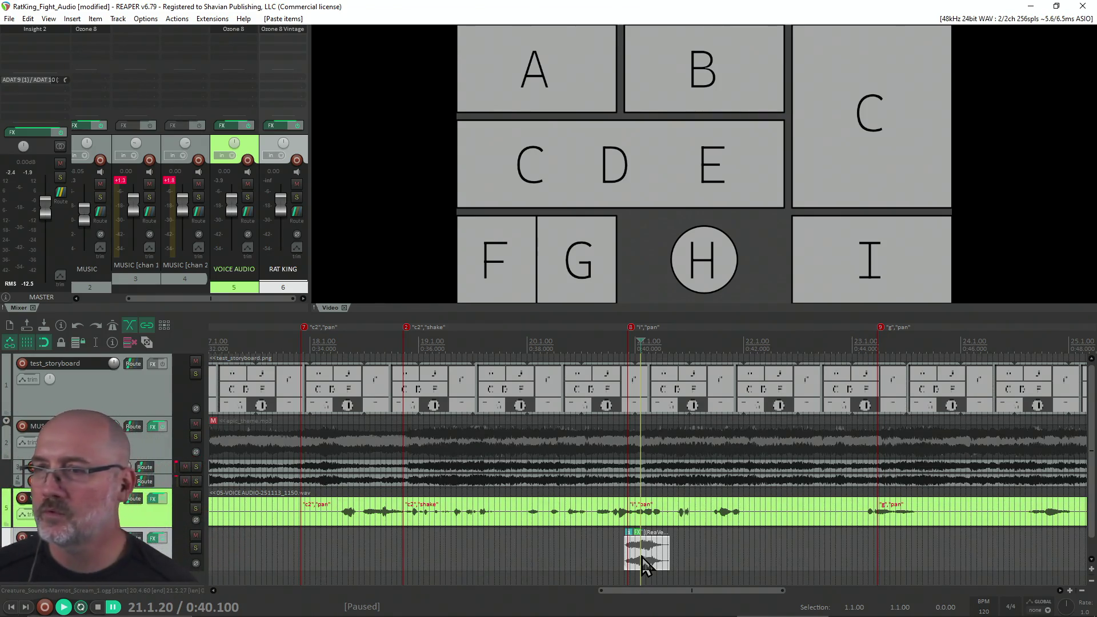
pyautogui.scroll(-5, 668, 454)
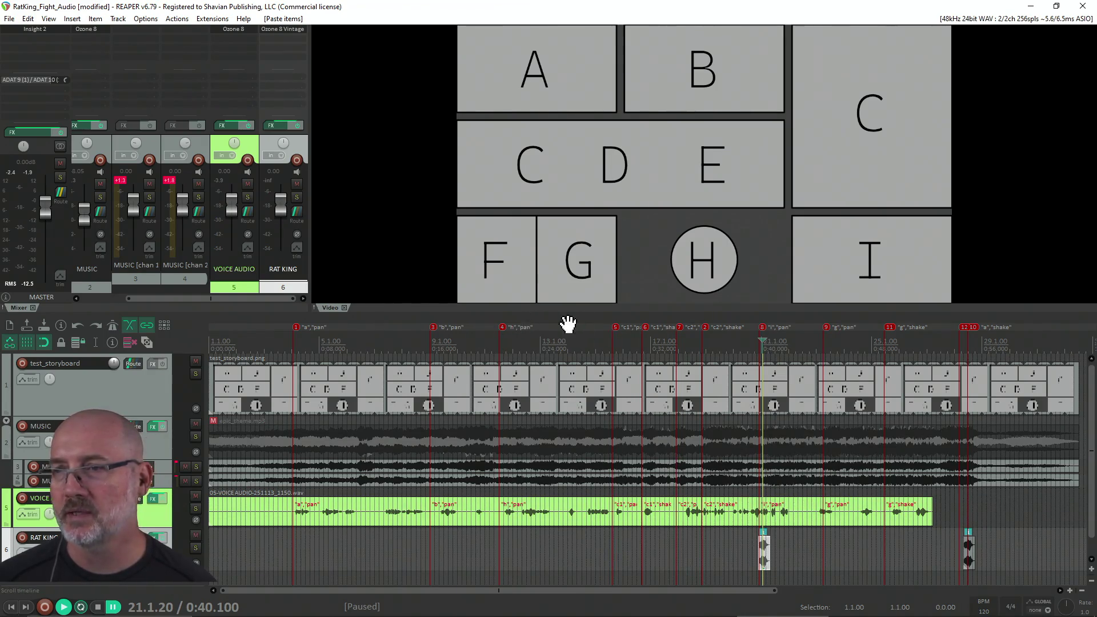
# Step: Glance at stories.json, then open REAPER's Render to File dialog
pyautogui.hotkey('alt', 'Tab')
pyautogui.press('Tab')
pyautogui.press('Tab')
pyautogui.press('Tab')
pyautogui.press('Tab')
pyautogui.press('Tab')
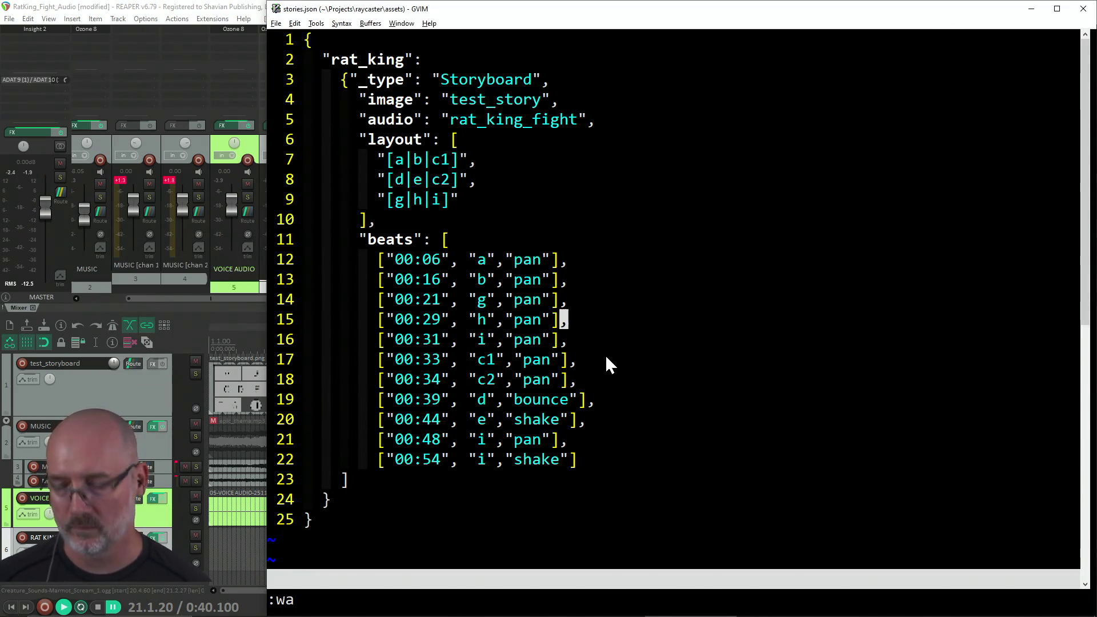
pyautogui.hotkey('alt', 'Tab')
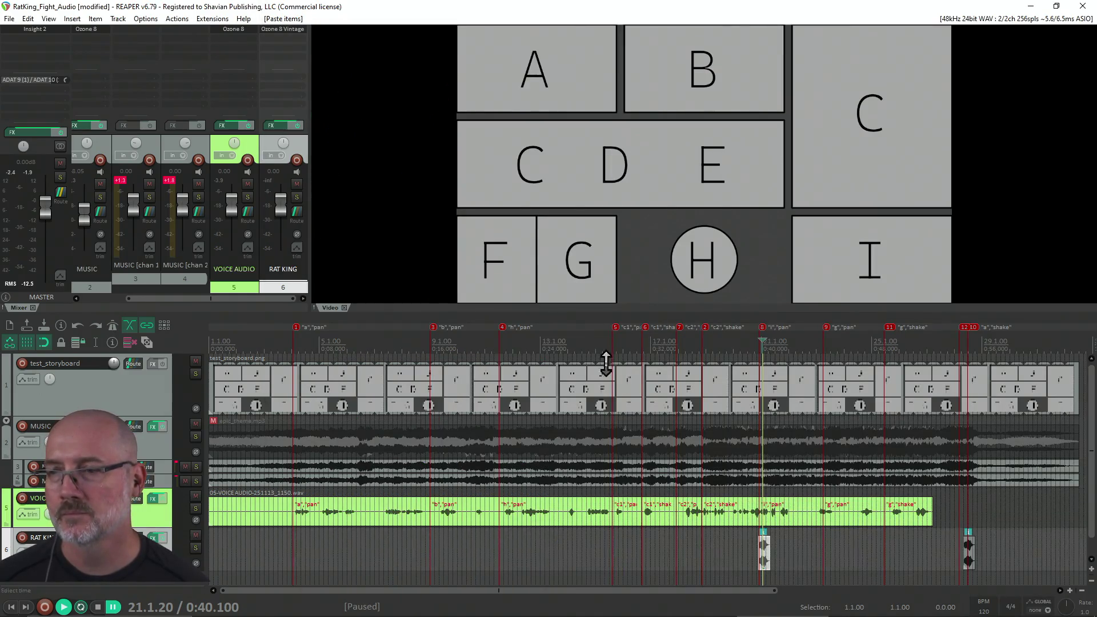
pyautogui.hotkey('ctrl', 'alt', 'r')
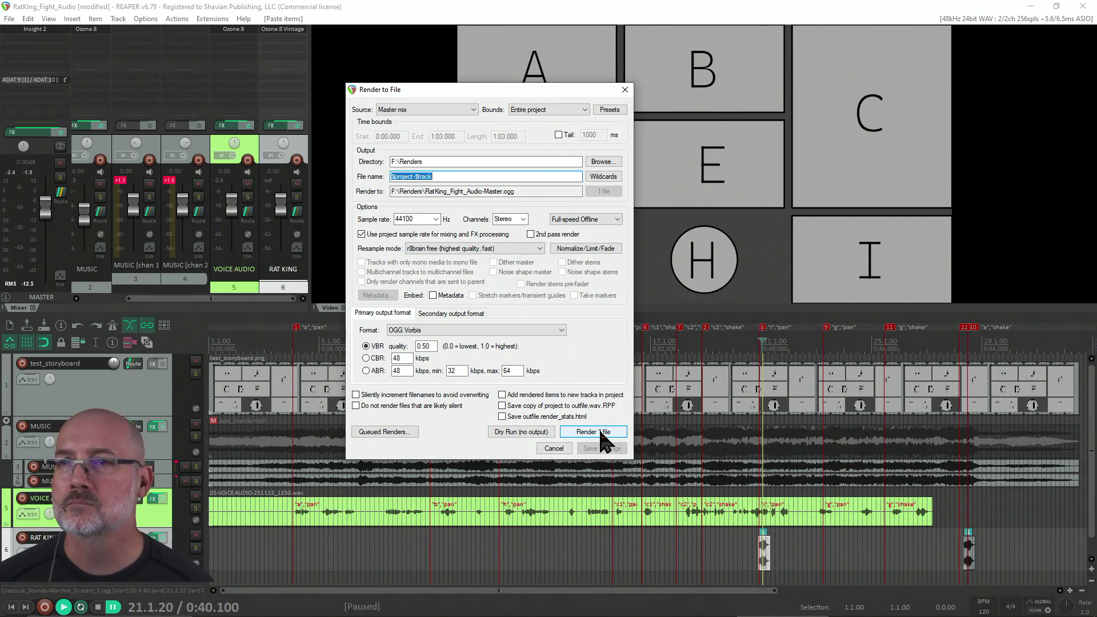
# Step: Render the whole mix as OGG Vorbis to F:\Renders\RatKing_Fight_Audio-Master.ogg
pyautogui.click(601, 432)
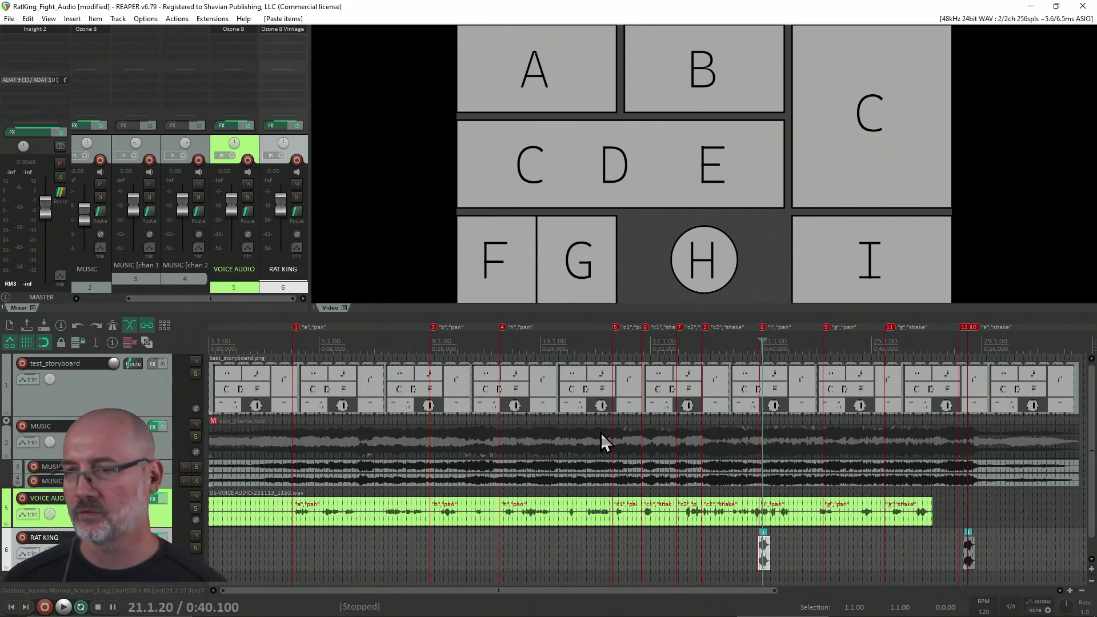
# Step: Check the scream placement, set the edit cursor to 20.4.33, and save the project
pyautogui.click(714, 542)
pyautogui.scroll(4, 714, 541)
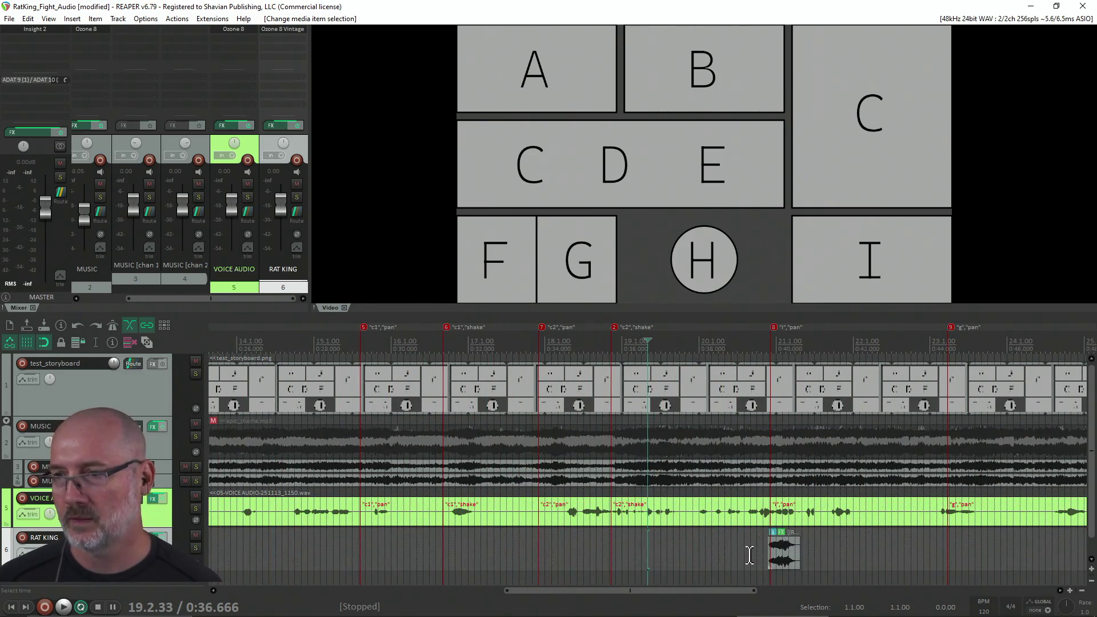
pyautogui.click(761, 549)
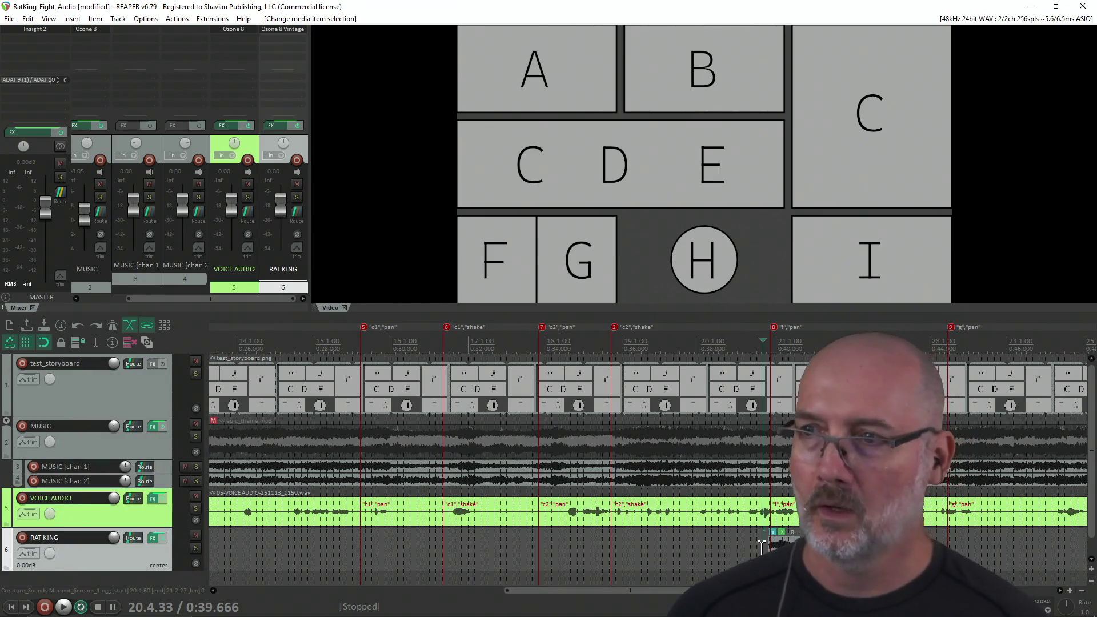
pyautogui.hotkey('ctrl', 's')
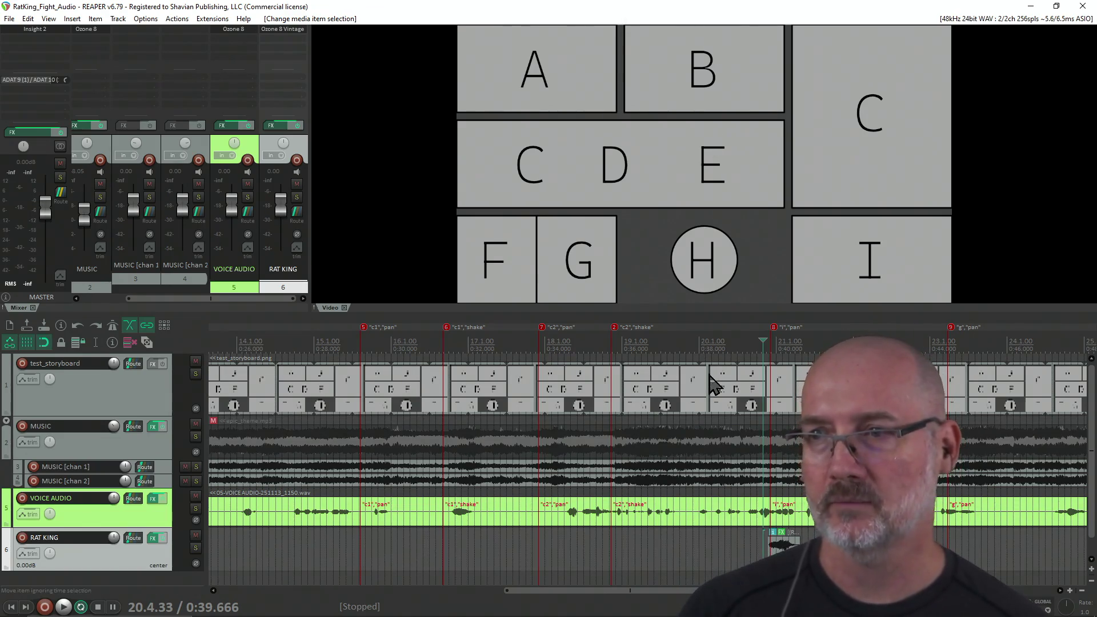
# Step: Inspect the scream item between 21.4.20 and 21.2.60, then close REAPER
pyautogui.scroll(-2, 762, 539)
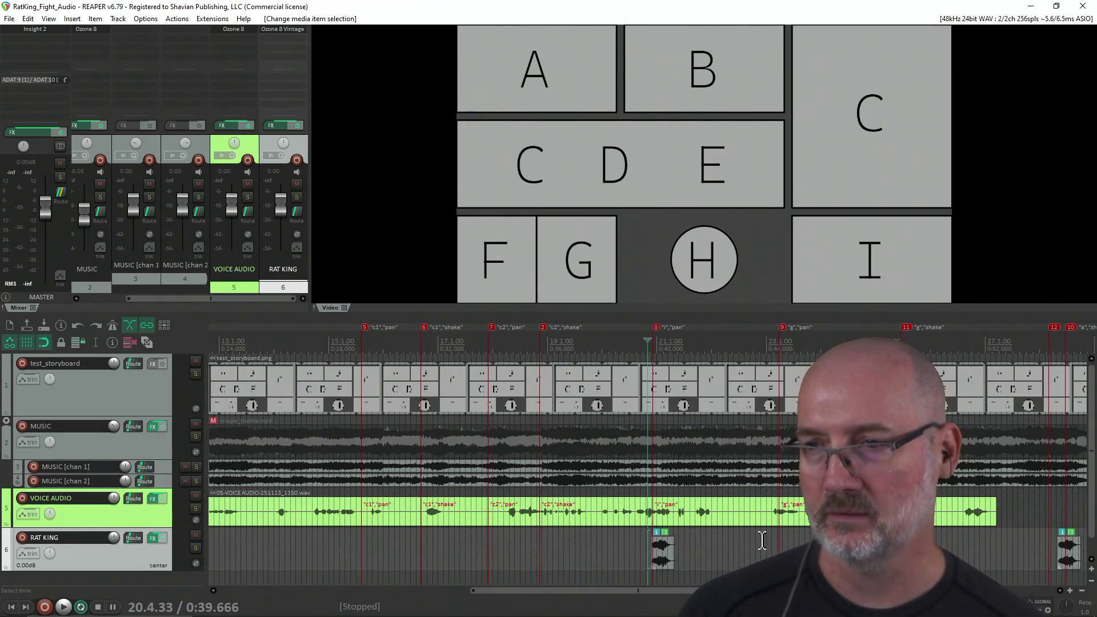
pyautogui.click(700, 544)
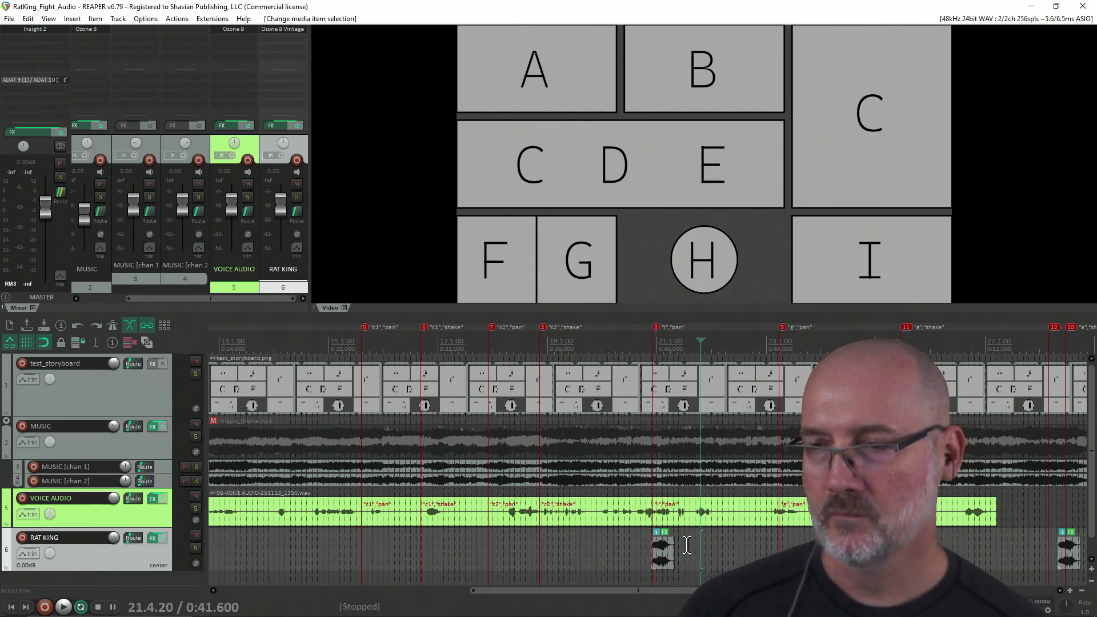
pyautogui.click(678, 544)
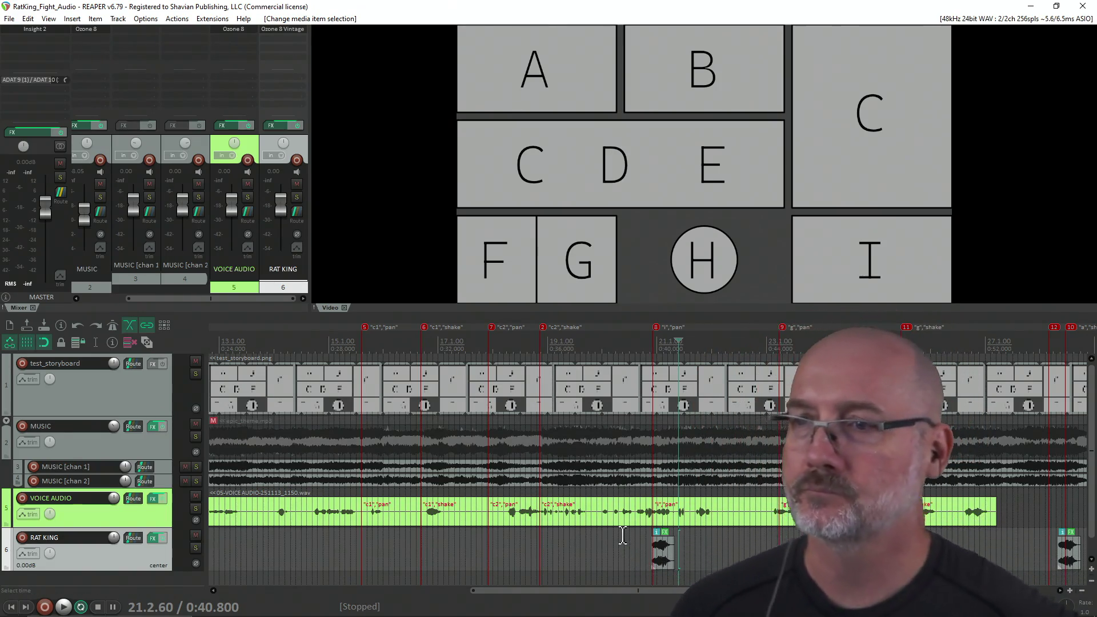
pyautogui.click(1084, 7)
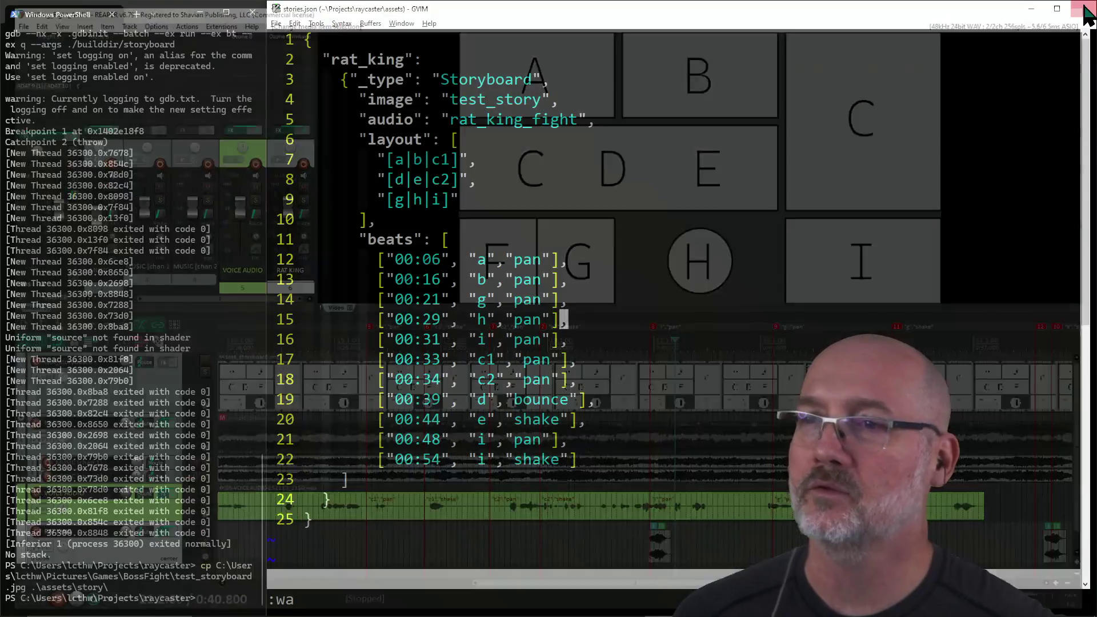
# Step: Clear the PowerShell terminal with cls from a fresh prompt line
pyautogui.click(205, 462)
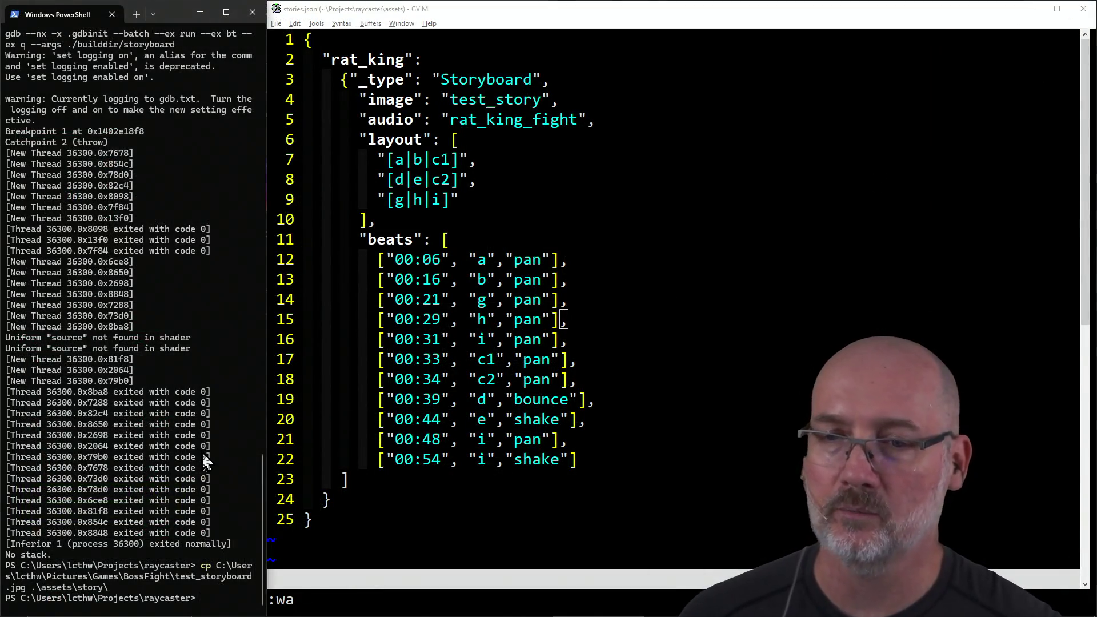
pyautogui.press('Return')
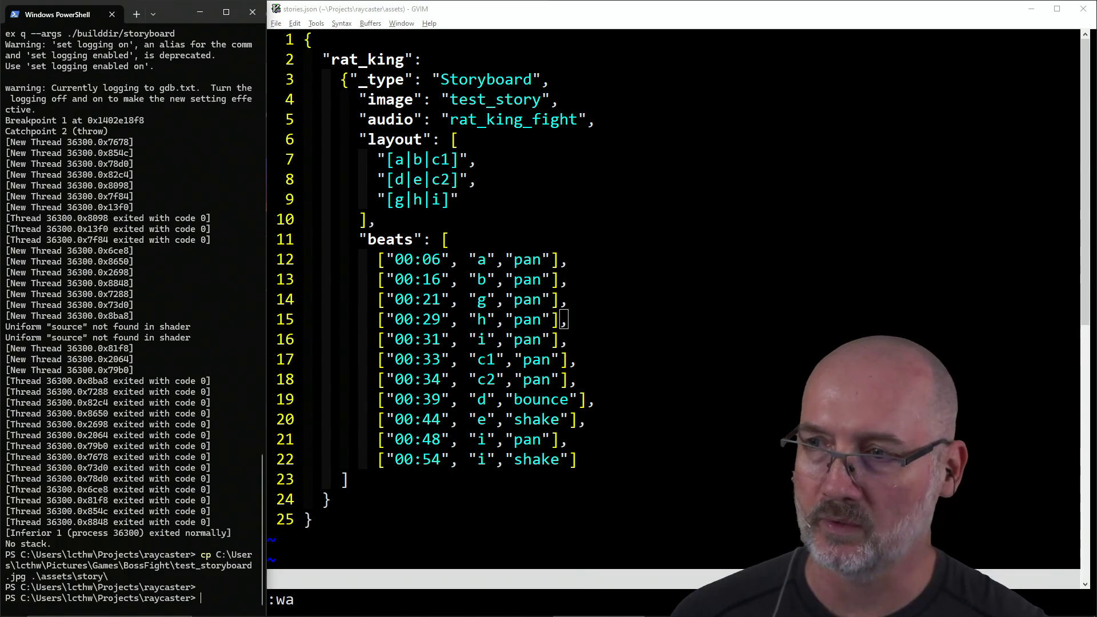
pyautogui.write('cls')
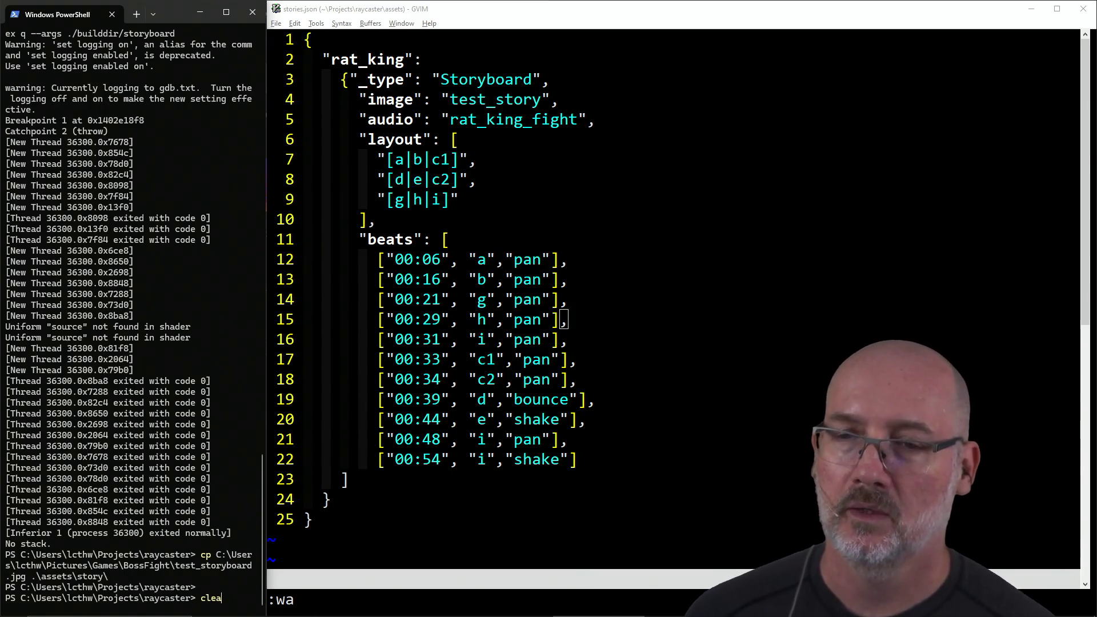
pyautogui.press('Return')
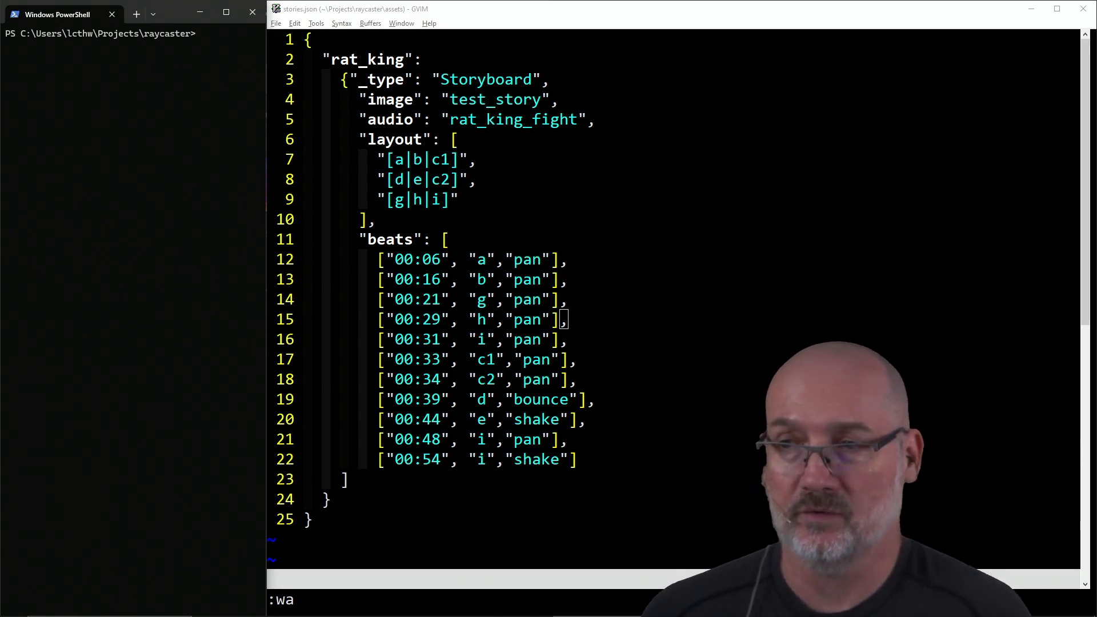
# Step: Review the 'h' and 00:48 'i' pan beats in stories.json, then return focus to PowerShell
pyautogui.click(382, 260)
pyautogui.press('j')
pyautogui.press('j')
pyautogui.press('j')
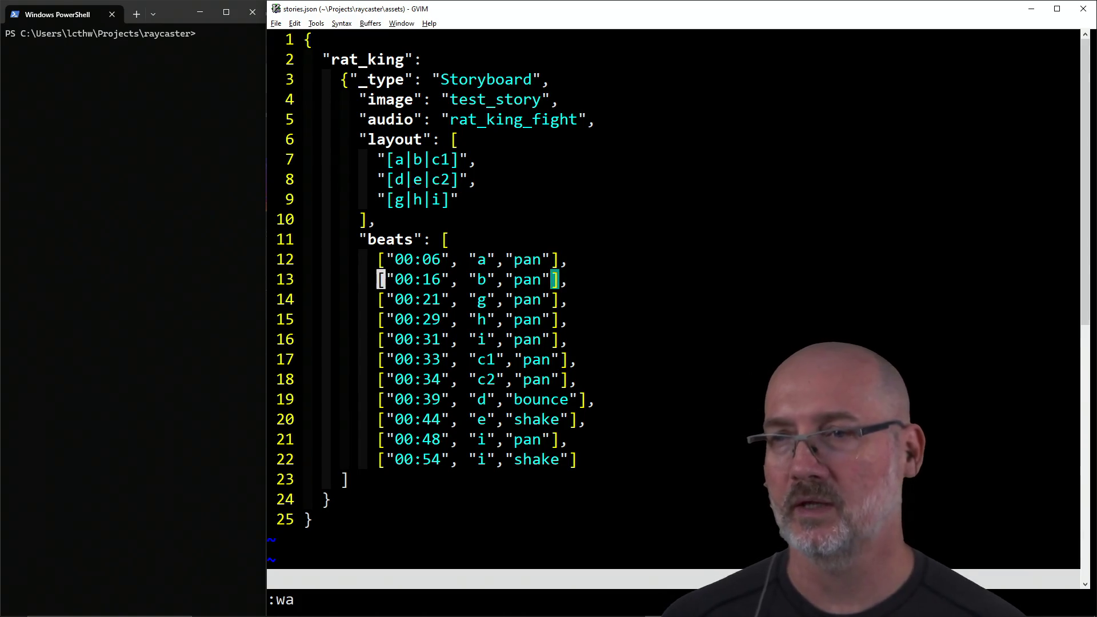
pyautogui.press('j')
pyautogui.press('j')
pyautogui.press('j')
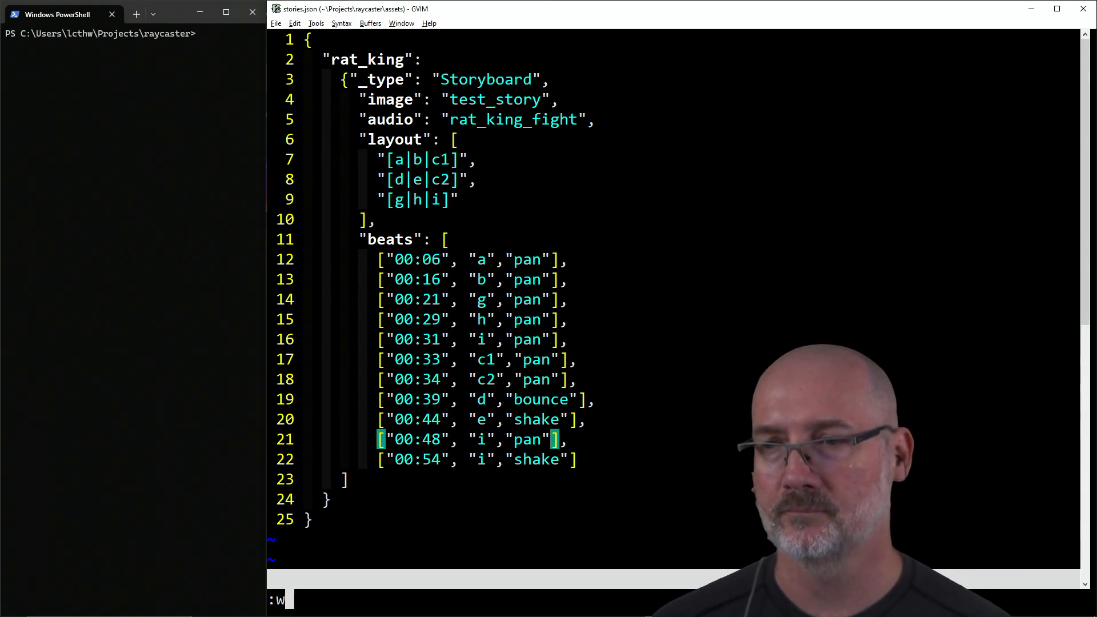
pyautogui.hotkey('alt', 'Tab')
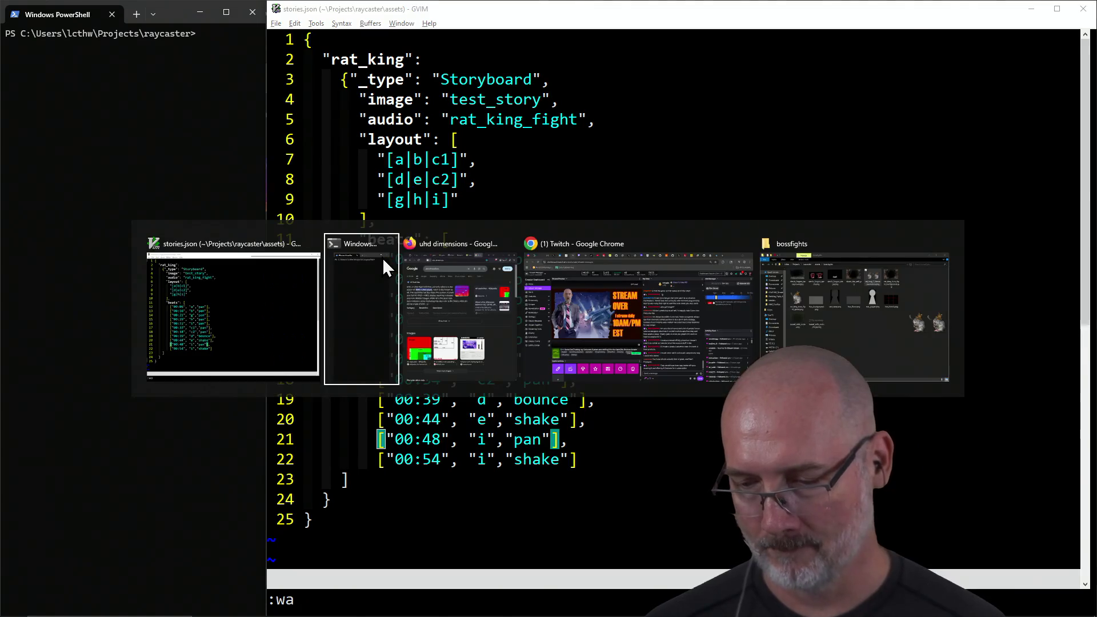
pyautogui.click(382, 257)
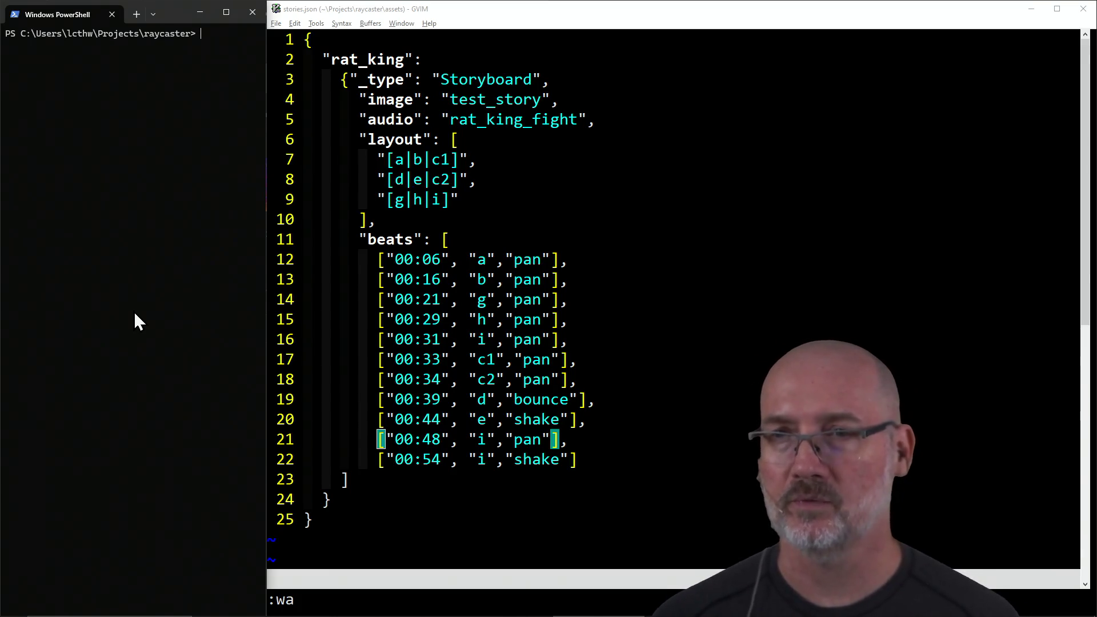
pyautogui.click(382, 444)
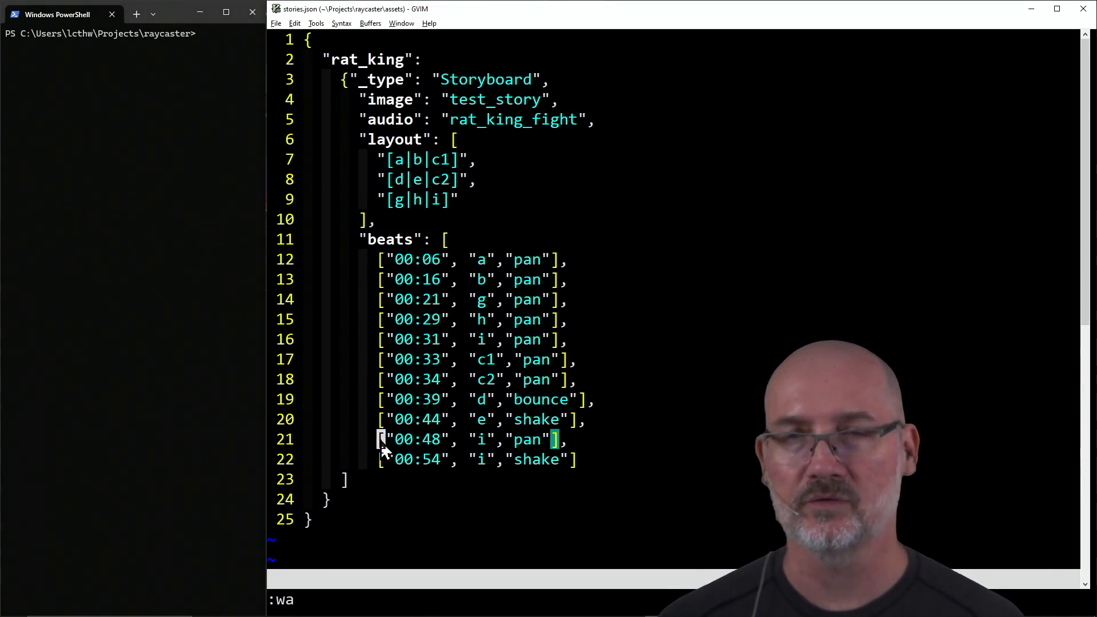
pyautogui.click(74, 359)
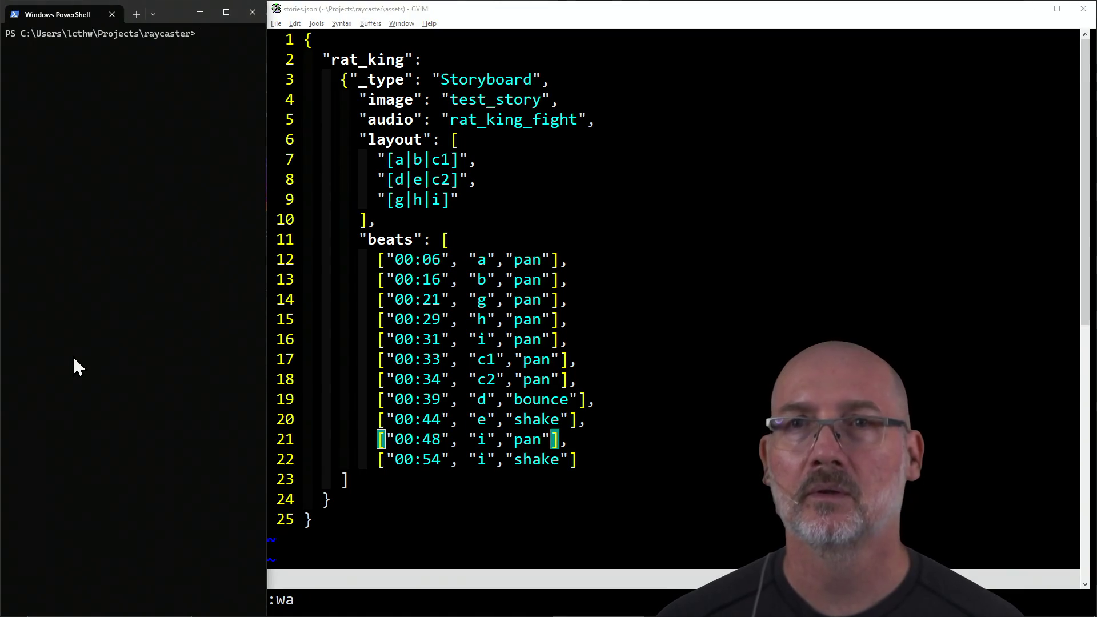
# Step: Rerun the earlier mv -force command to move RatKing_Fight_Audio-Master.ogg into assets\sounds
pyautogui.hotkey('ctrl', 'r')
pyautogui.write('mv')
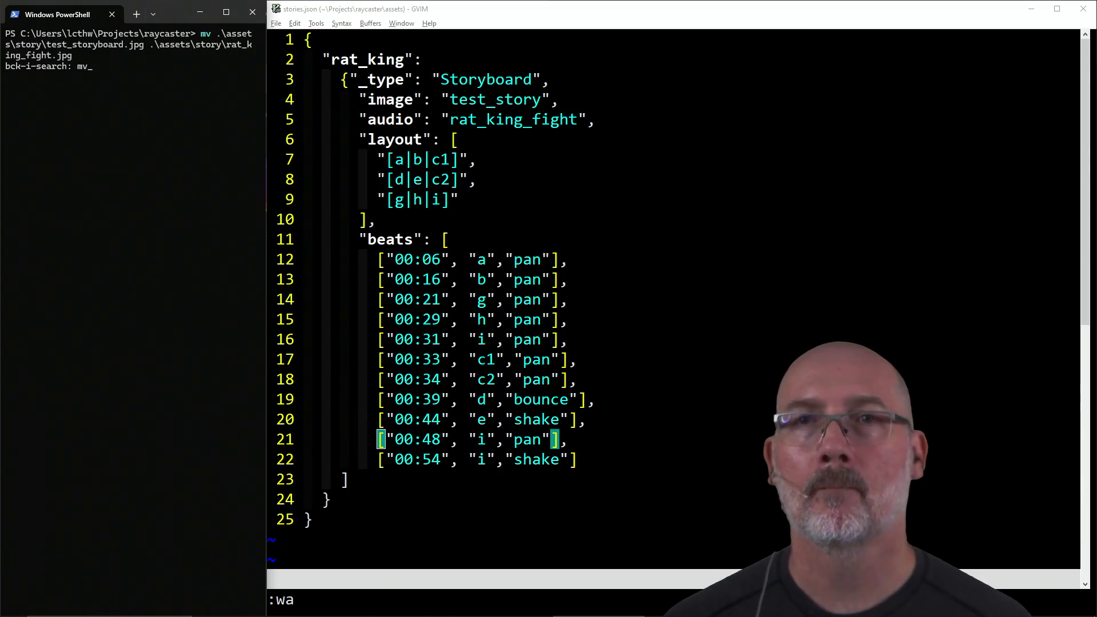
pyautogui.hotkey('ctrl', 'r')
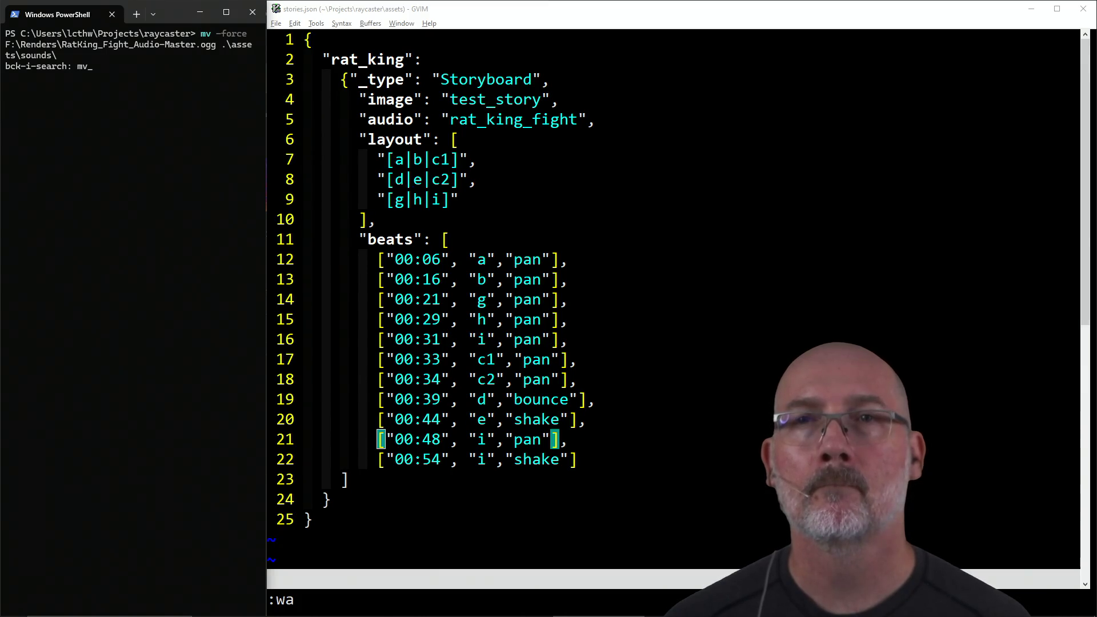
pyautogui.press('Return')
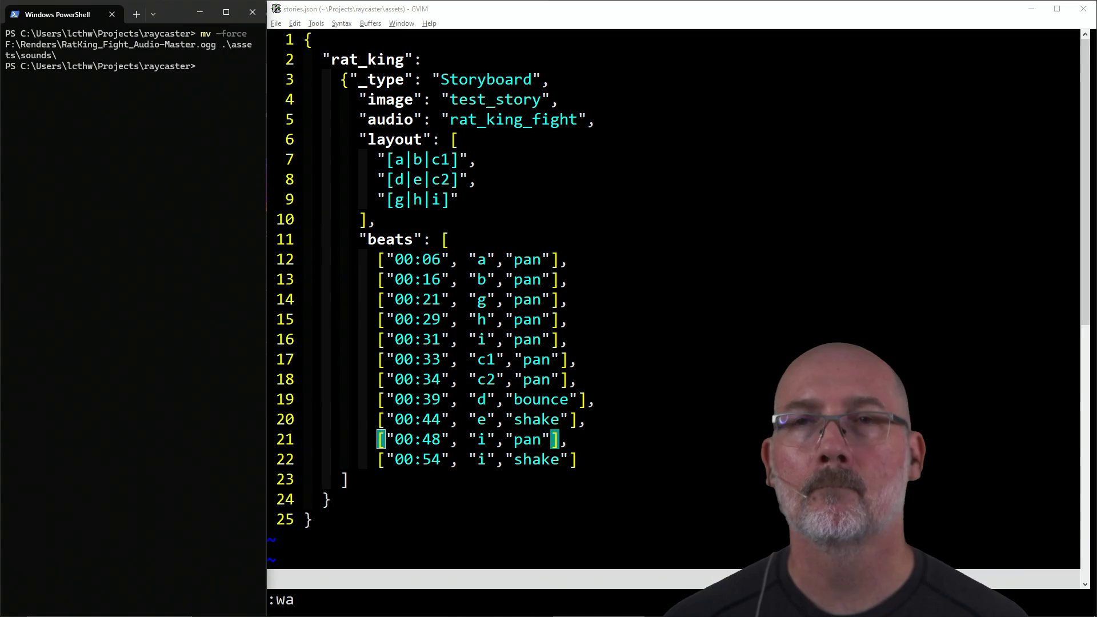
# Step: Build and launch the storyboard with make story
pyautogui.click(370, 219)
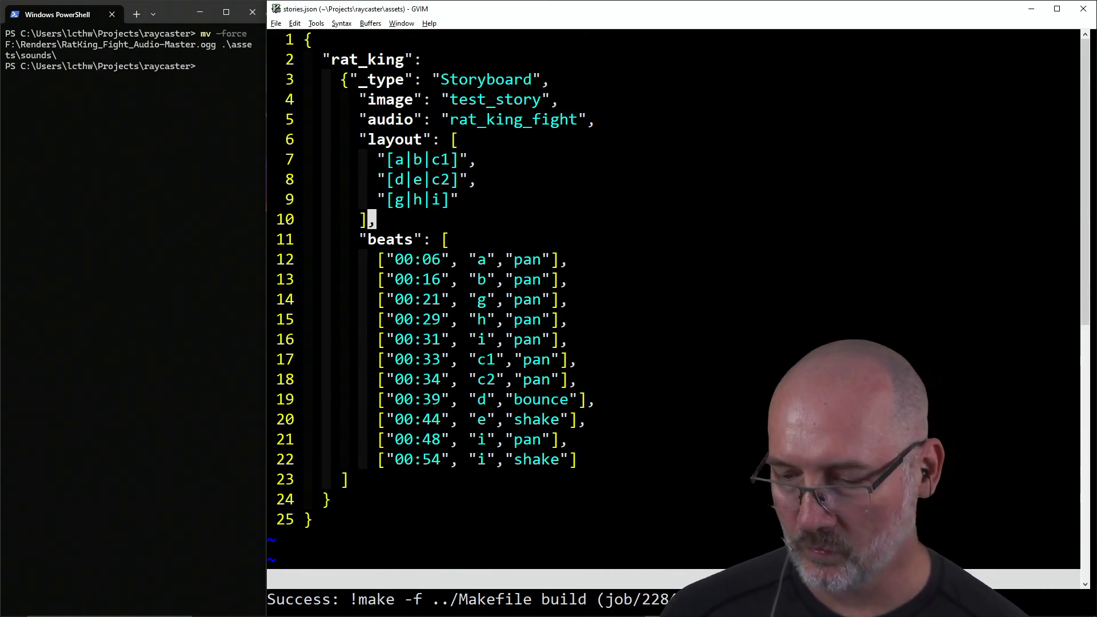
pyautogui.click(81, 327)
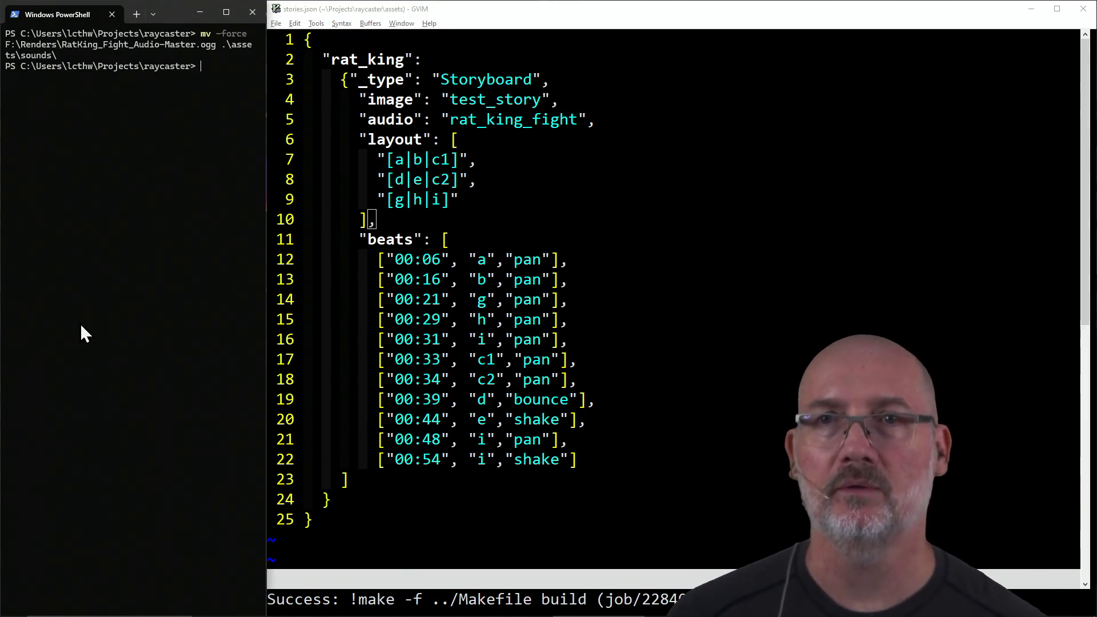
pyautogui.write('make story')
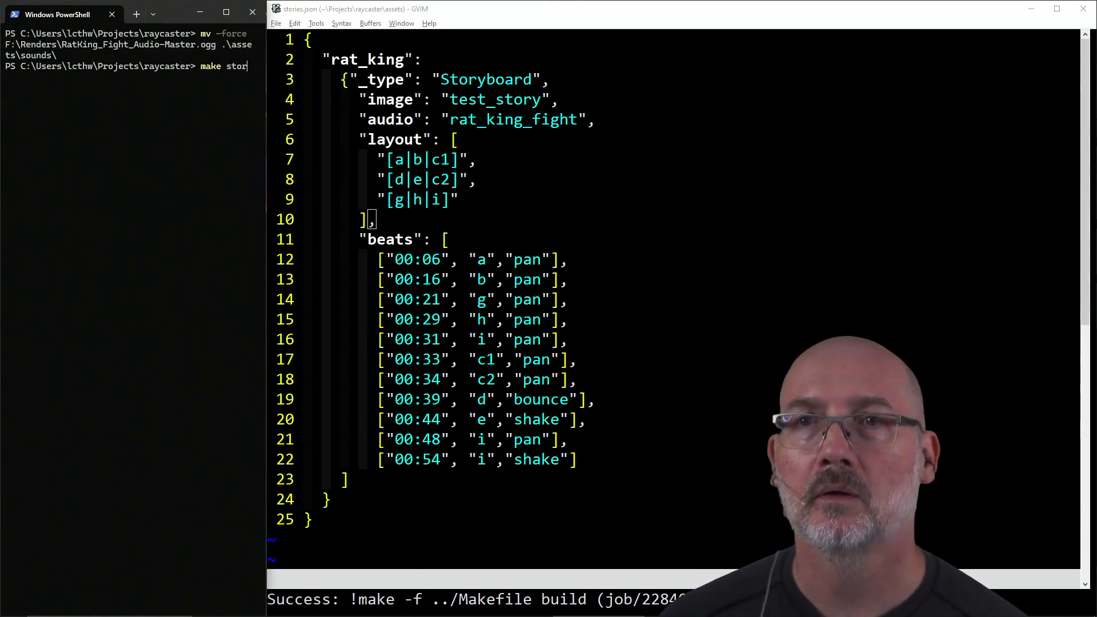
pyautogui.press('Return')
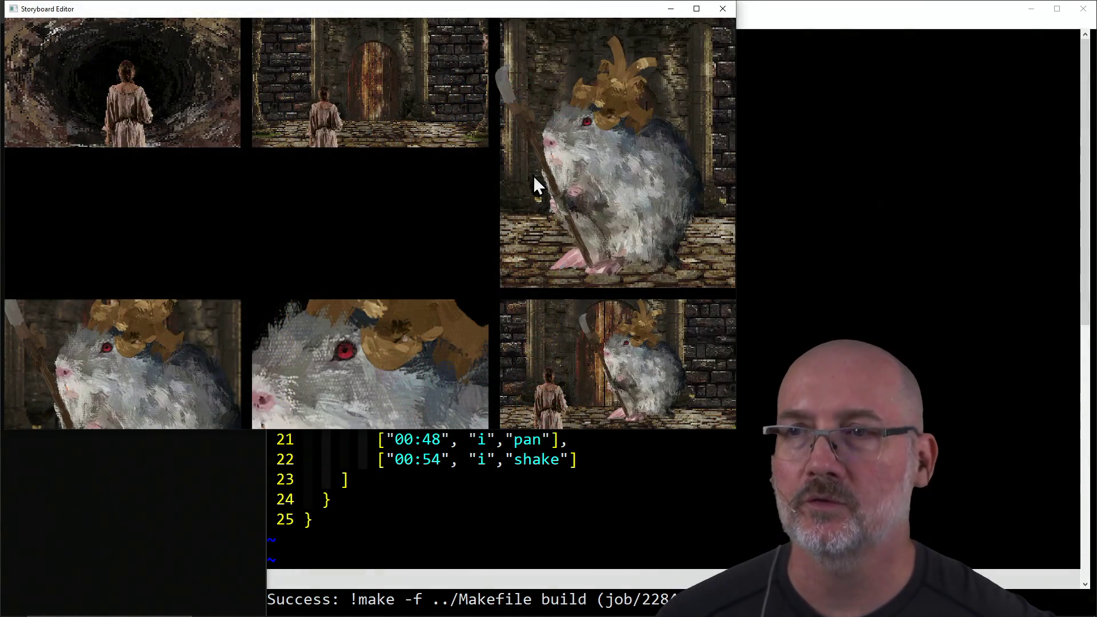
# Step: Watch the rat king storyboard maximized, then close the Storyboard Editor
pyautogui.click(696, 9)
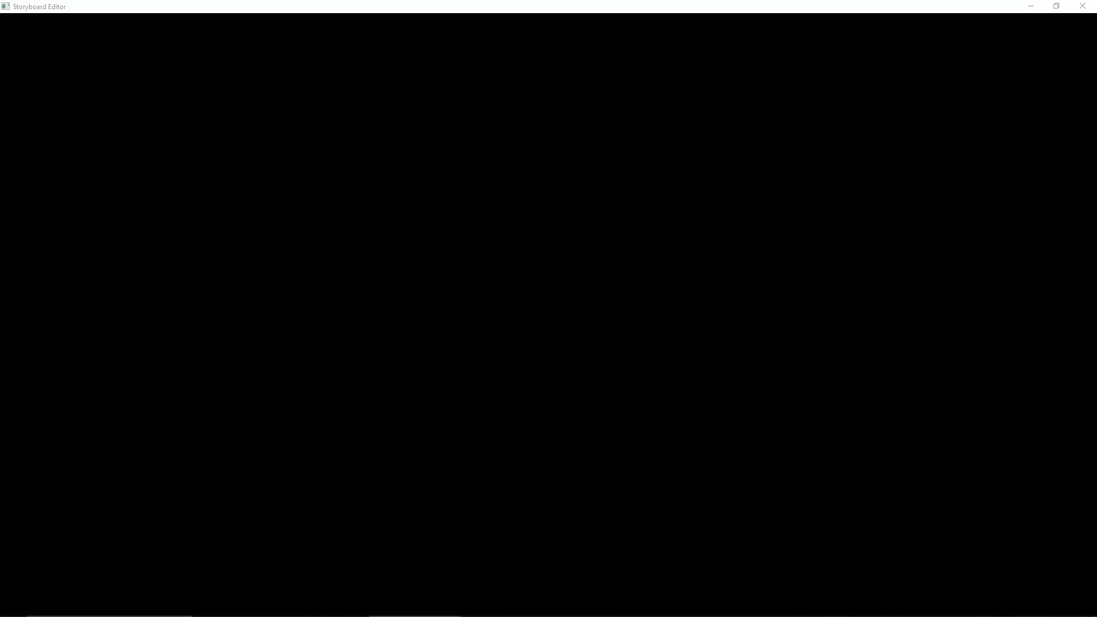
pyautogui.click(1082, 6)
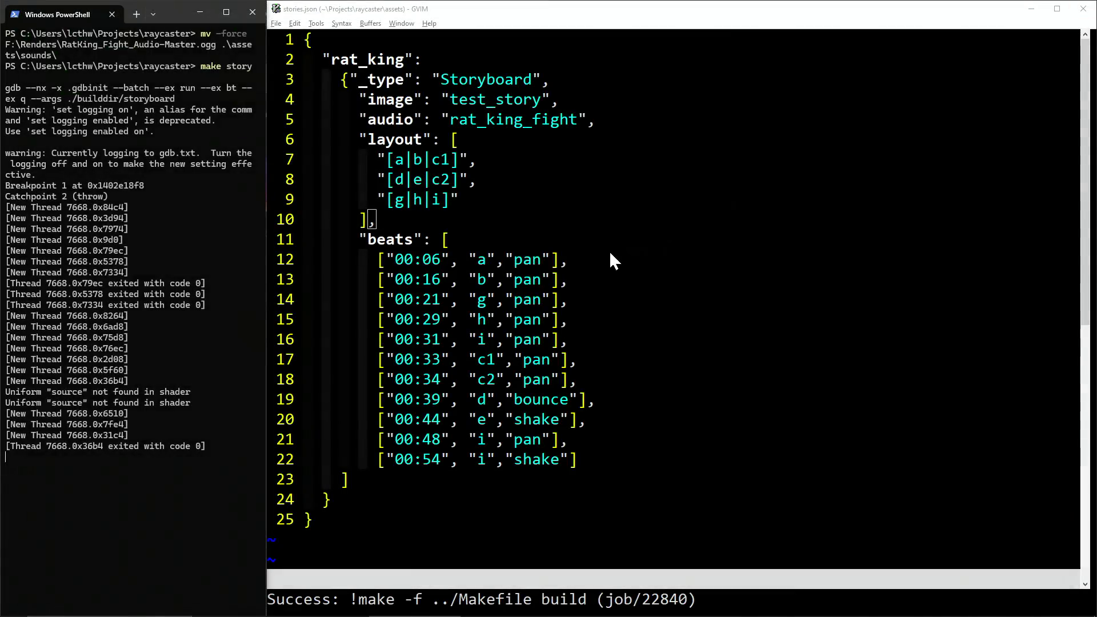
# Step: Copy test_storyboard.jpg to .\assets\story\rat_king_fight.jpg, then rebuild with make story
pyautogui.hotkey('ctrl', 'r')
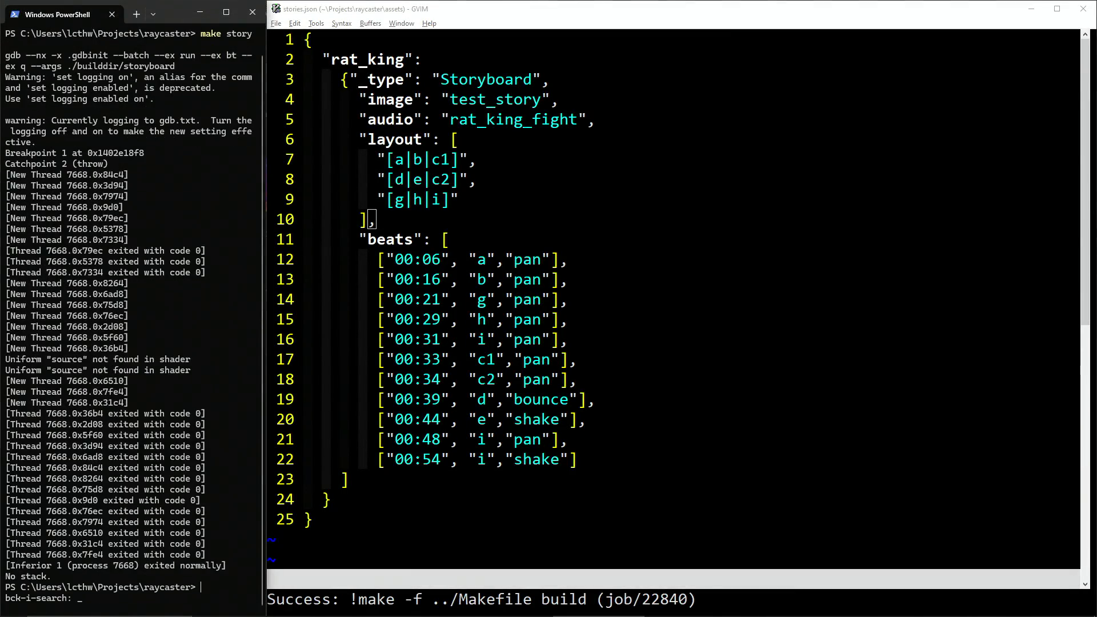
pyautogui.write('cp')
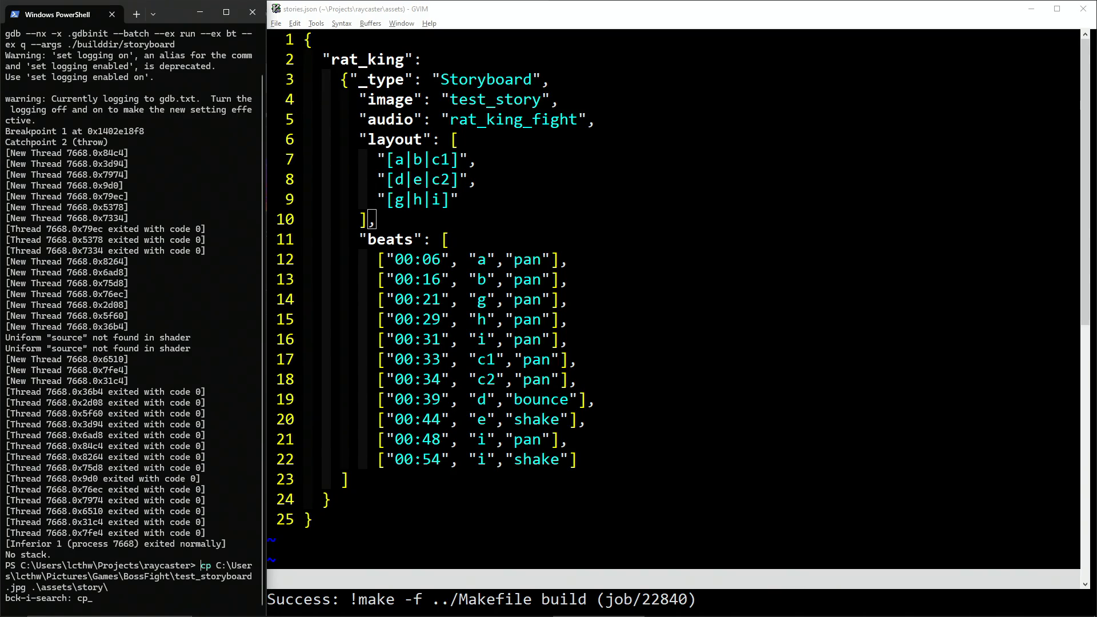
pyautogui.press('Right')
pyautogui.write('rat_king_fight.jpg')
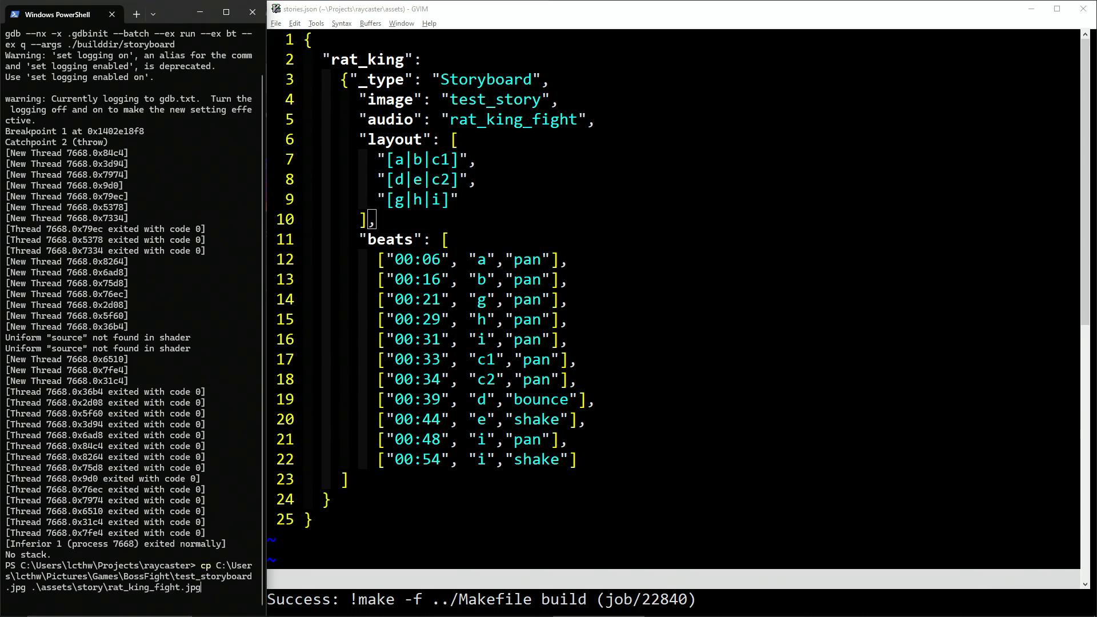
pyautogui.press('Return')
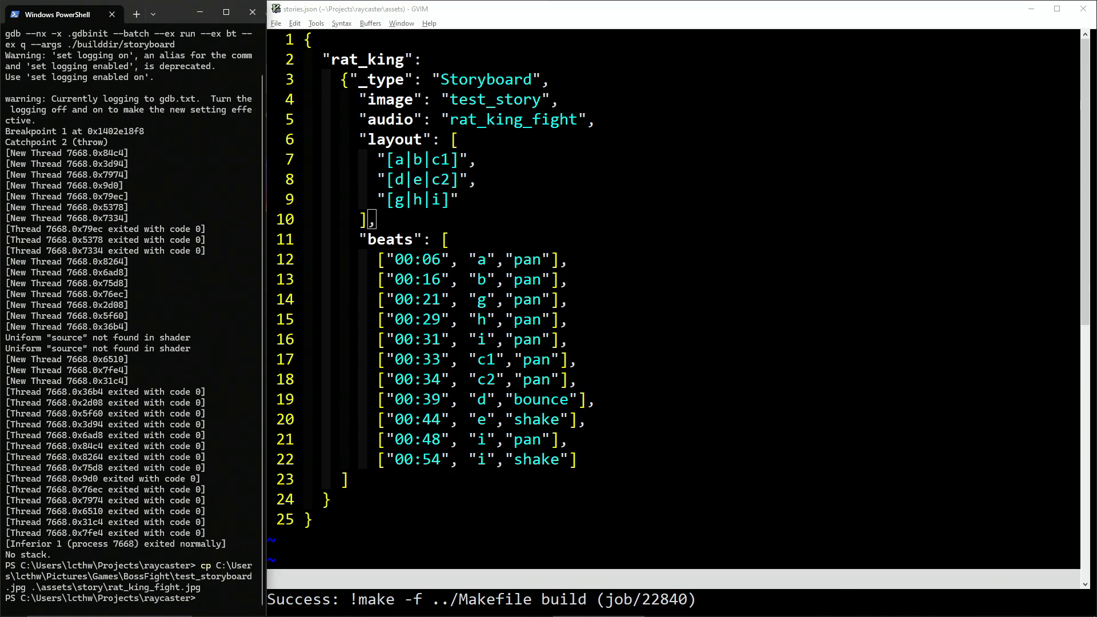
pyautogui.write('make story')
pyautogui.press('Return')
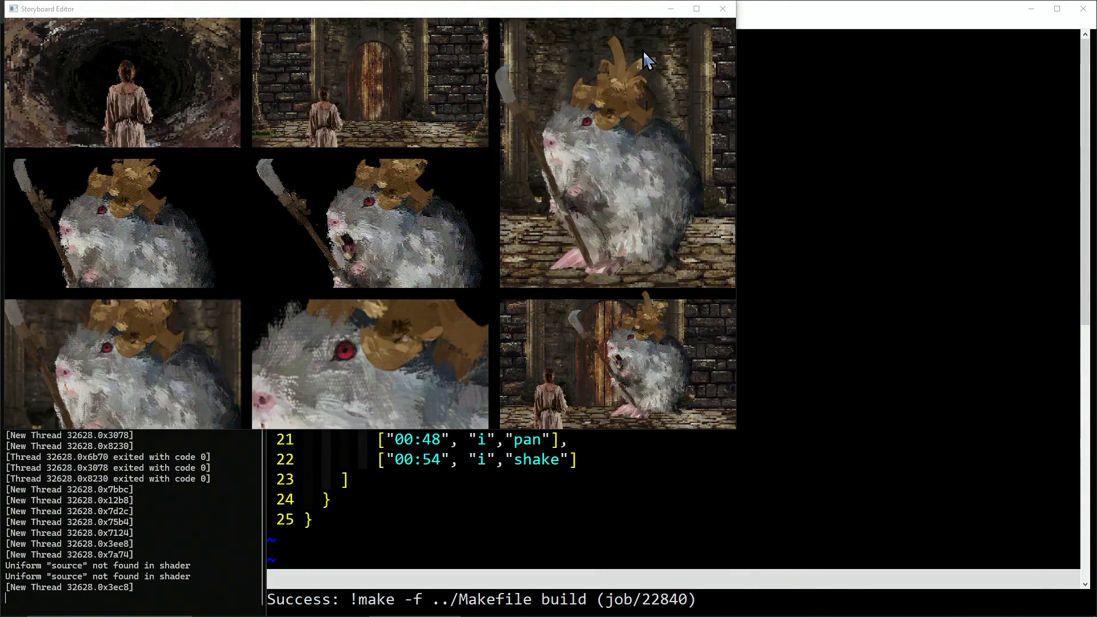
# Step: Maximize the rebuilt storyboard and watch its pan, bounce and shake beats play
pyautogui.click(698, 8)
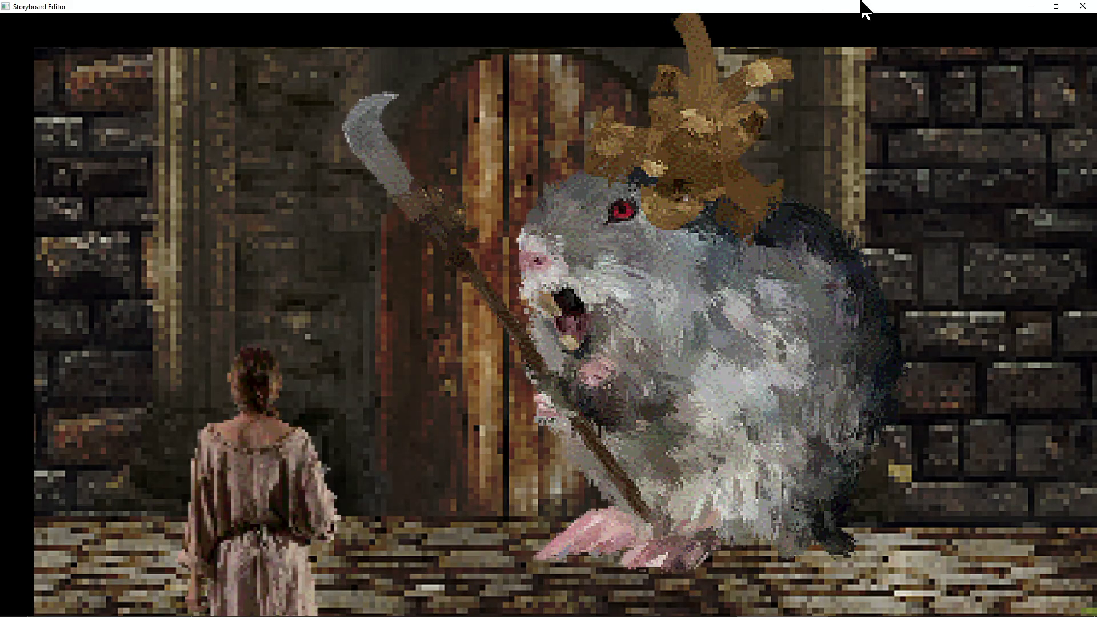
# Step: Close the Storyboard Editor after playback and refocus stories.json in GVIM
pyautogui.click(1091, 11)
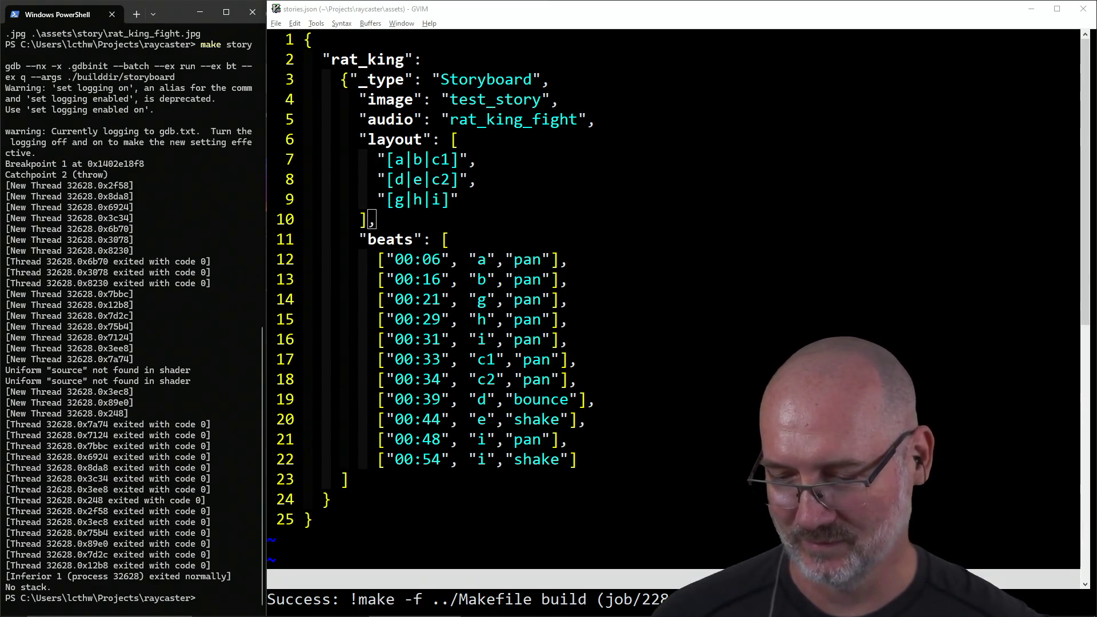
pyautogui.click(921, 517)
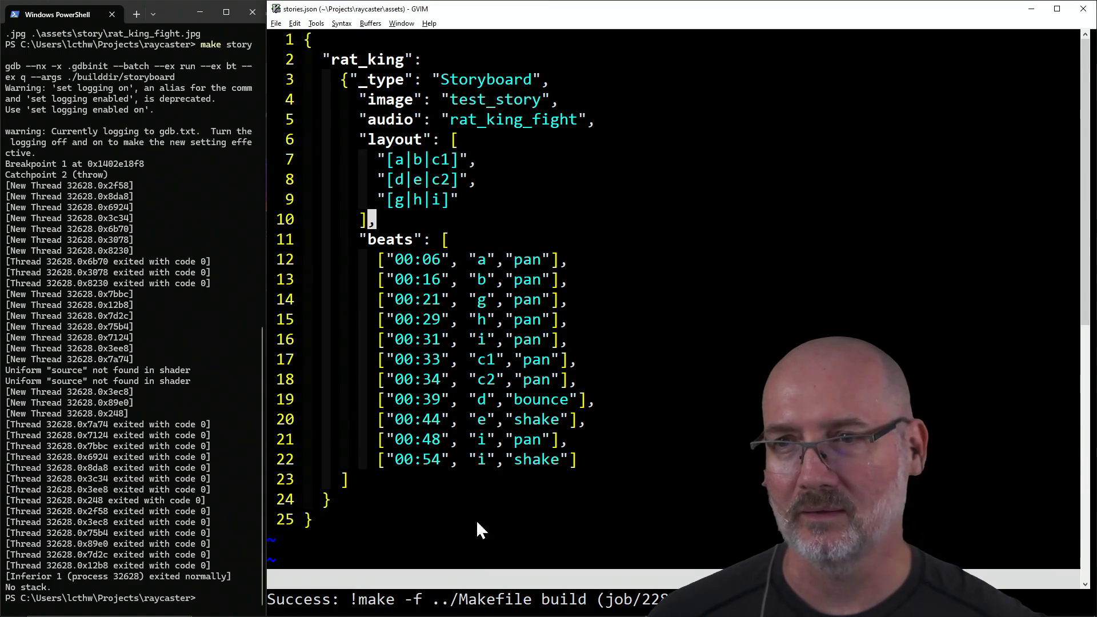
pyautogui.click(204, 503)
pyautogui.write('clear')
pyautogui.press('Return')
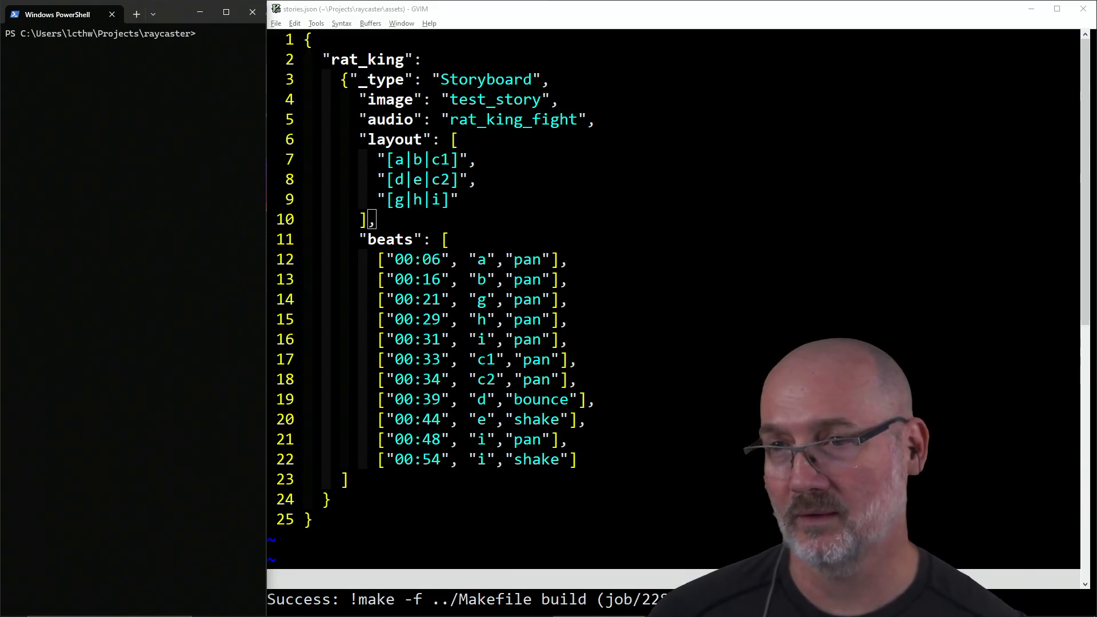
pyautogui.click(362, 219)
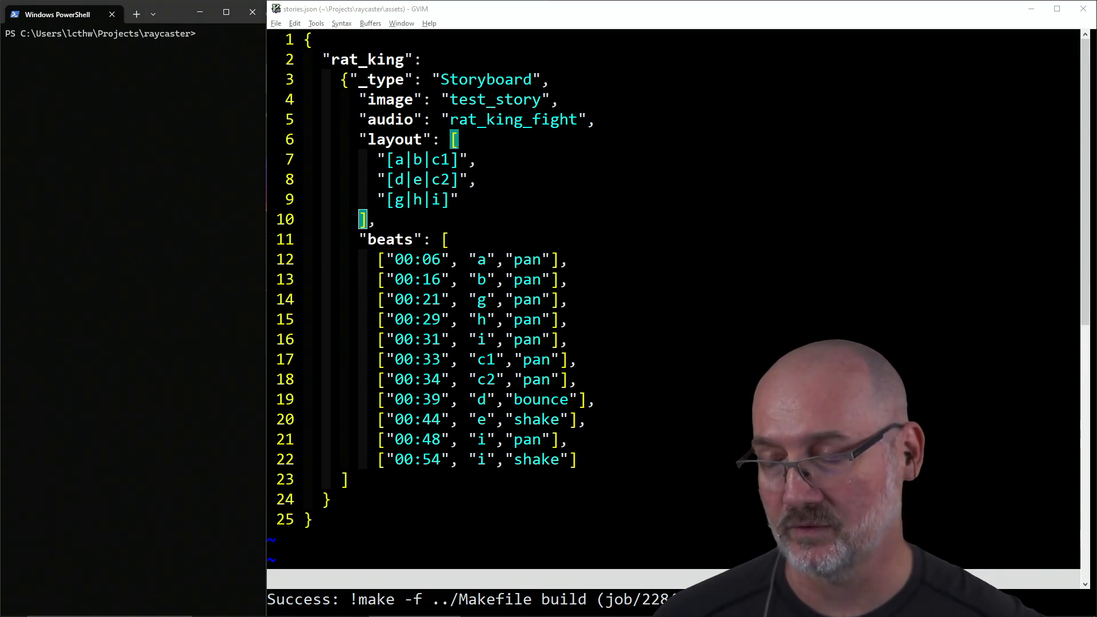
pyautogui.click(447, 242)
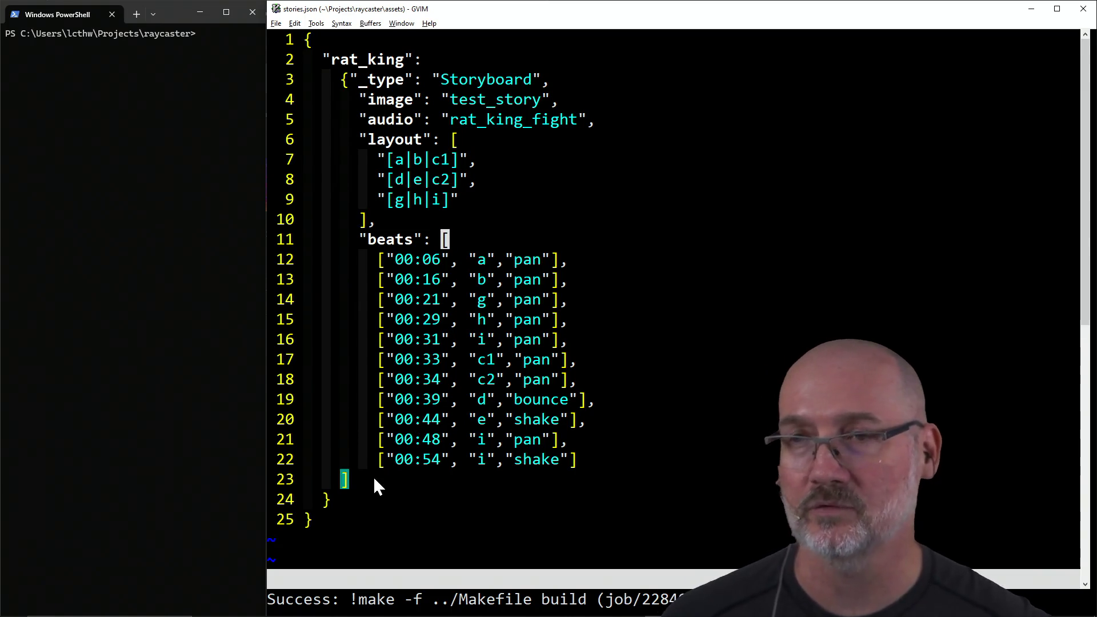
pyautogui.click(361, 229)
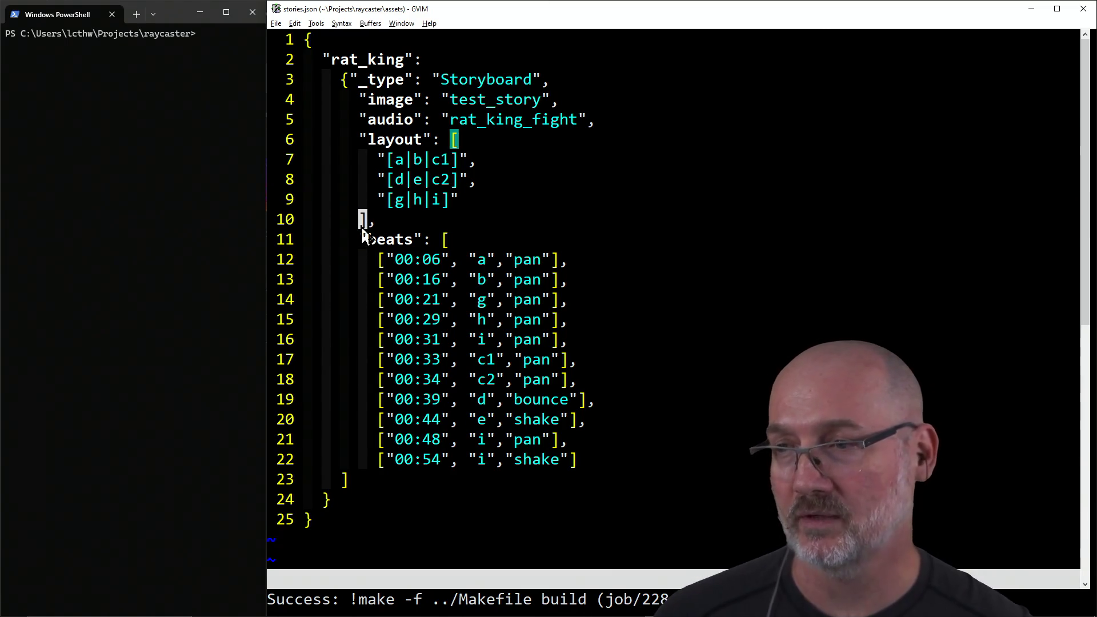
pyautogui.click(454, 203)
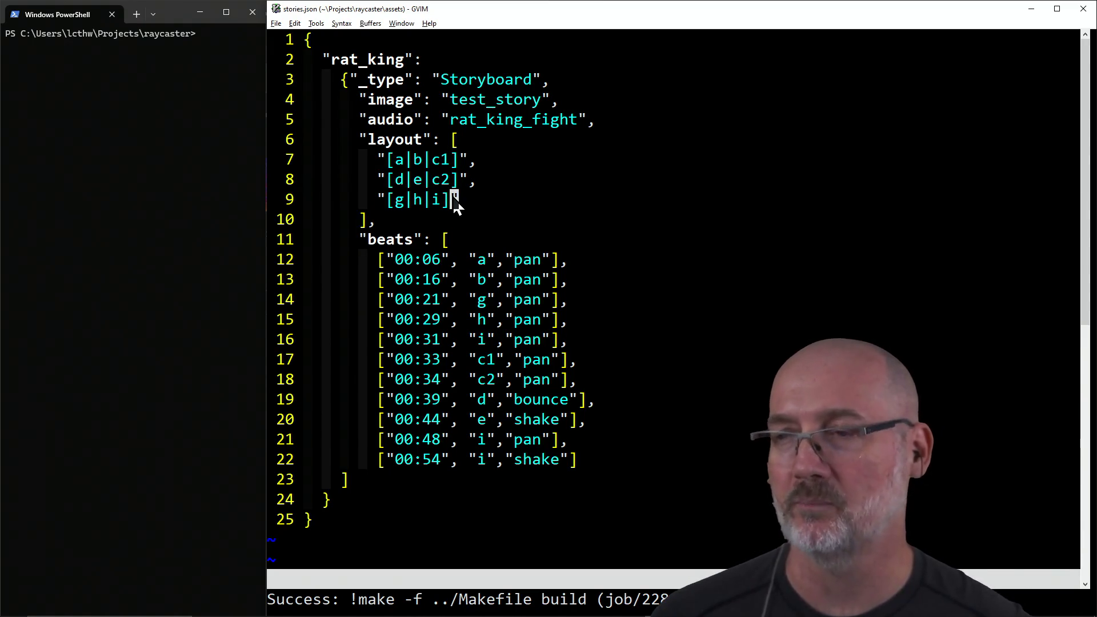
pyautogui.click(387, 259)
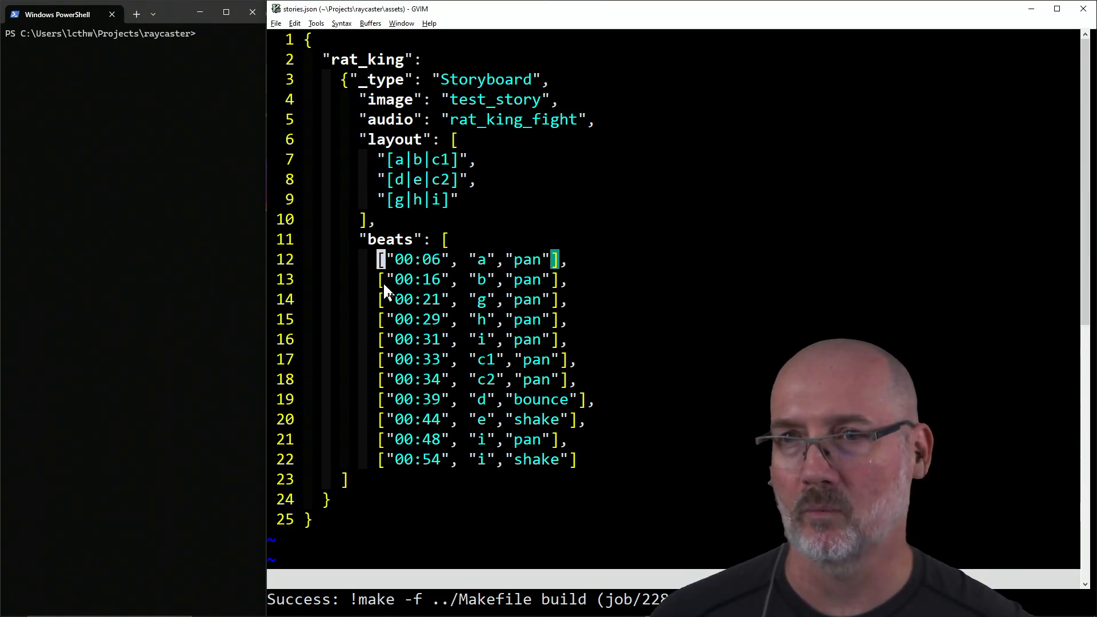
pyautogui.click(381, 282)
pyautogui.click(383, 303)
pyautogui.click(384, 323)
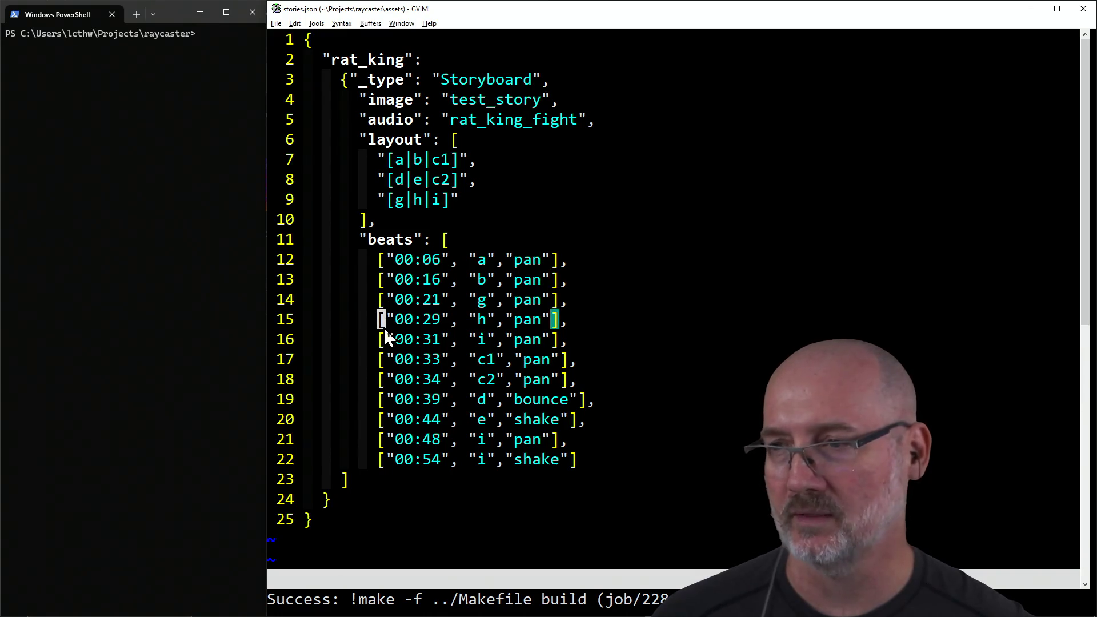
pyautogui.click(384, 346)
pyautogui.click(382, 358)
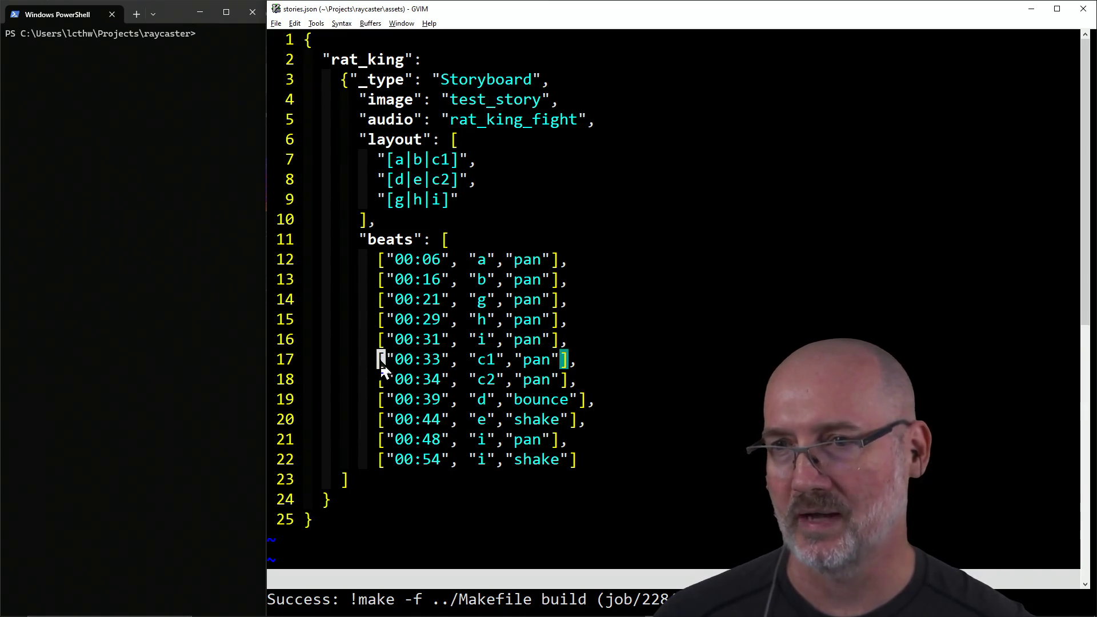
pyautogui.click(381, 379)
pyautogui.click(382, 400)
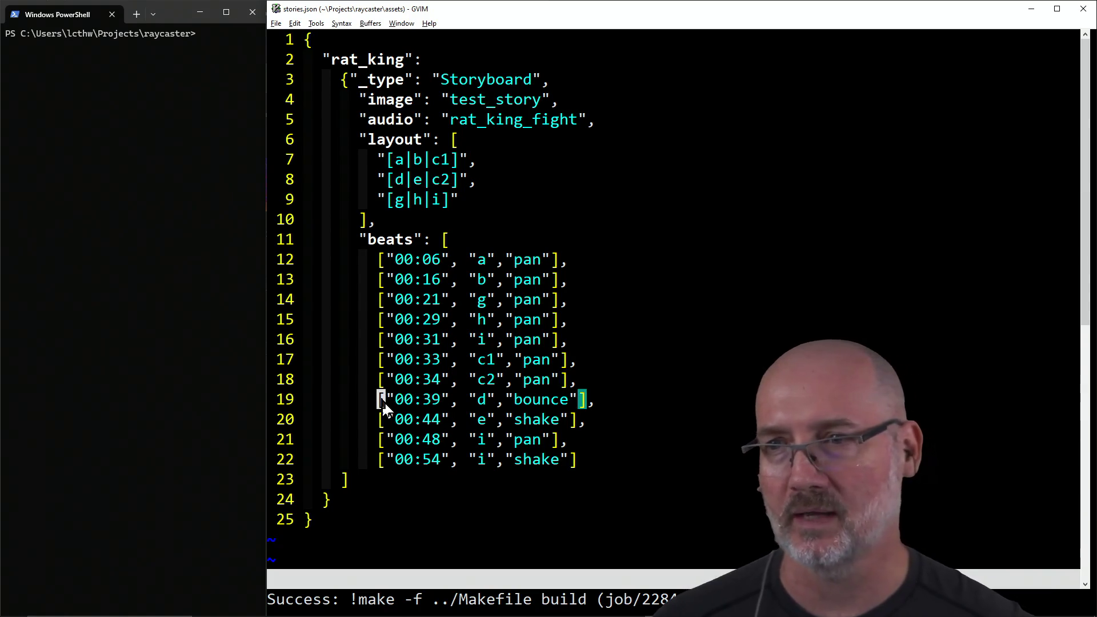
pyautogui.click(383, 428)
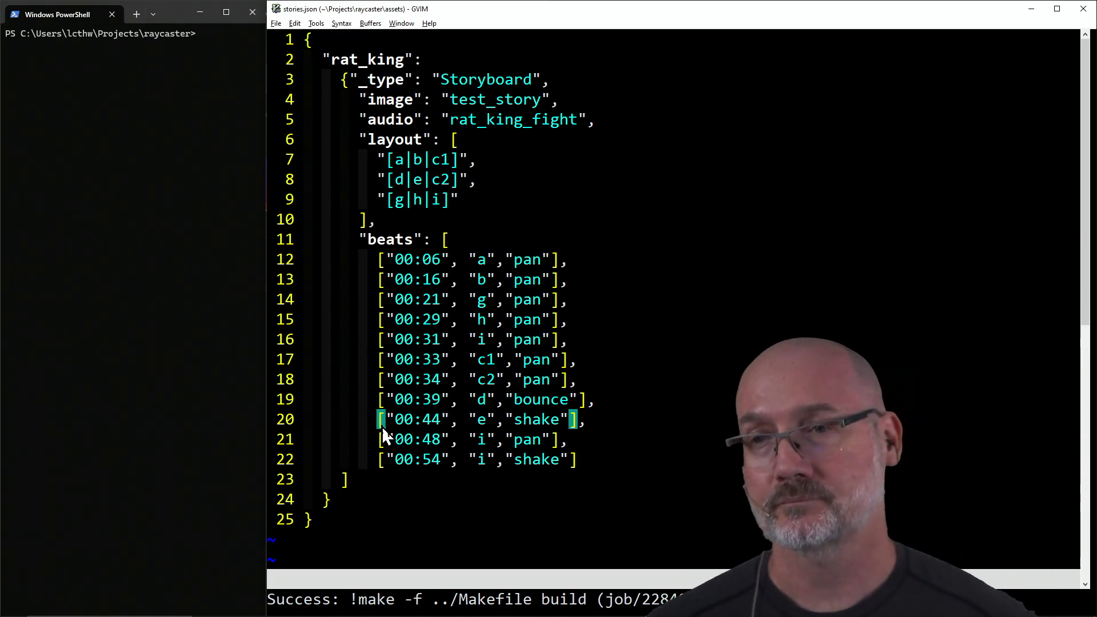
pyautogui.click(380, 441)
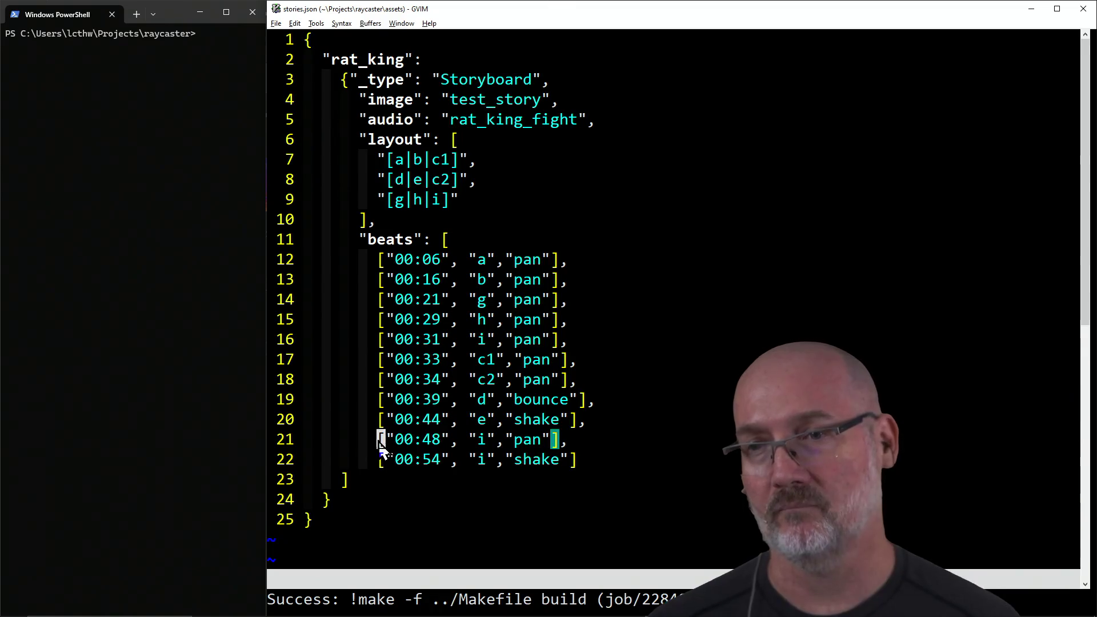
pyautogui.click(379, 461)
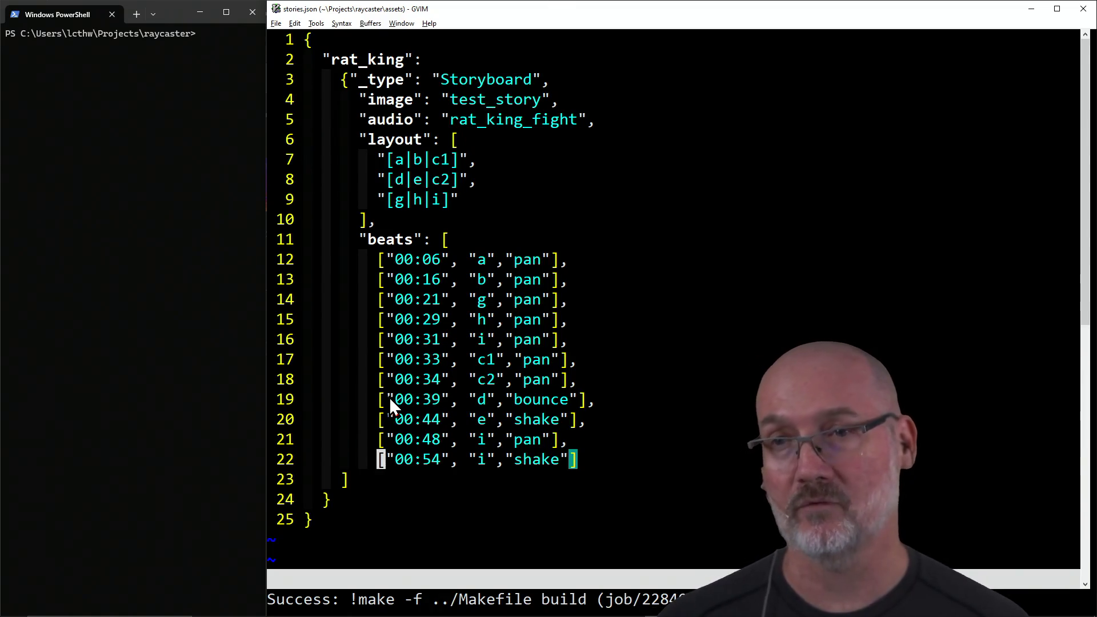
pyautogui.click(382, 340)
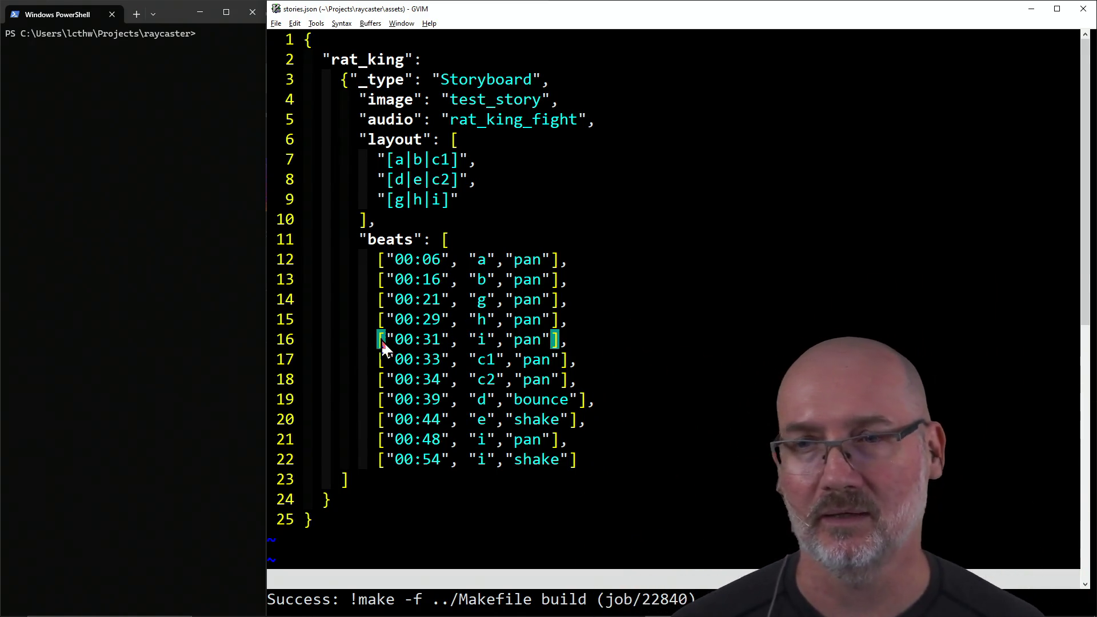
pyautogui.press('j')
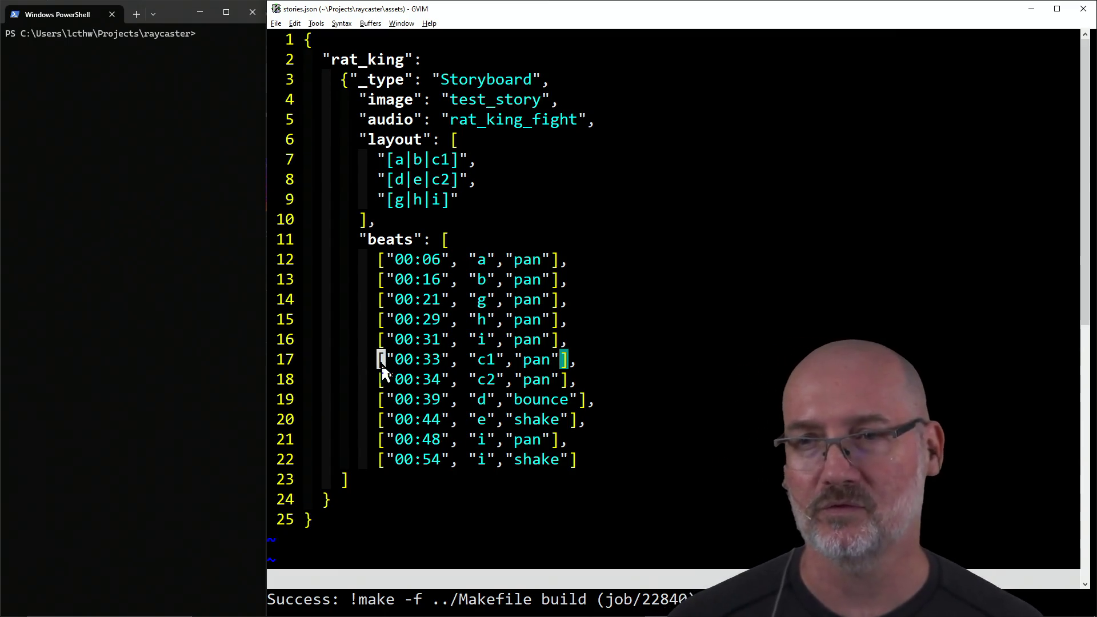
pyautogui.click(383, 381)
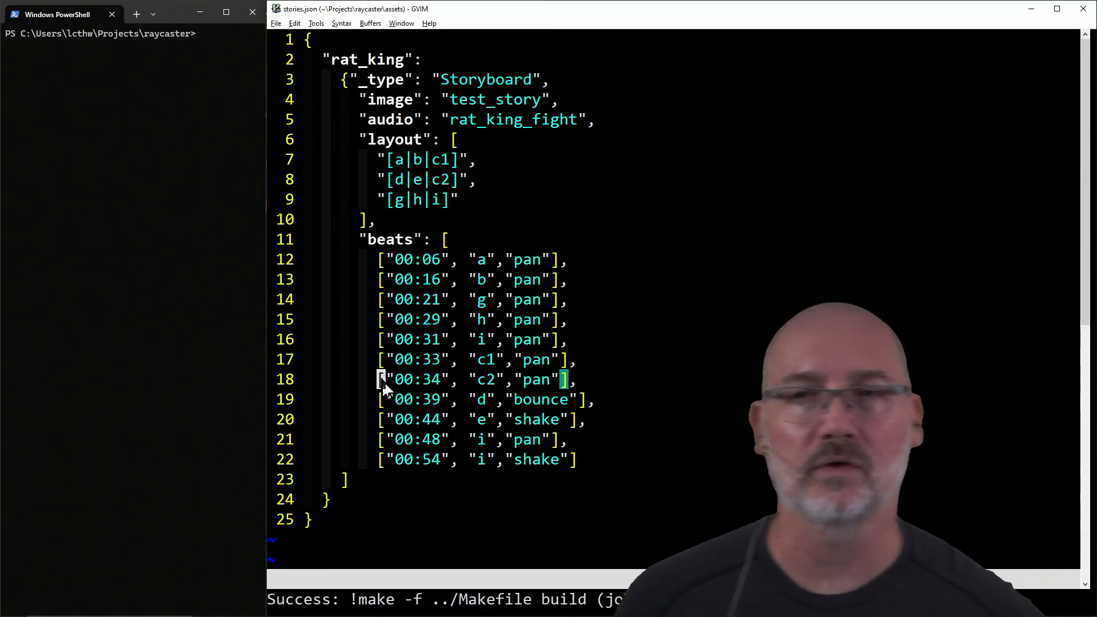
pyautogui.moveTo(378, 260); pyautogui.dragTo(293, 260)
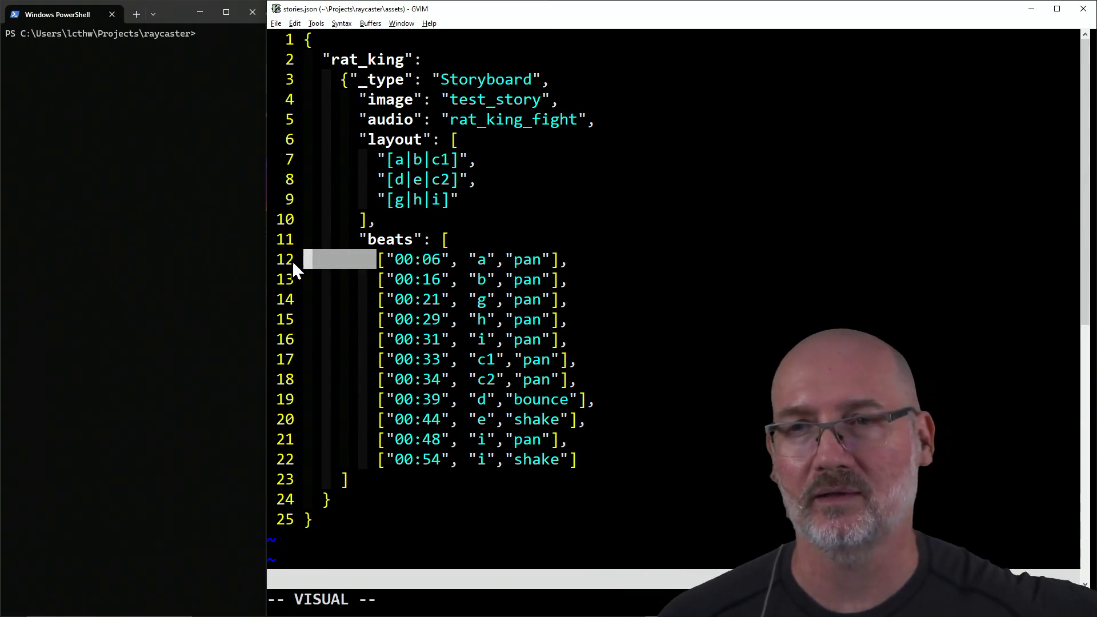
pyautogui.click(372, 279)
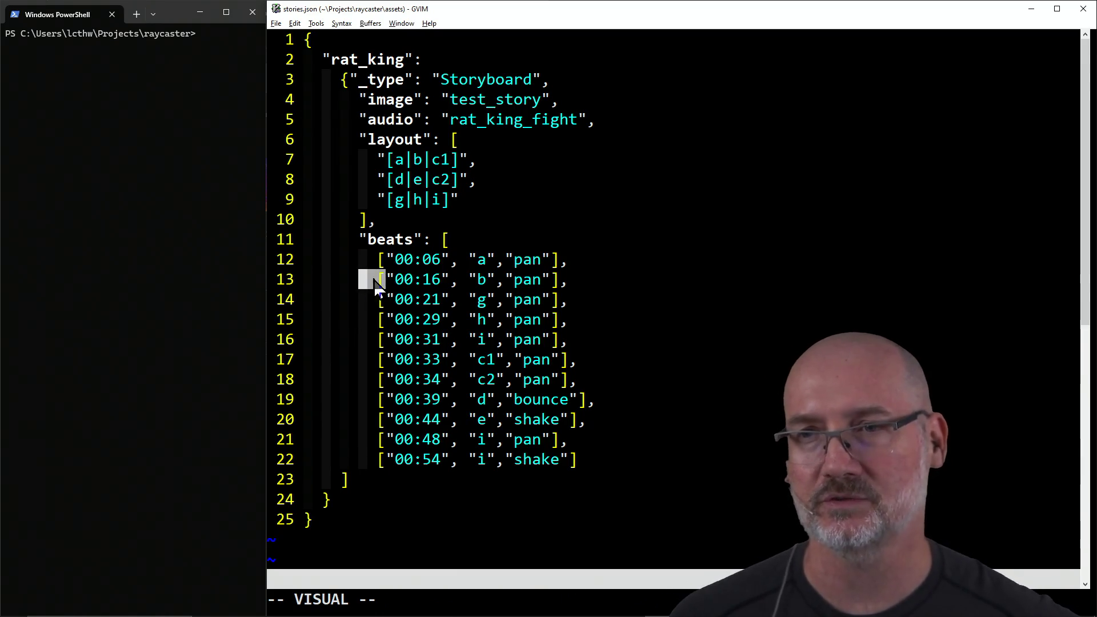
pyautogui.moveTo(371, 279); pyautogui.dragTo(306, 285)
pyautogui.moveTo(372, 306)
pyautogui.mouseDown()
pyautogui.moveTo(318, 308)
pyautogui.moveTo(318, 329)
pyautogui.mouseUp()
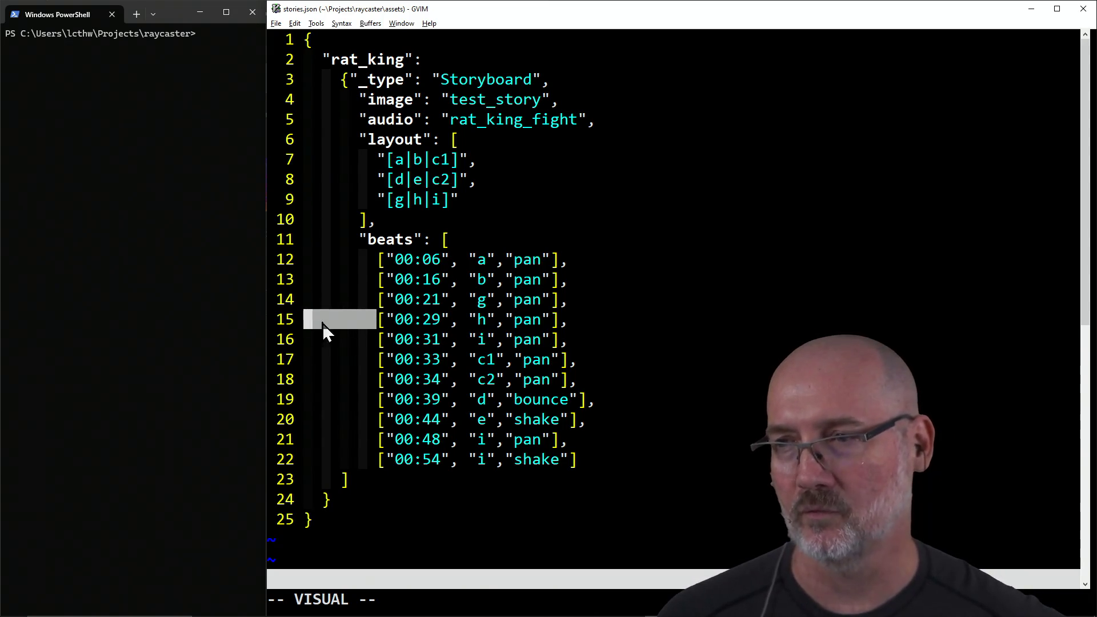
pyautogui.click(367, 340)
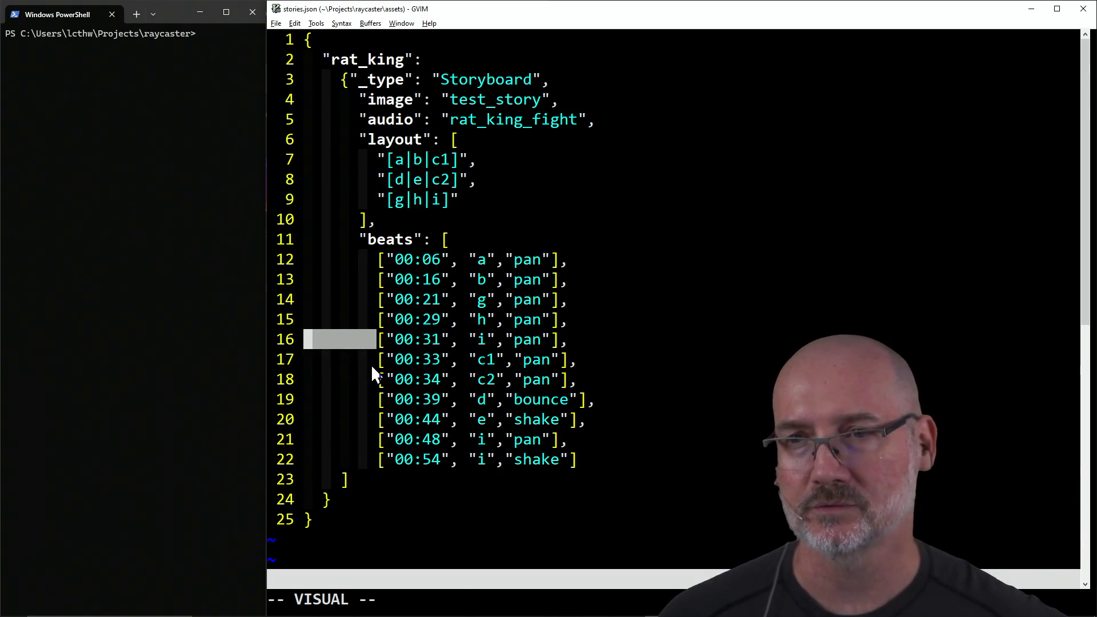
pyautogui.moveTo(371, 366); pyautogui.dragTo(303, 365)
pyautogui.moveTo(364, 381); pyautogui.dragTo(311, 374)
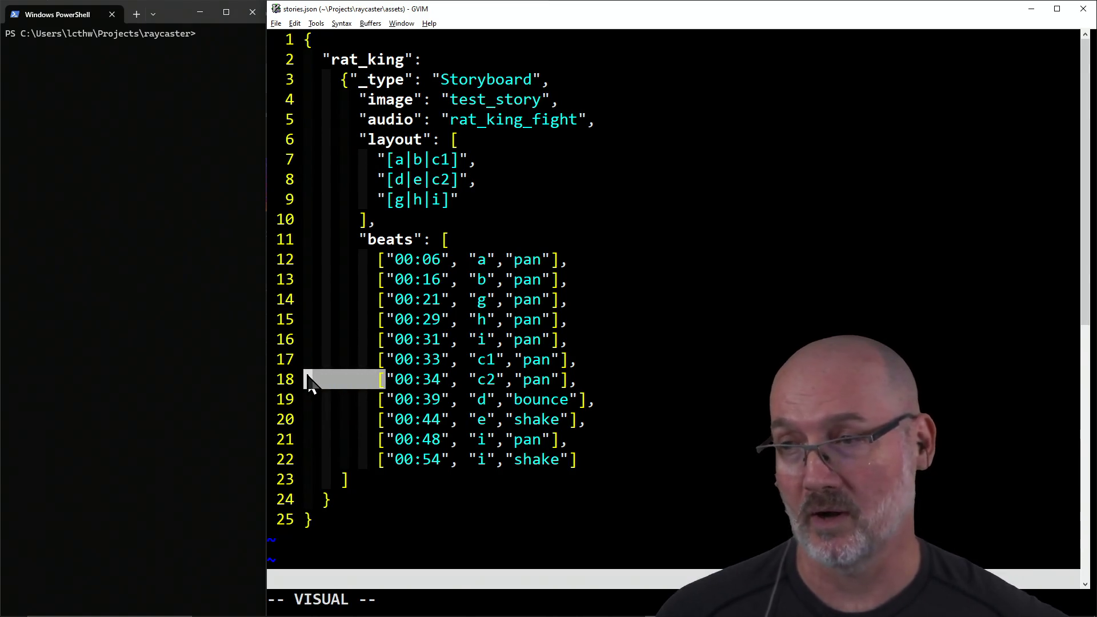
pyautogui.doubleClick(371, 342)
pyautogui.moveTo(372, 344); pyautogui.dragTo(310, 347)
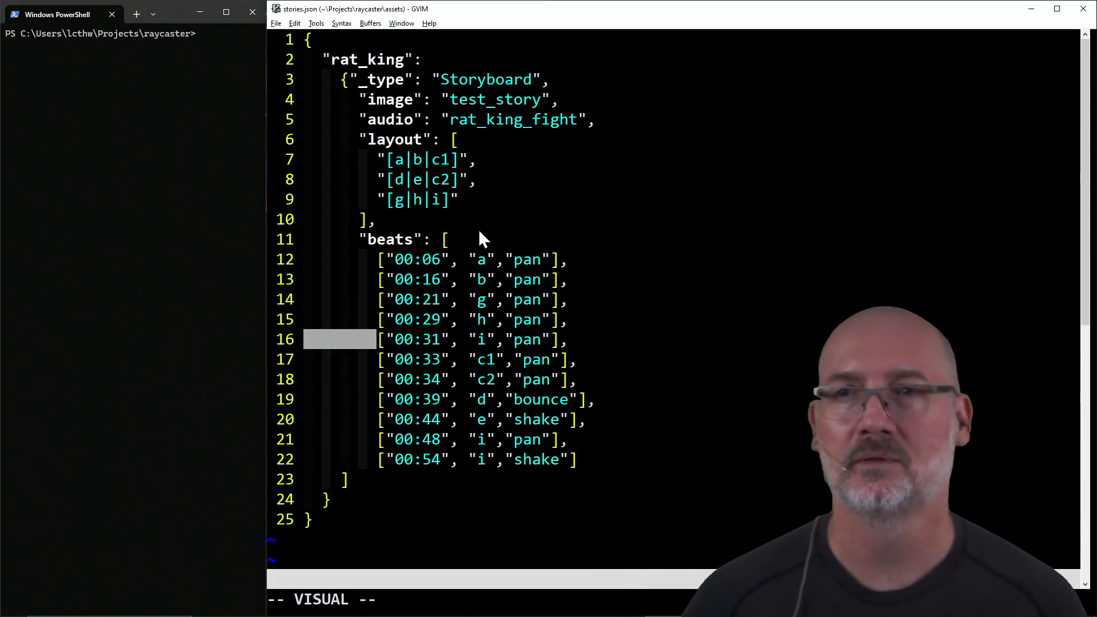
pyautogui.click(479, 220)
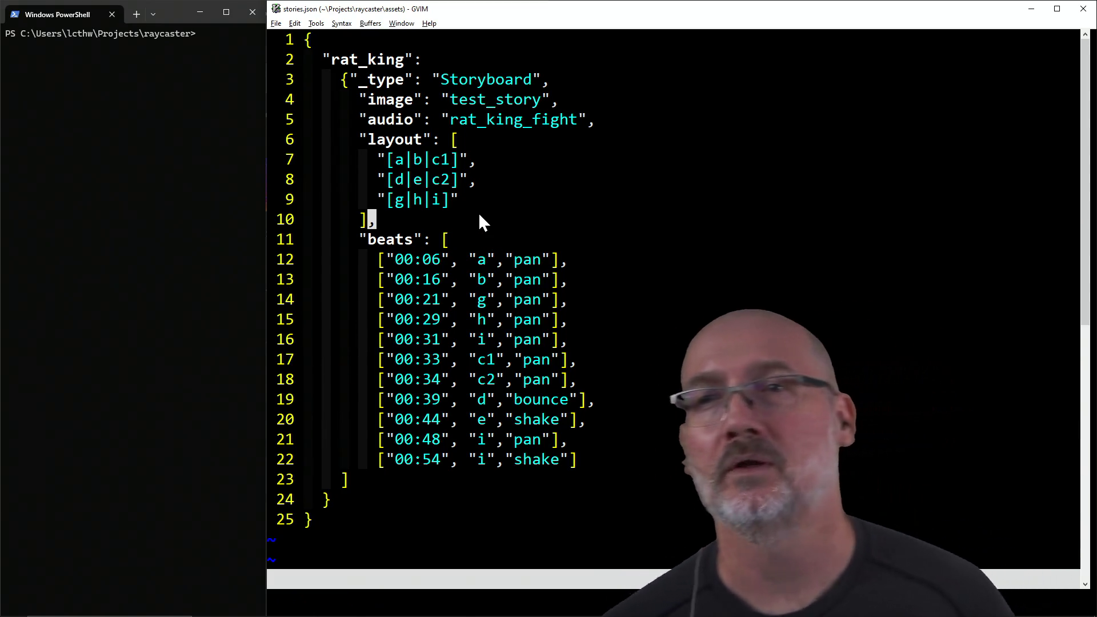
pyautogui.click(345, 81)
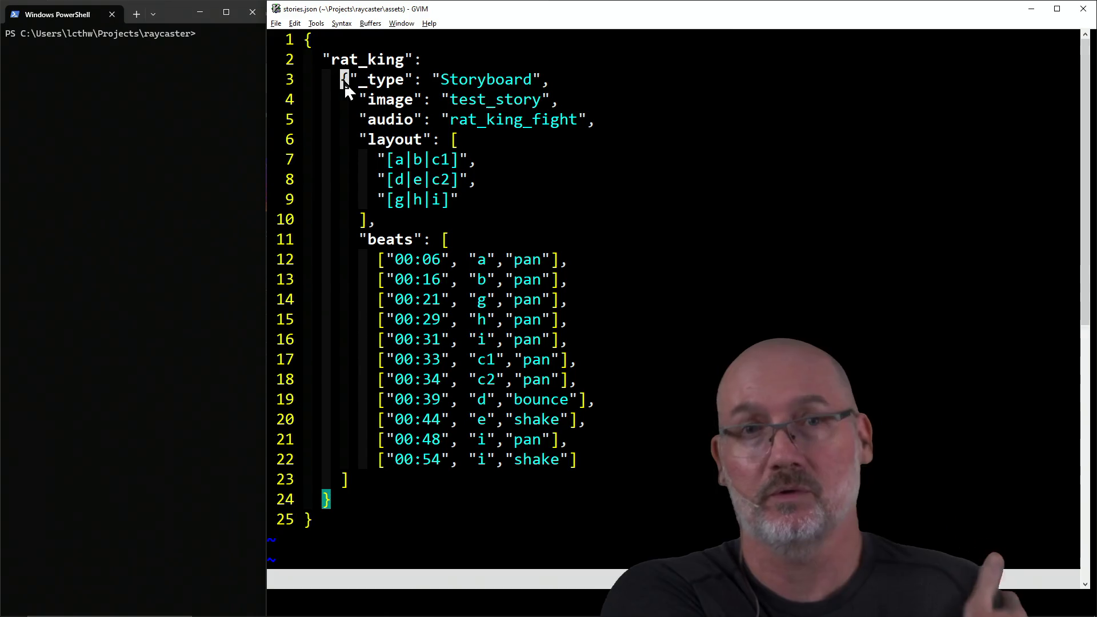
pyautogui.click(162, 205)
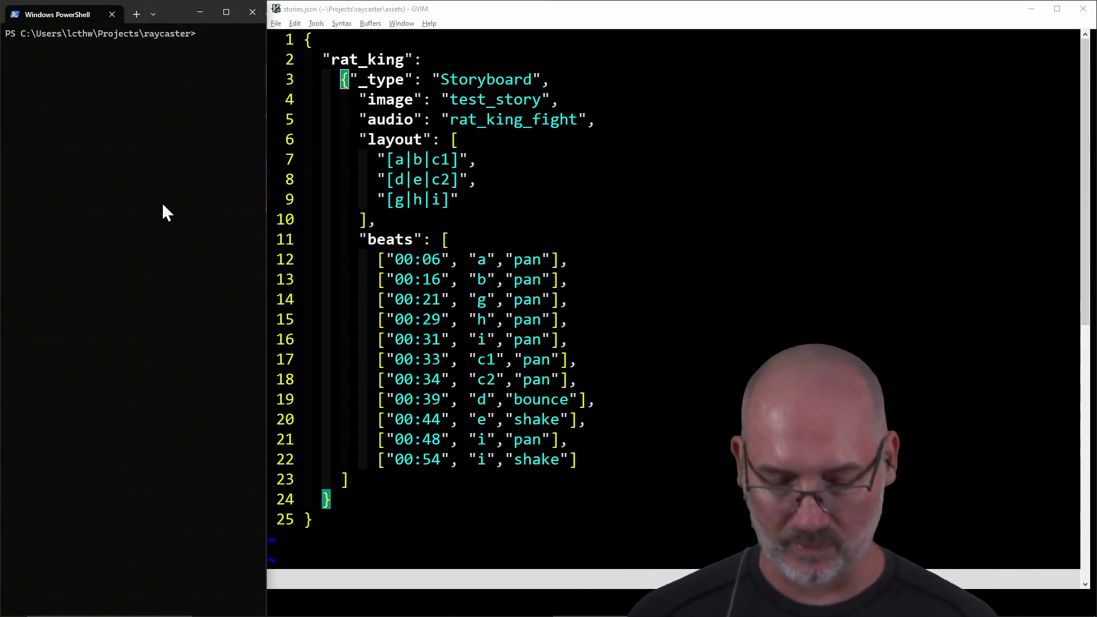
pyautogui.hotkey('alt', 'Tab')
pyautogui.hotkey('alt', 'Tab')
pyautogui.hotkey('alt', 'Tab')
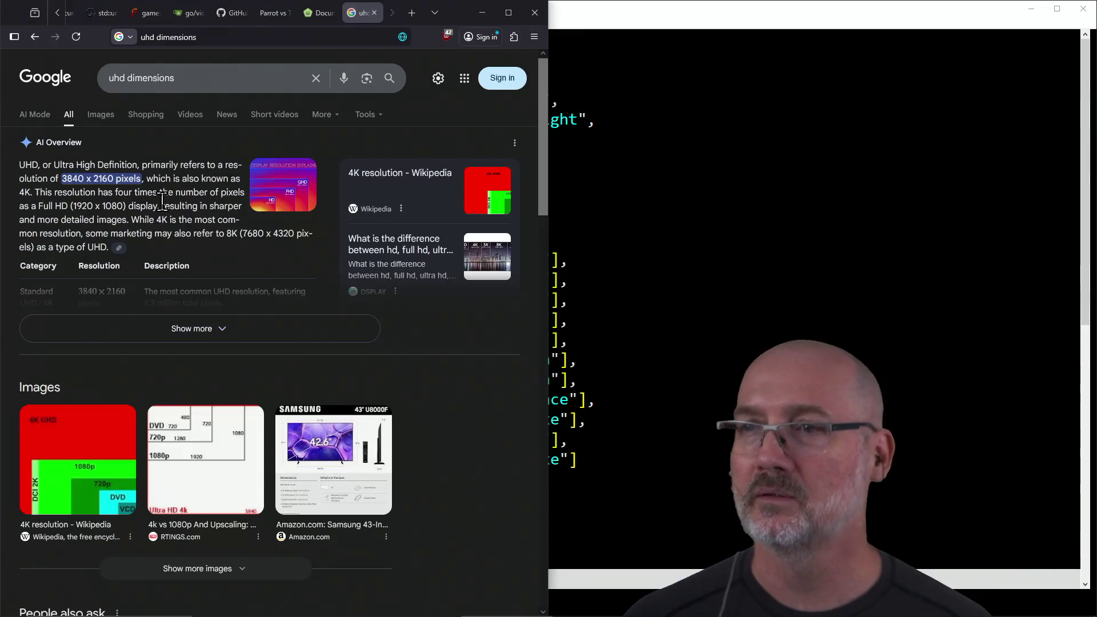
# Step: Load zedshaw.games in Firefox
pyautogui.click(358, 38)
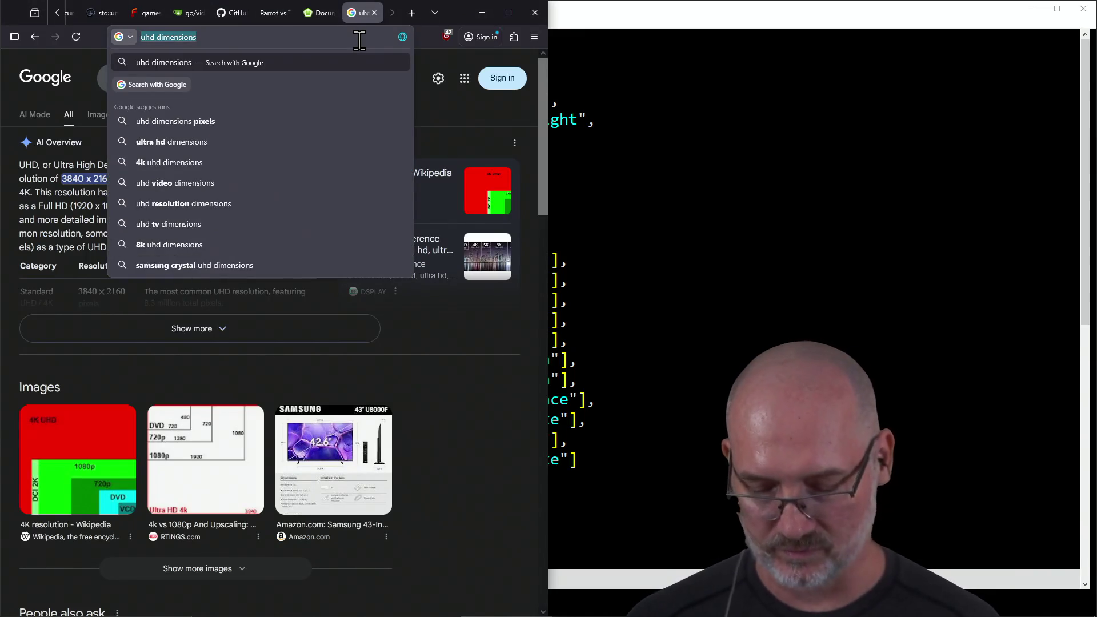
pyautogui.write('zedshaw.games')
pyautogui.press('Return')
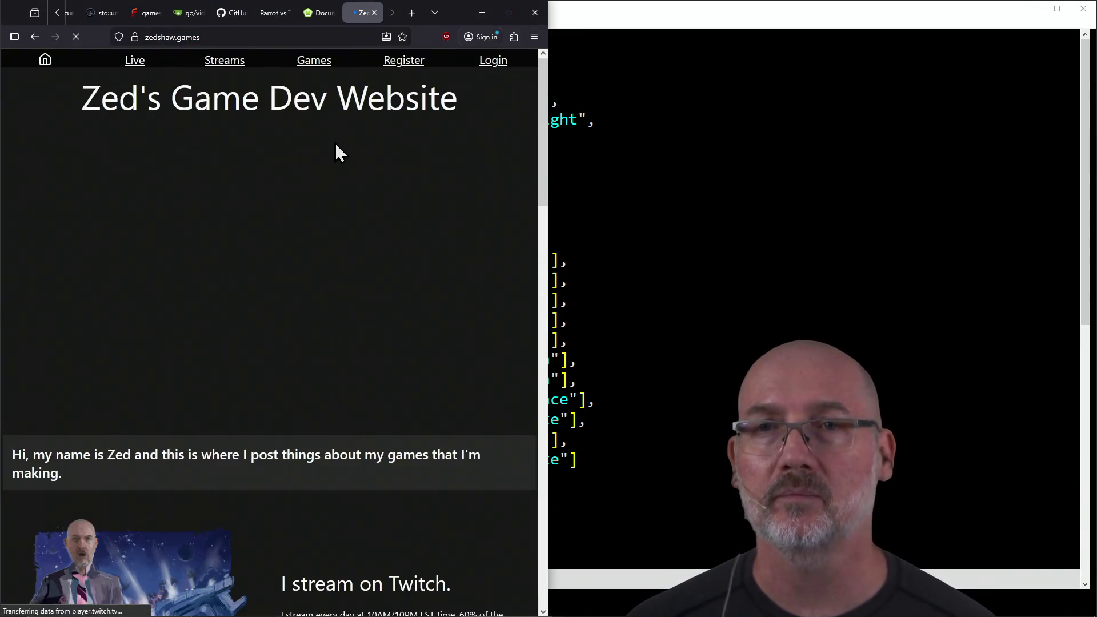
# Step: Inspect the intro paragraph in Developer Tools and select the main page block
pyautogui.rightClick(239, 455)
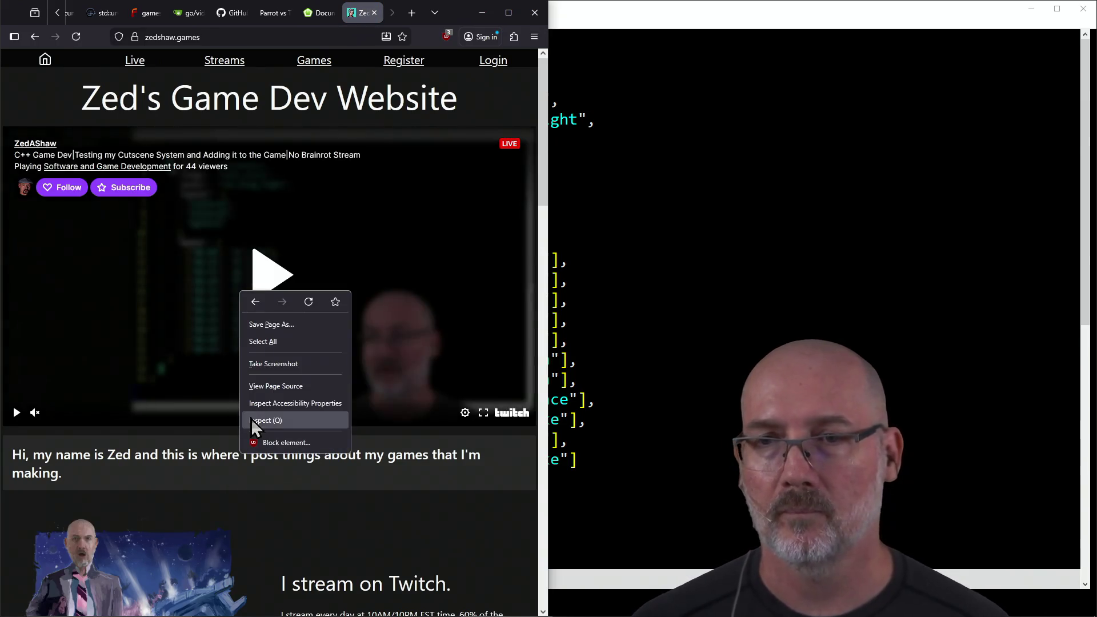
pyautogui.click(251, 420)
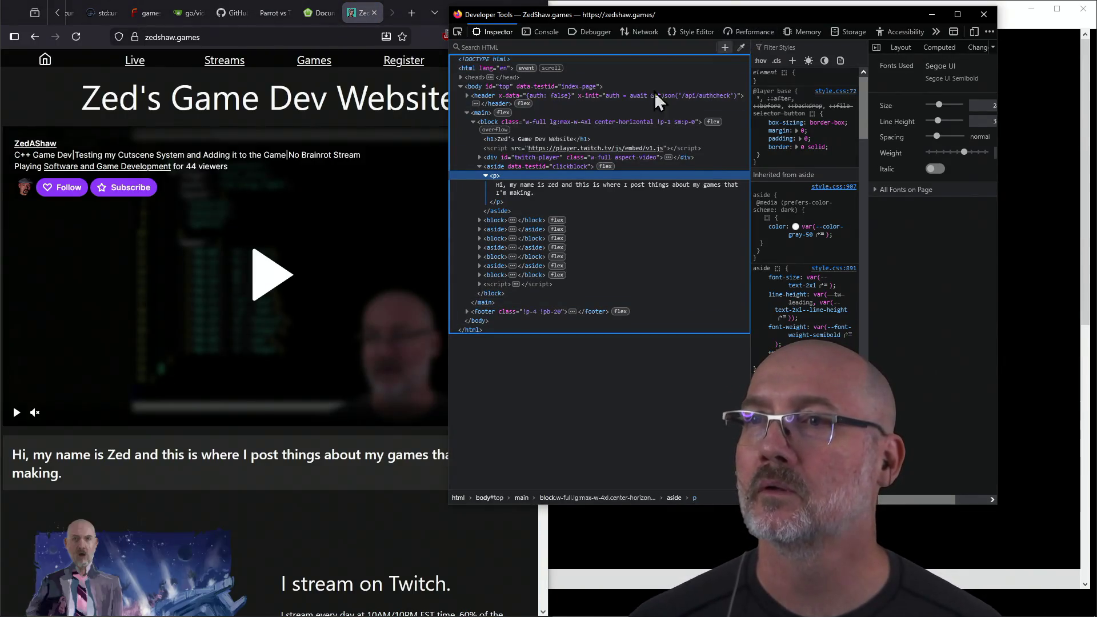
pyautogui.click(489, 124)
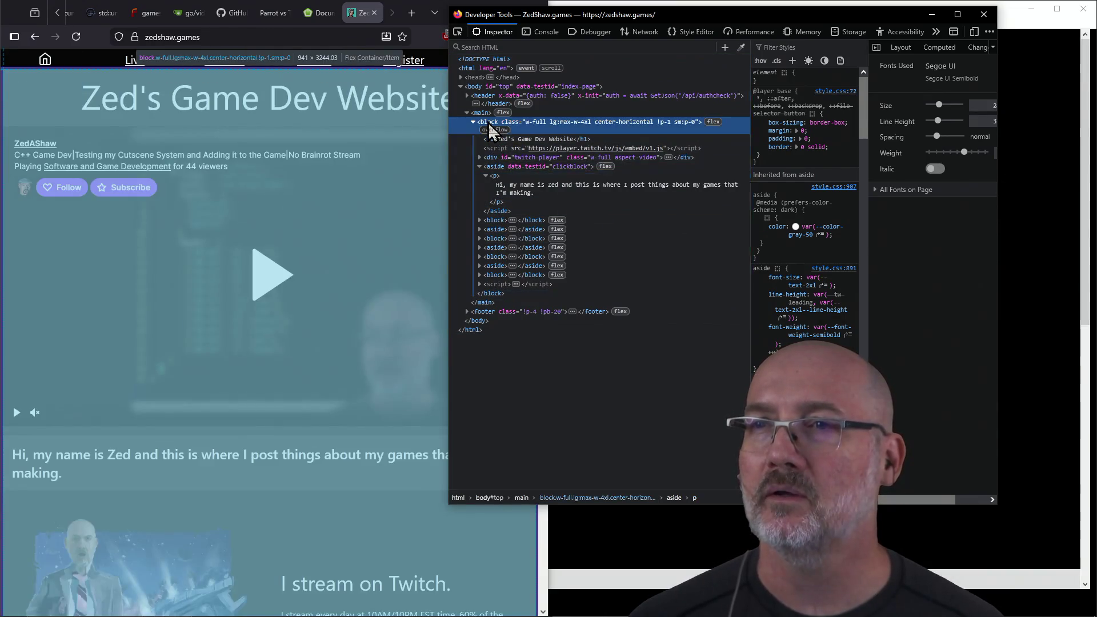
pyautogui.moveTo(675, 16); pyautogui.dragTo(569, 28)
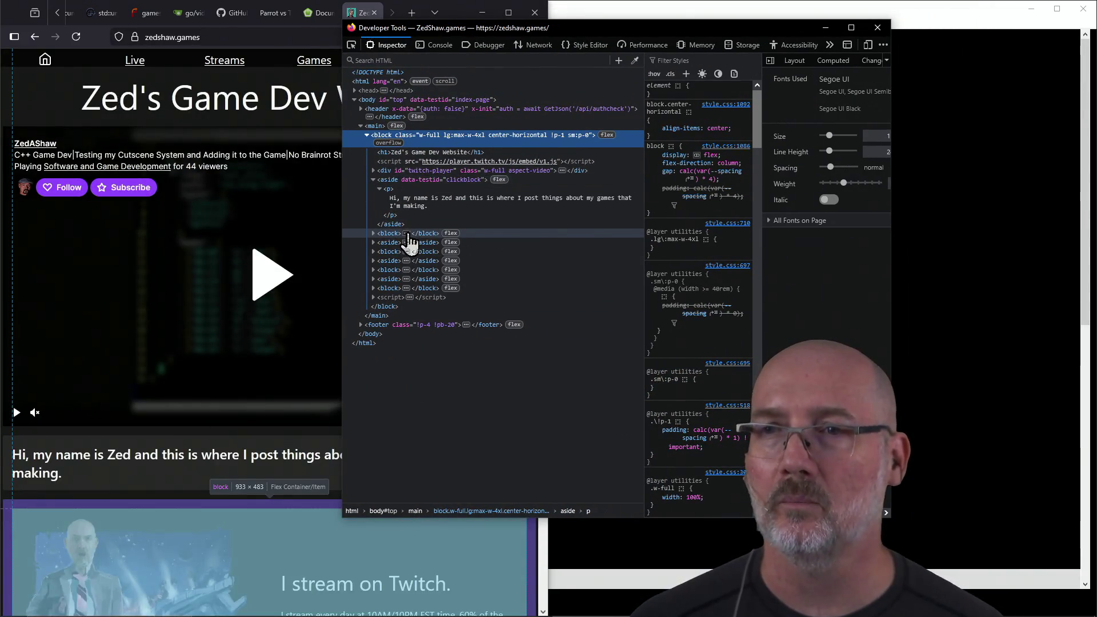
# Step: Expand the markup down to the two-panel grid holding rat_king_emote.gif
pyautogui.click(408, 234)
pyautogui.click(378, 251)
pyautogui.click(373, 252)
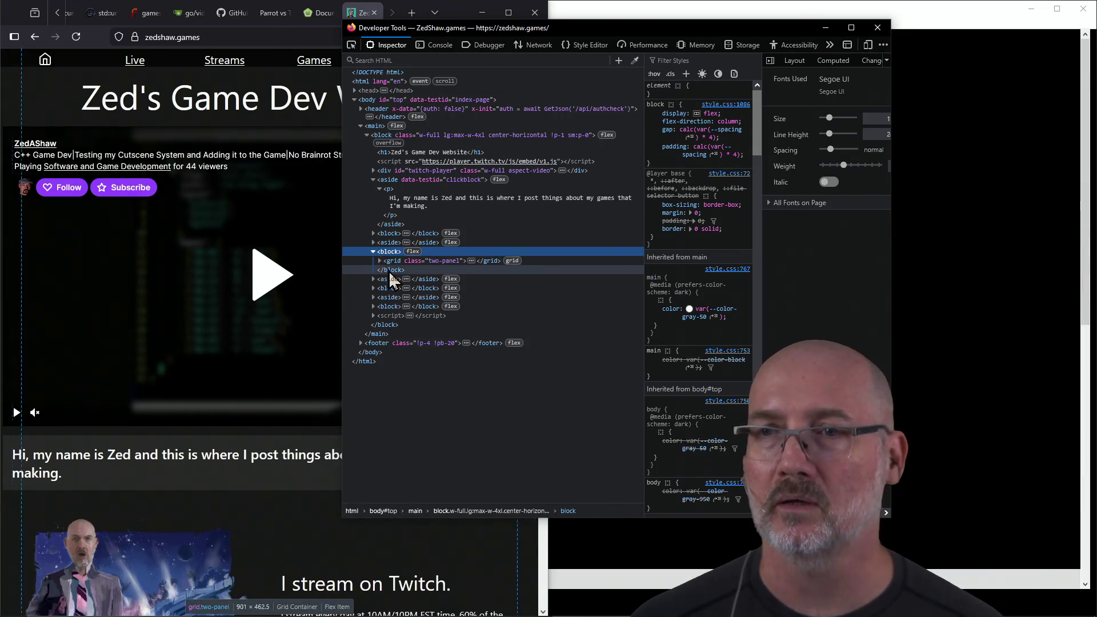
pyautogui.click(388, 262)
pyautogui.click(379, 261)
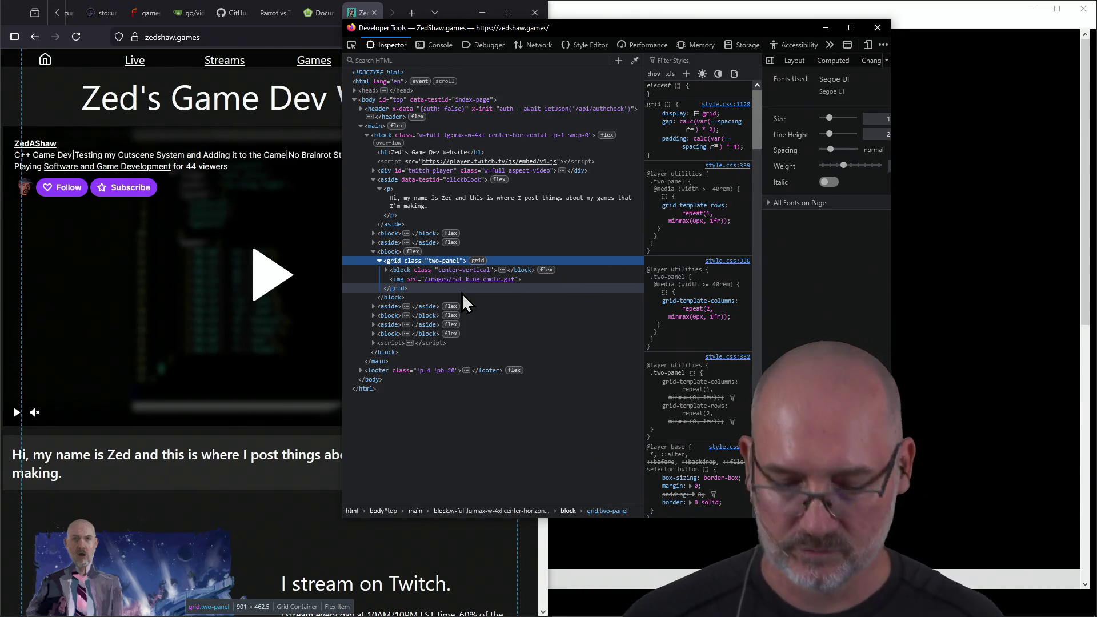
pyautogui.hotkey('ctrl', '1')
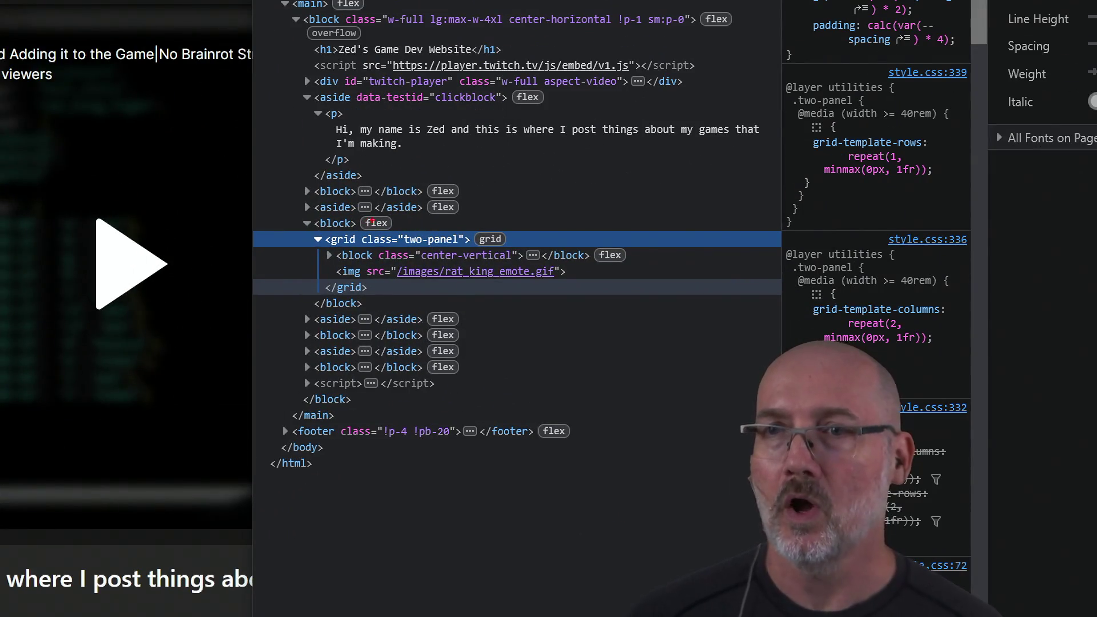
pyautogui.moveTo(531, 140); pyautogui.dragTo(371, 223)
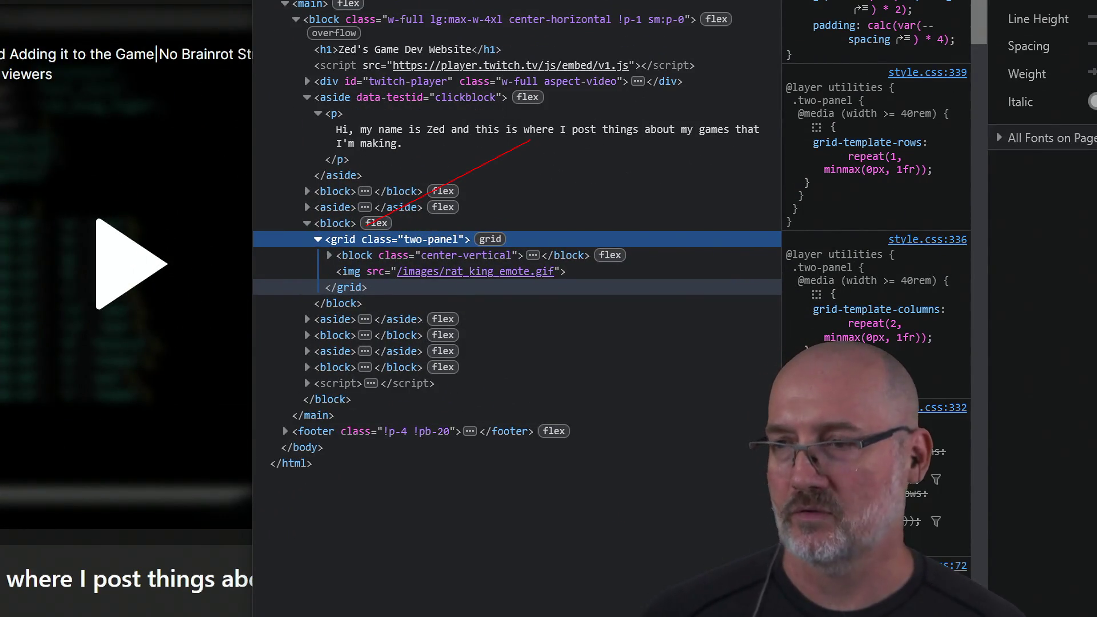
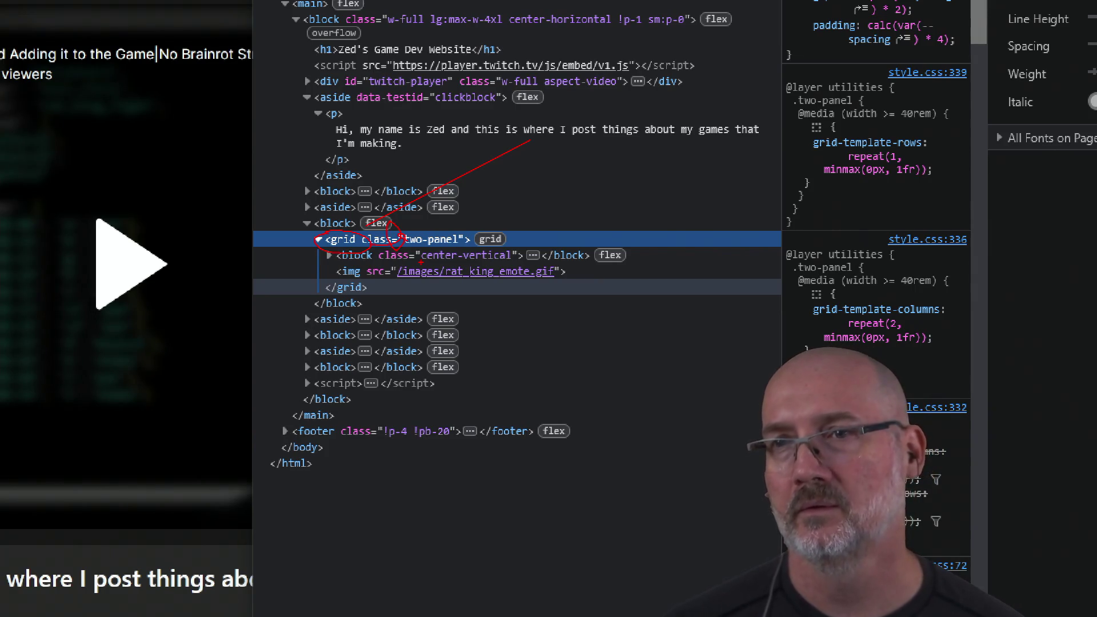
# Step: Mark the two-panel grid with an annotation line and shrink the Developer Tools window
pyautogui.moveTo(409, 249); pyautogui.dragTo(599, 237)
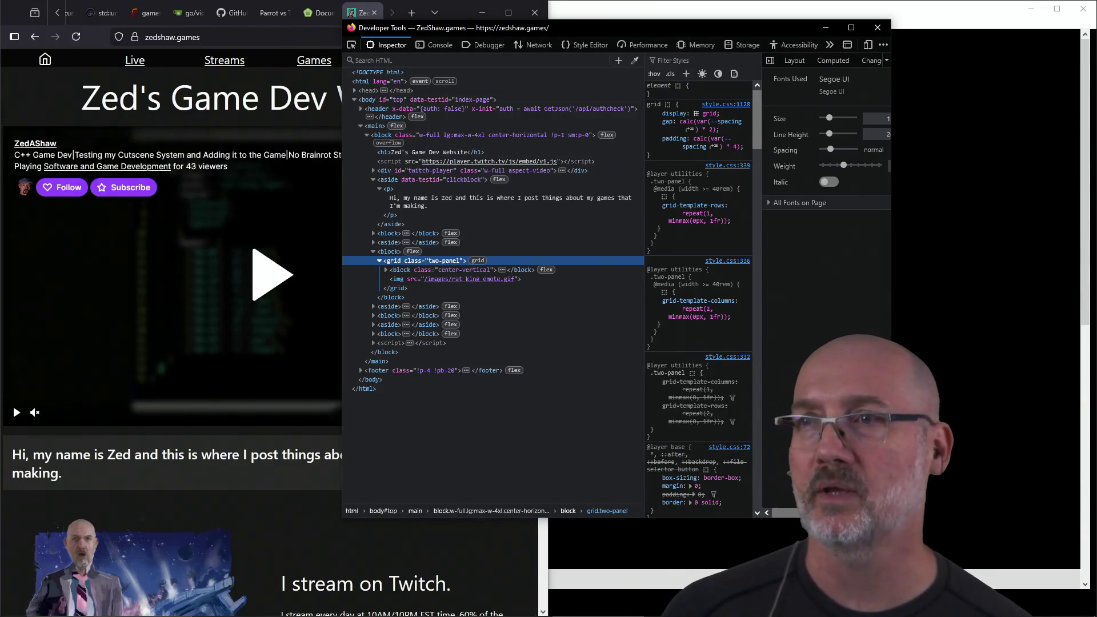
pyautogui.hotkey('alt', 'Tab')
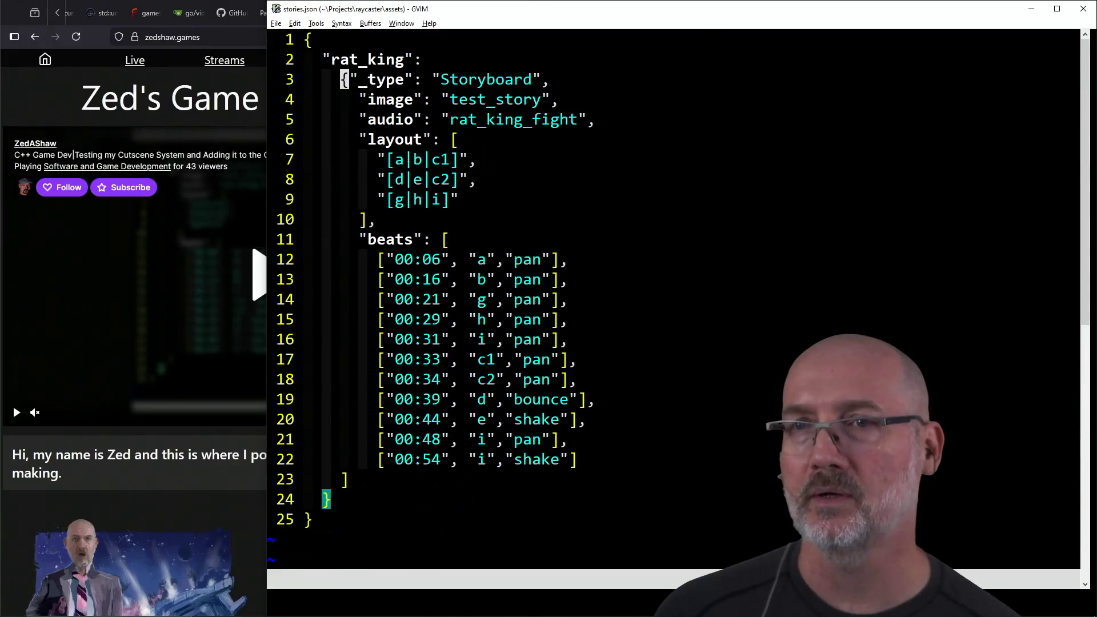
pyautogui.hotkey('alt', 'Tab')
pyautogui.moveTo(747, 36); pyautogui.dragTo(632, 49)
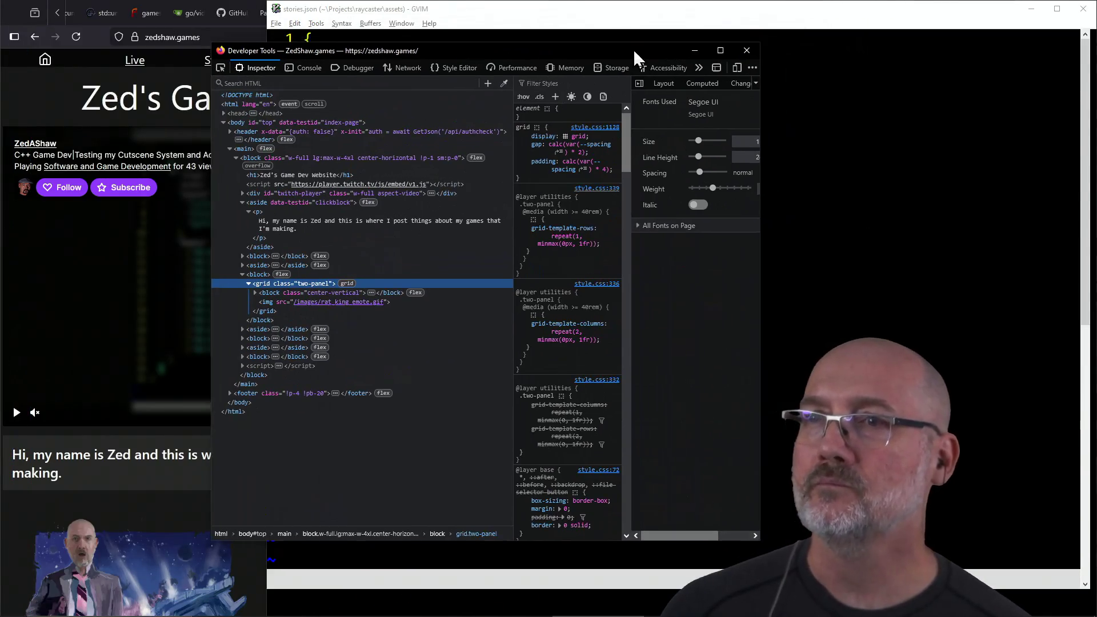
# Step: Inspect the aside, the next block and the full-width container rules, then close Developer Tools
pyautogui.click(266, 324)
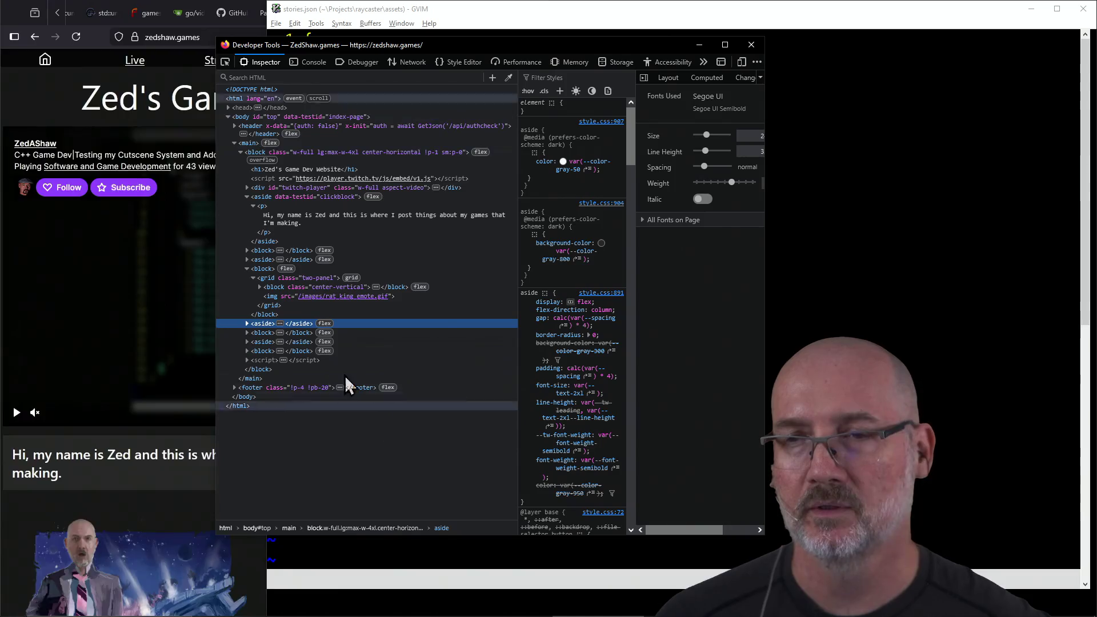
pyautogui.click(266, 334)
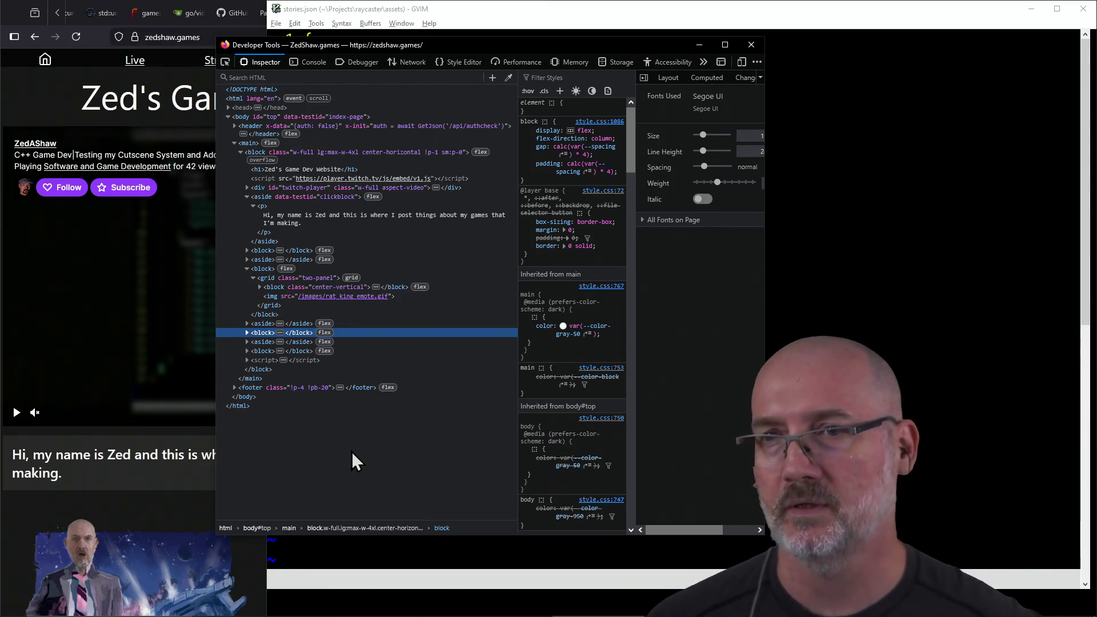
pyautogui.click(258, 165)
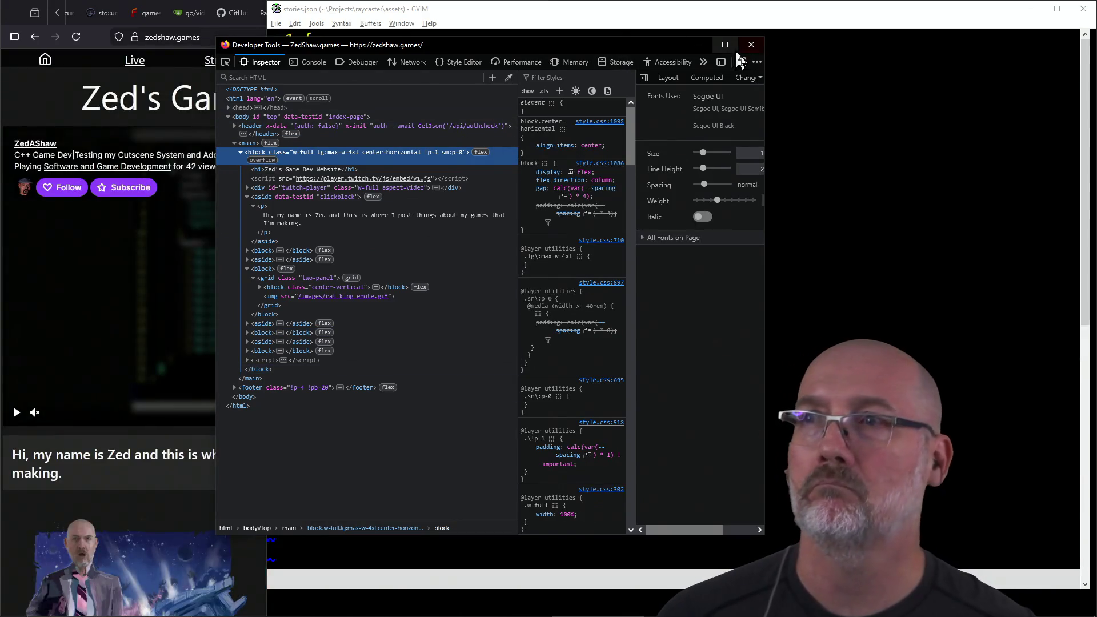
pyautogui.click(750, 45)
# Step: Step through the beat entries from line 12 to the 00:31, 00:33 c1 and 00:34 c2 beats
pyautogui.click(658, 210)
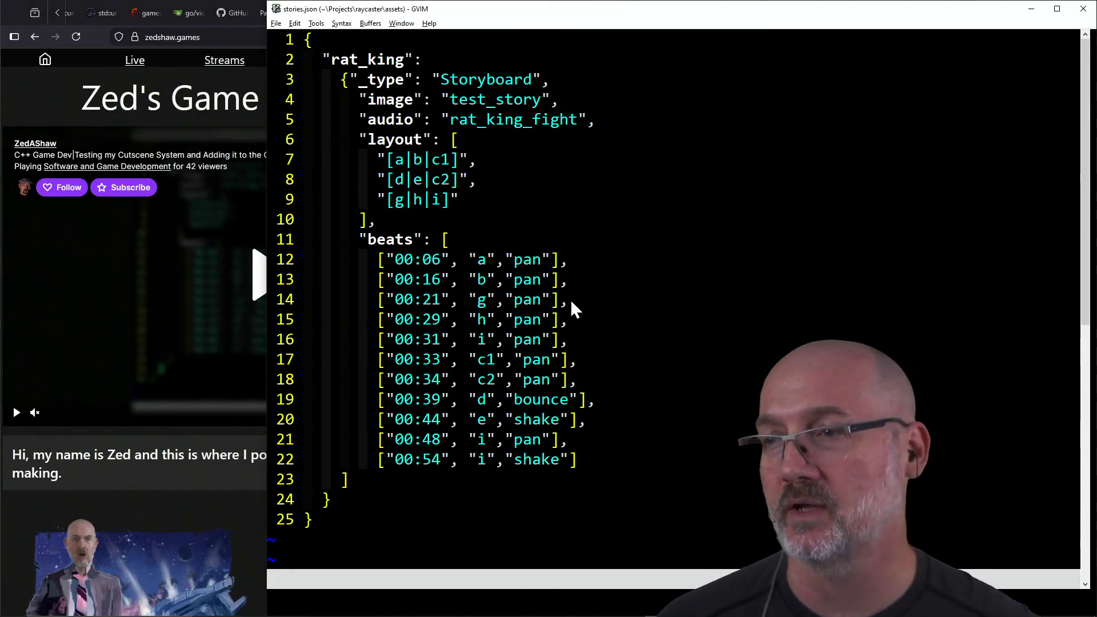
pyautogui.click(385, 262)
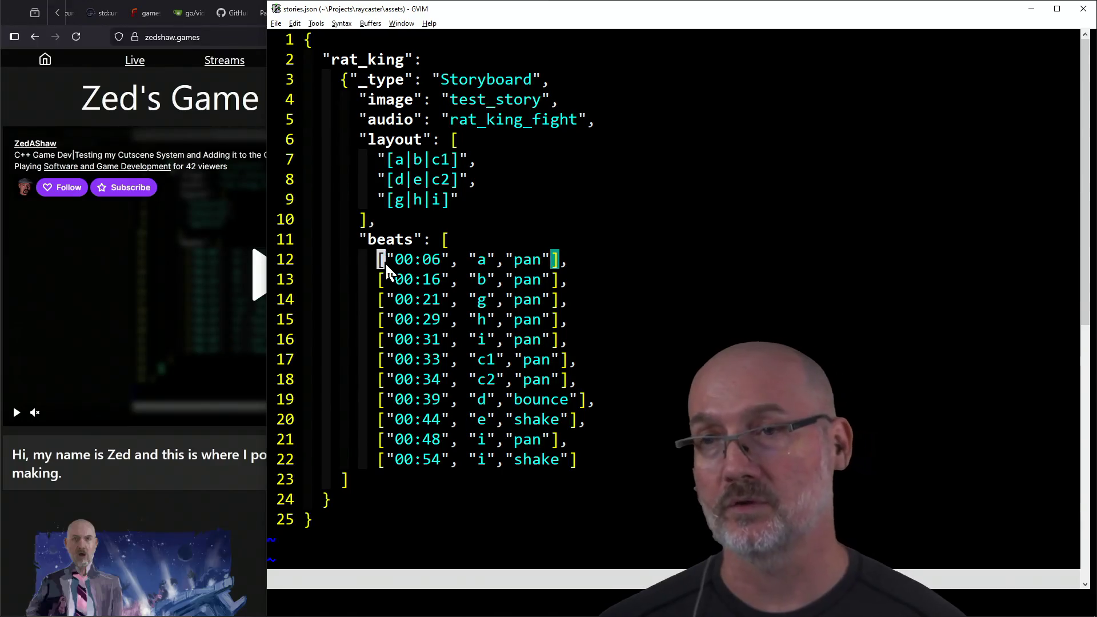
pyautogui.click(383, 340)
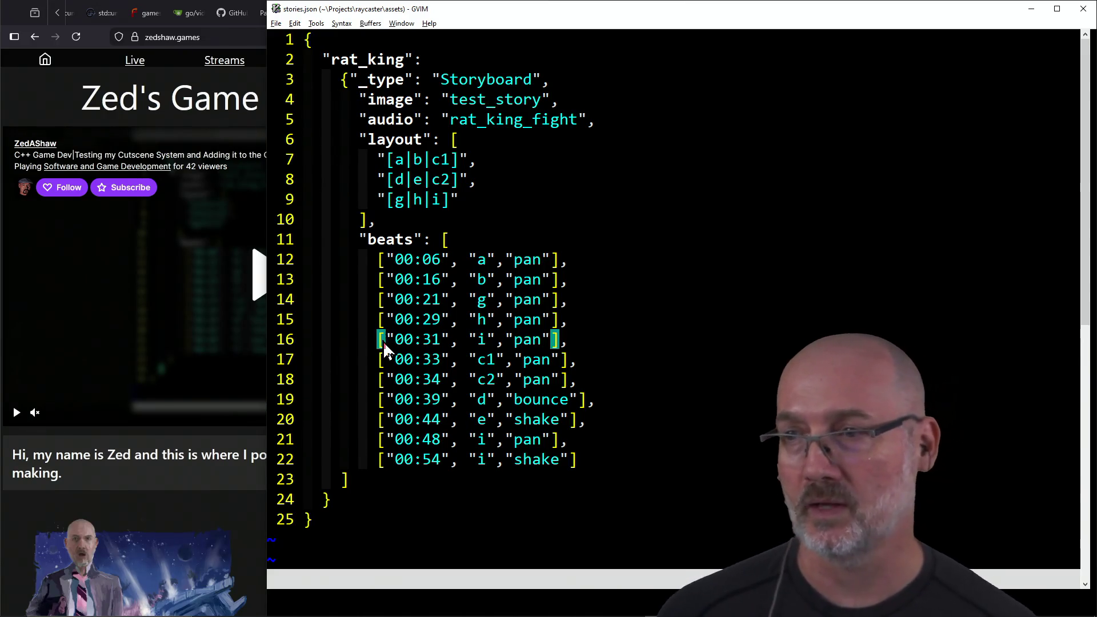
pyautogui.click(384, 365)
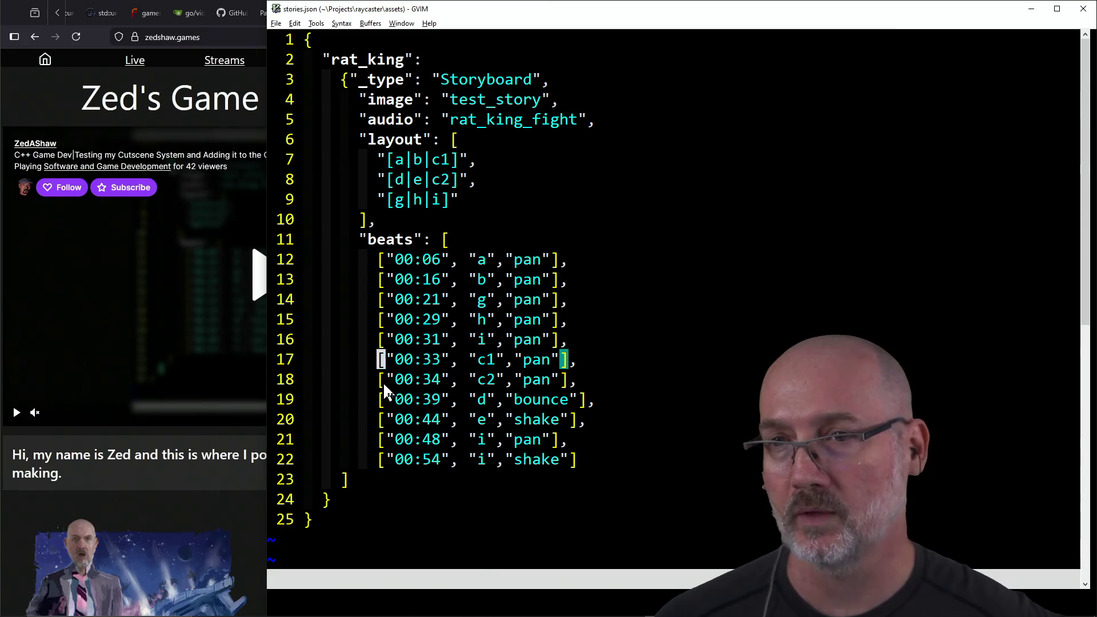
pyautogui.click(384, 386)
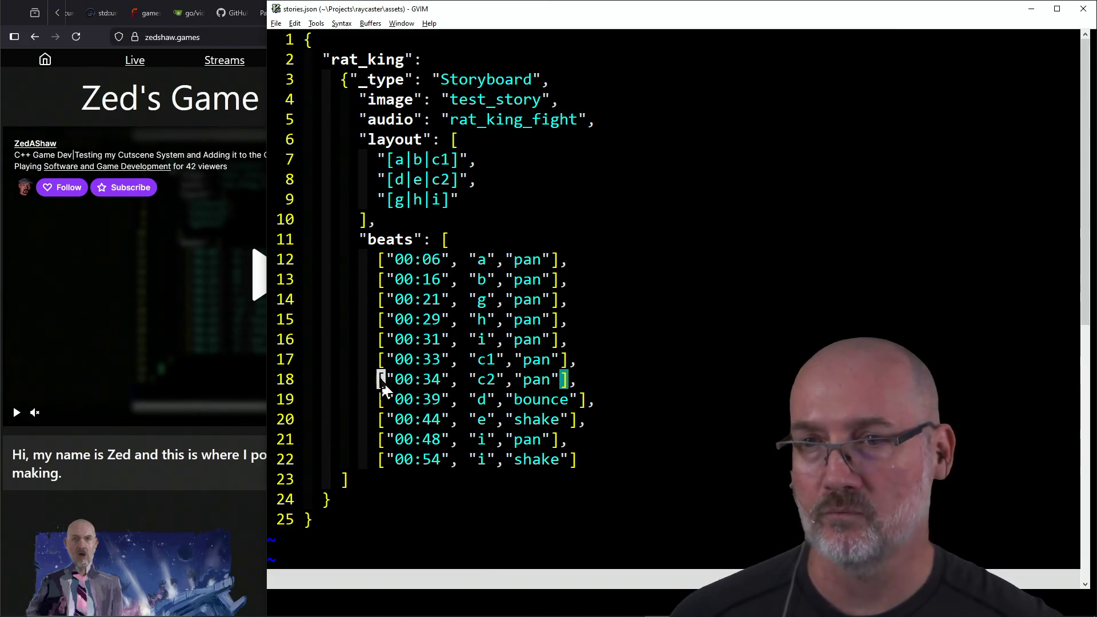
pyautogui.click(383, 371)
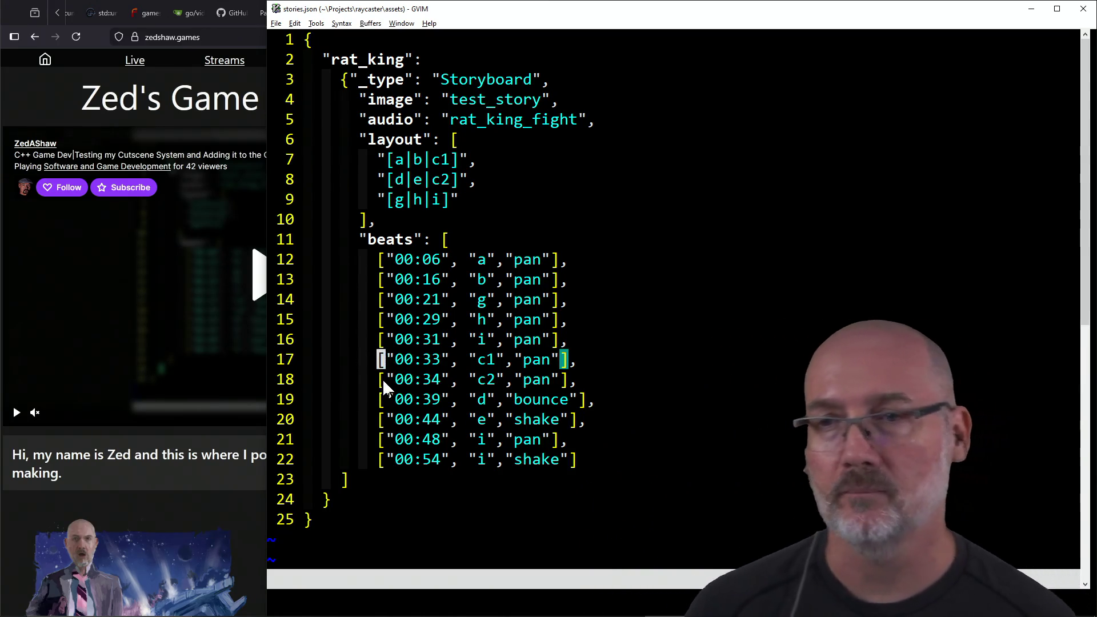
pyautogui.click(382, 380)
pyautogui.click(383, 359)
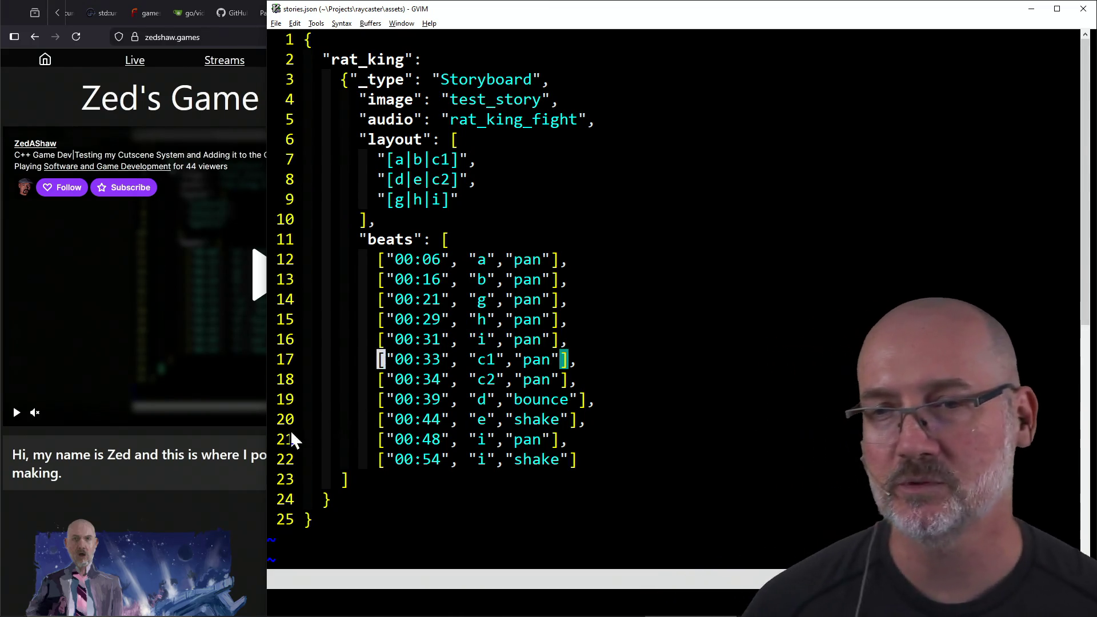
# Step: Recheck the 00:31 beat on line 16, then leave the website page in front
pyautogui.click(245, 459)
pyautogui.click(659, 458)
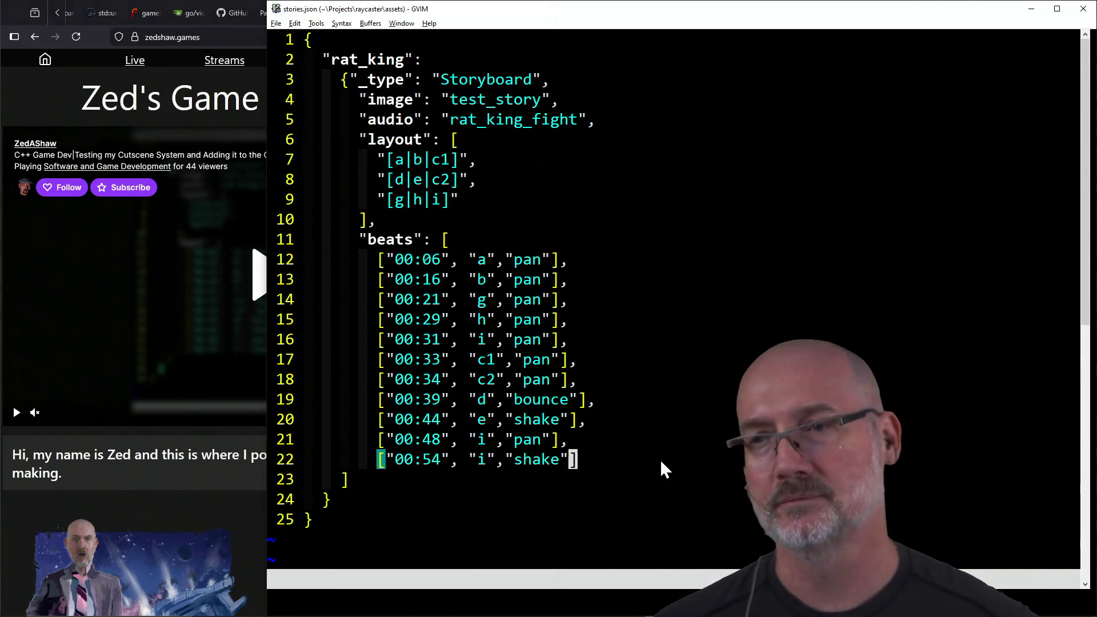
pyautogui.click(362, 497)
pyautogui.click(380, 339)
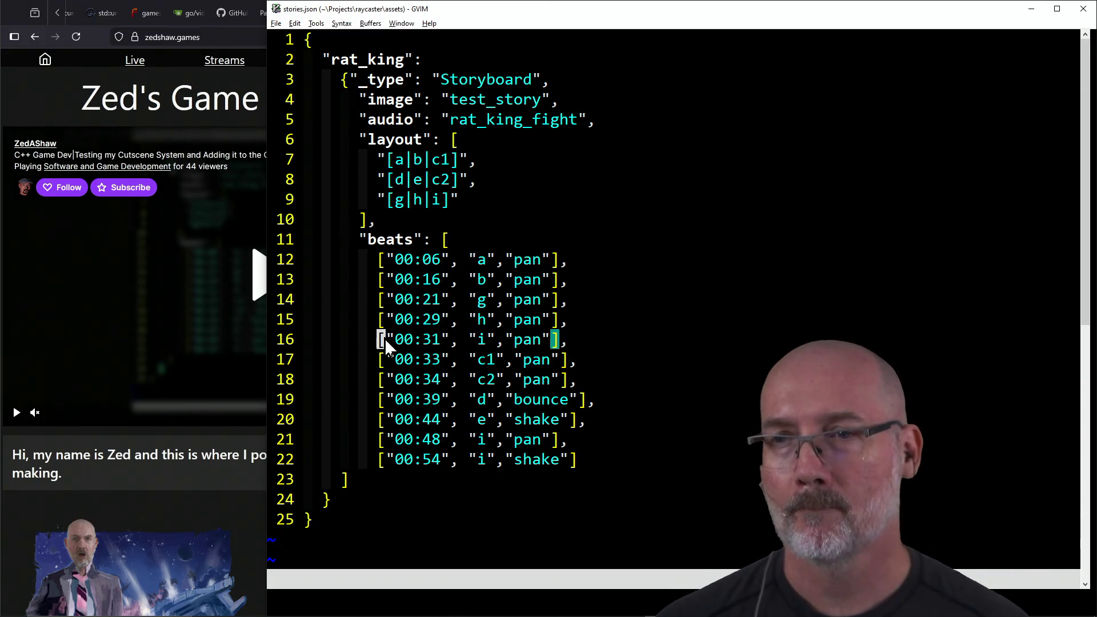
pyautogui.click(227, 457)
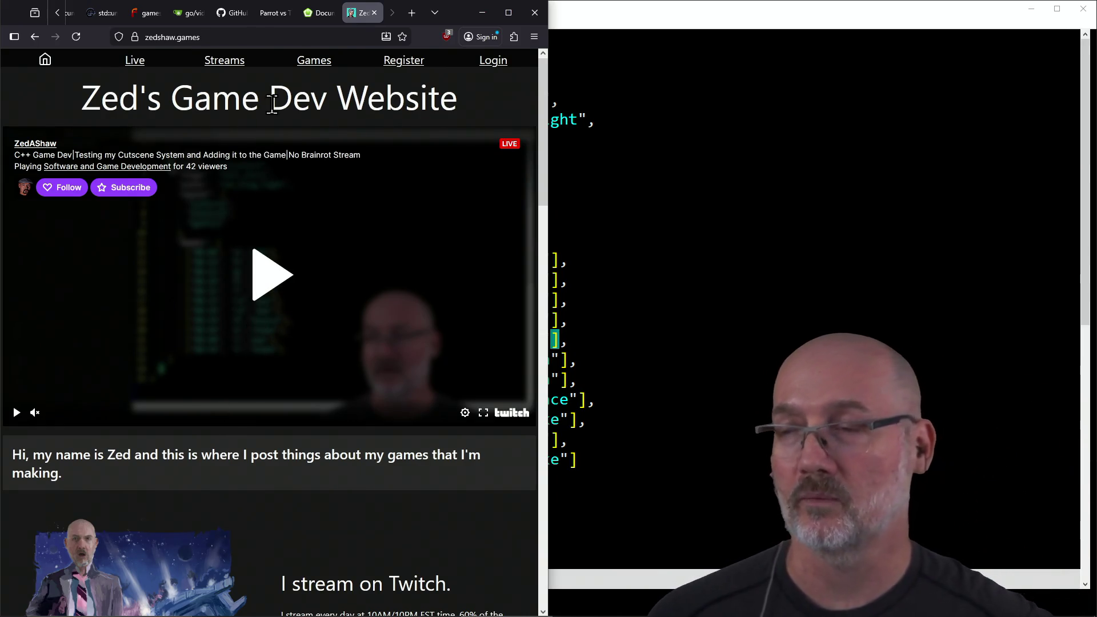
# Step: Select and deselect the 'Game Dev Website' title several times, then close the zedshaw.games tab
pyautogui.moveTo(172, 101)
pyautogui.mouseDown()
pyautogui.moveTo(468, 103)
pyautogui.moveTo(201, 127)
pyautogui.moveTo(176, 112)
pyautogui.mouseUp()
pyautogui.click(468, 104)
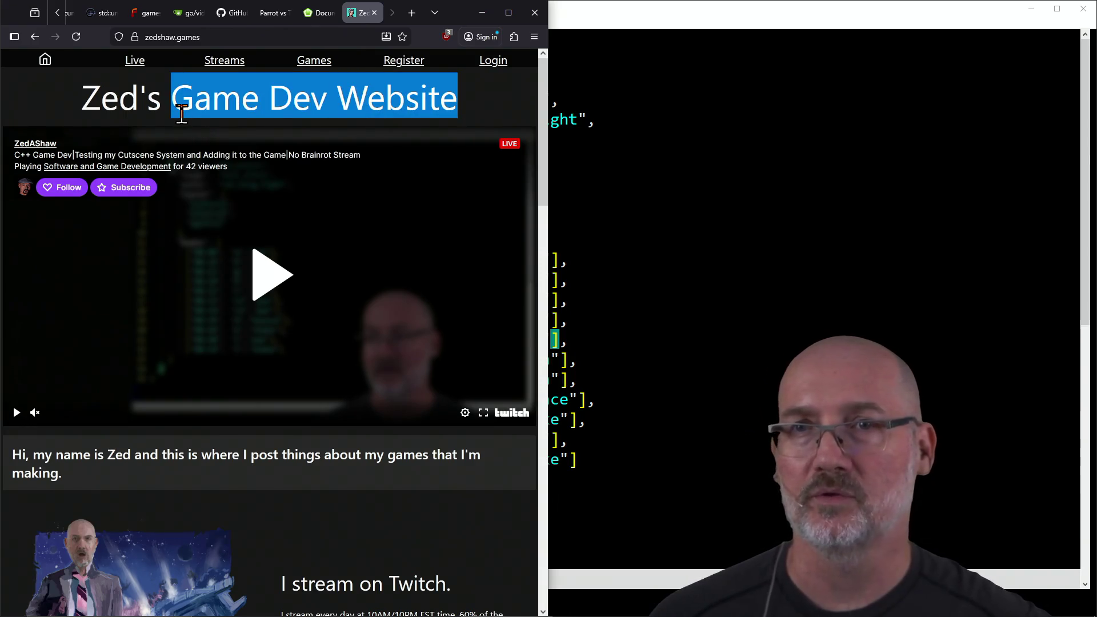
pyautogui.click(240, 456)
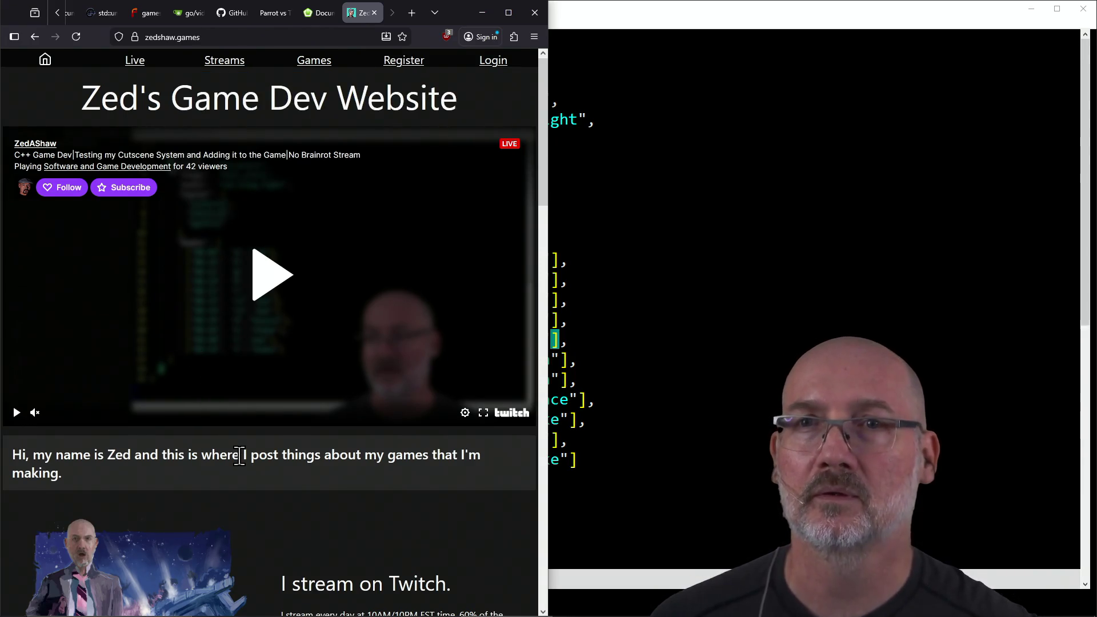
pyautogui.scroll(-15, 239, 457)
pyautogui.scroll(5, 239, 457)
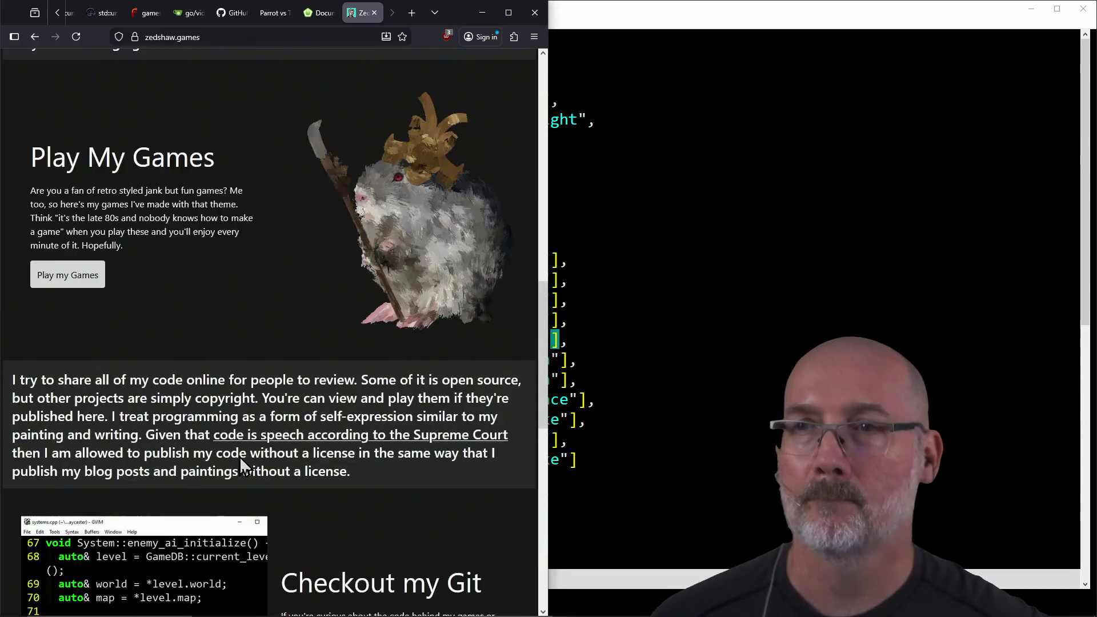
pyautogui.scroll(10, 238, 457)
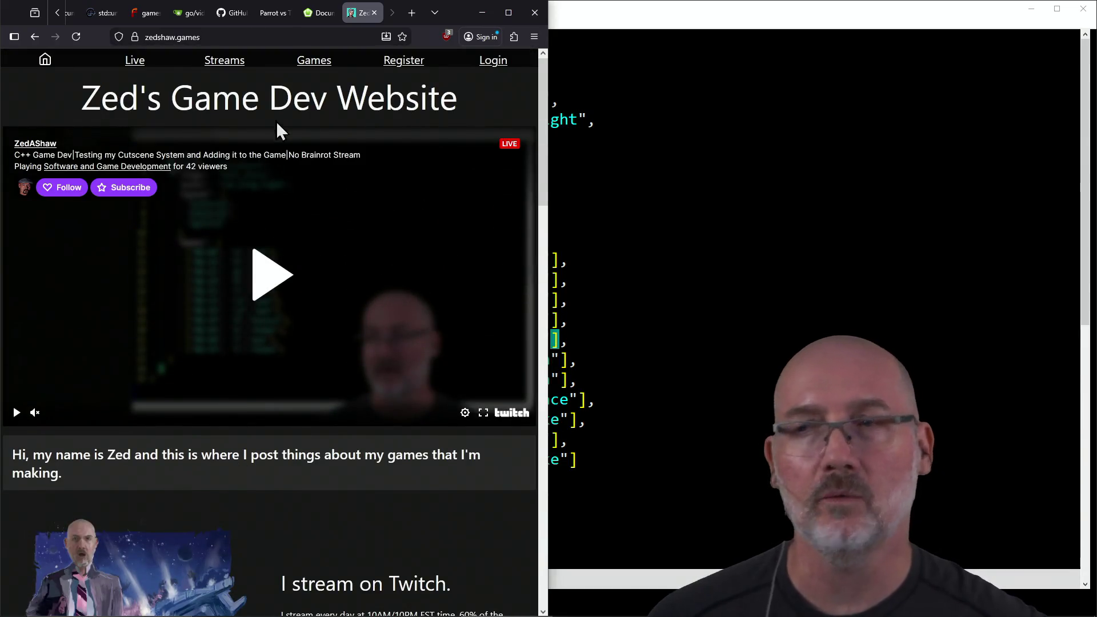
pyautogui.moveTo(173, 99); pyautogui.dragTo(457, 98)
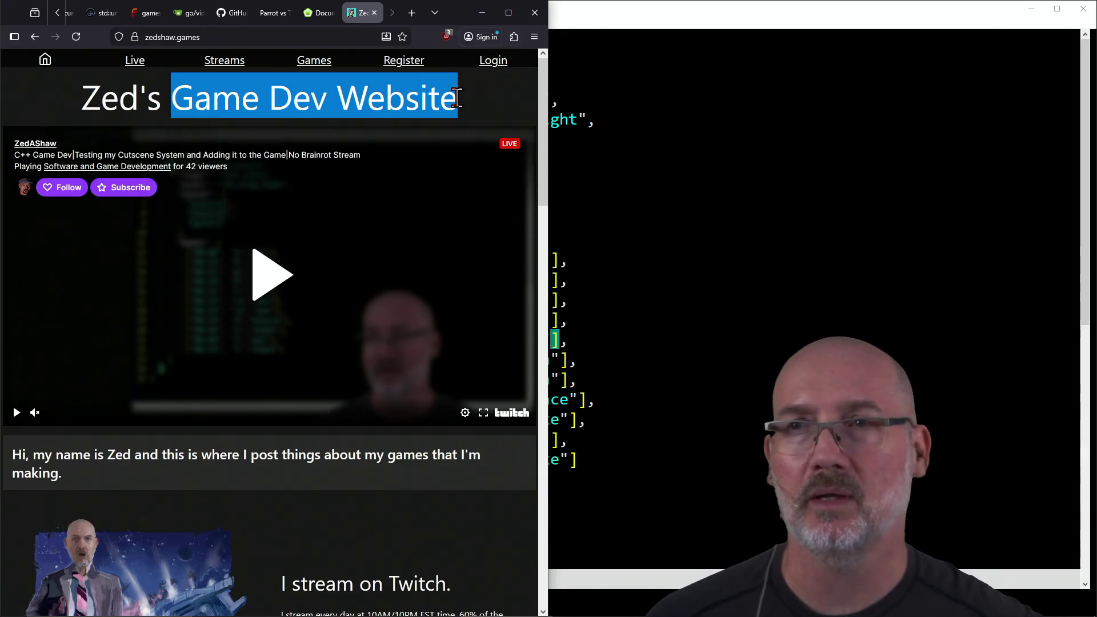
pyautogui.click(409, 98)
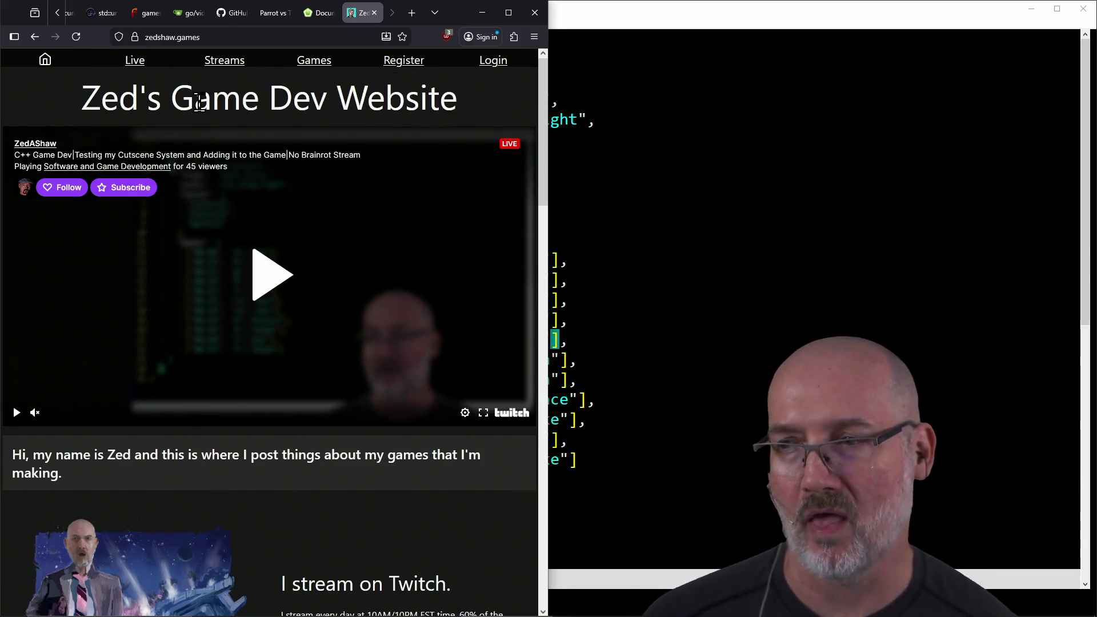
pyautogui.moveTo(172, 99); pyautogui.dragTo(469, 106)
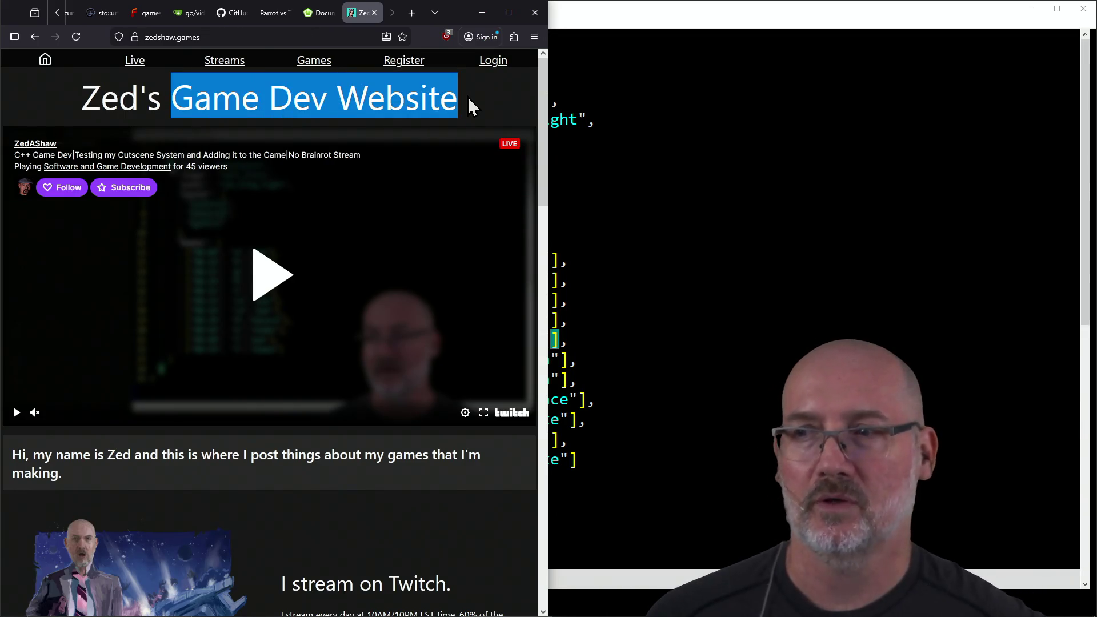
pyautogui.click(468, 98)
pyautogui.click(374, 13)
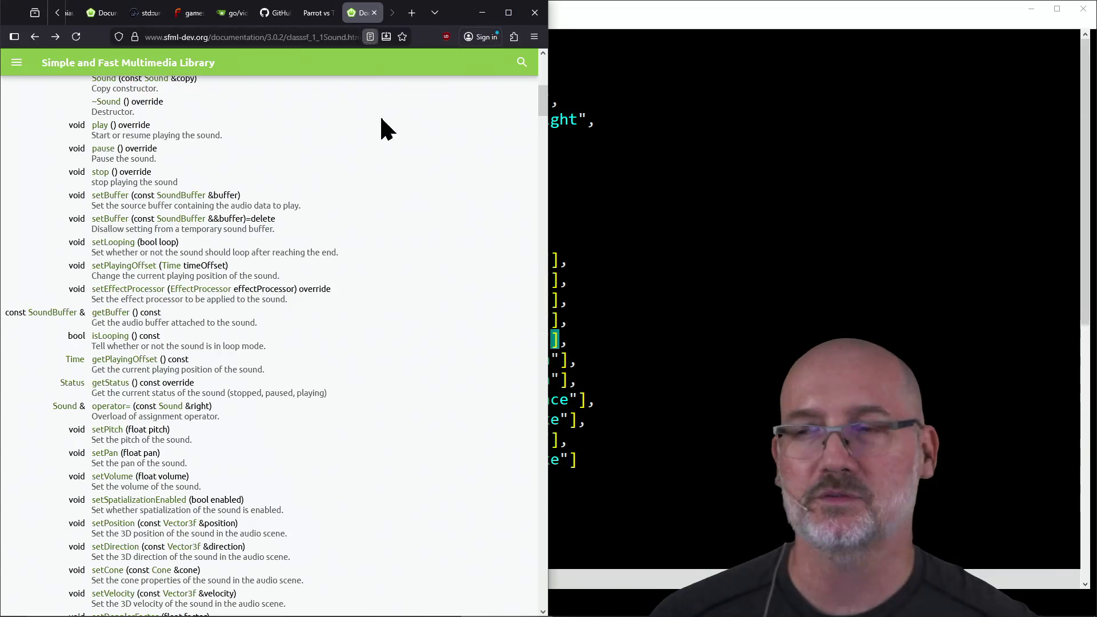
# Step: Glance at stories.json and the PowerShell window, then return to the Parrot vs Thrust page
pyautogui.click(310, 17)
pyautogui.click(658, 308)
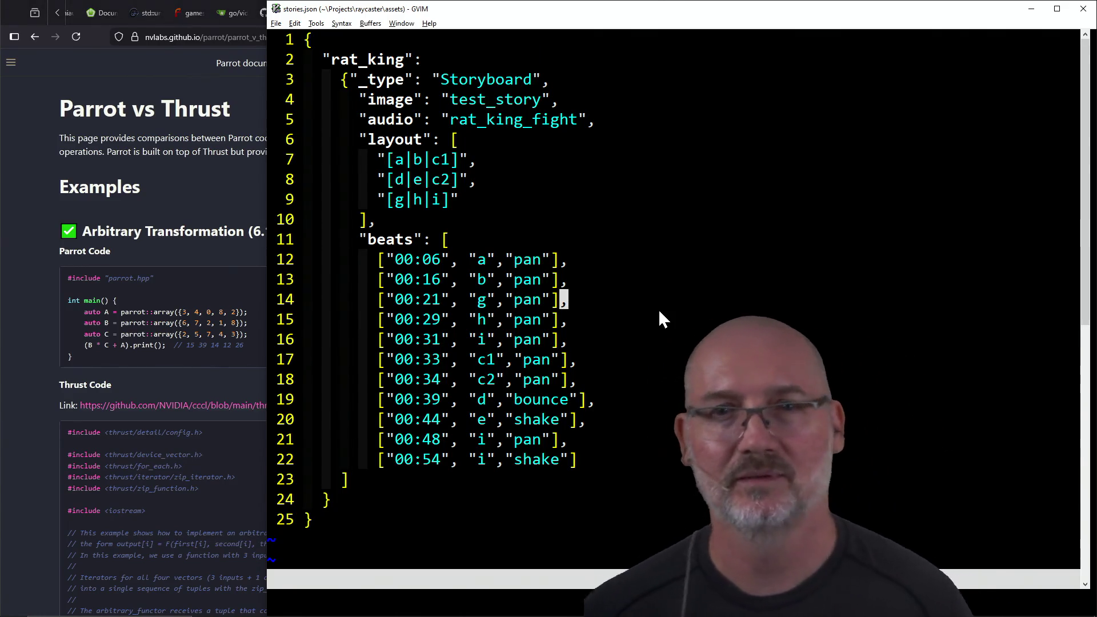
pyautogui.hotkey('alt', 'Tab')
pyautogui.press('Tab')
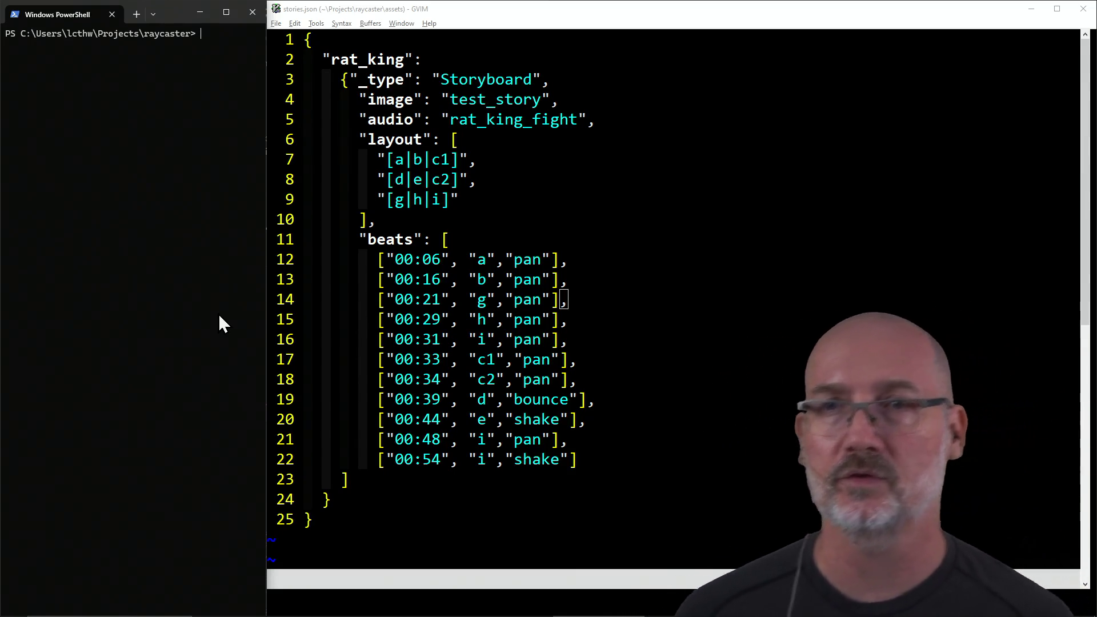
pyautogui.hotkey('alt', 'Tab')
pyautogui.hotkey('alt', 'Tab')
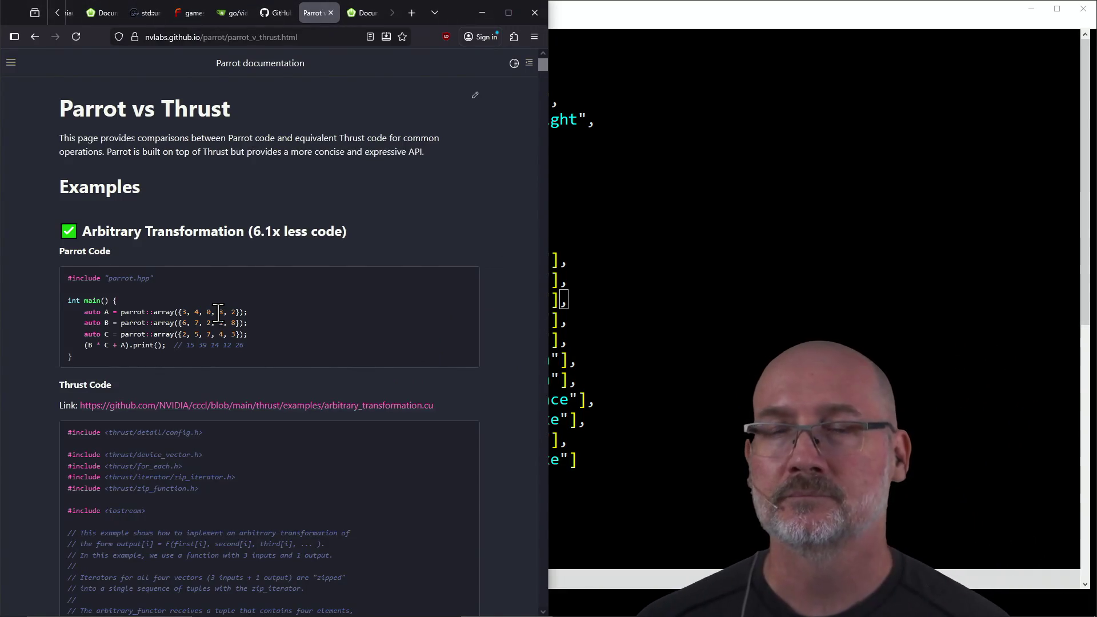
# Step: Read the Parrot vs Thrust intro, selecting 'expressive' and 'Parrot', then refocus stories.json
pyautogui.click(580, 218)
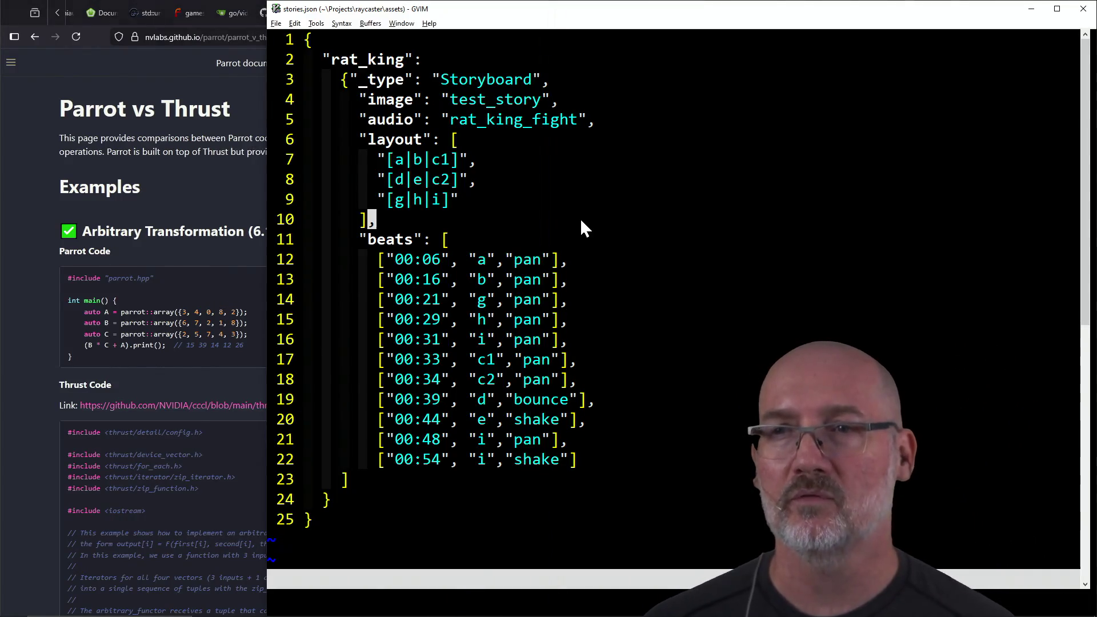
pyautogui.click(219, 228)
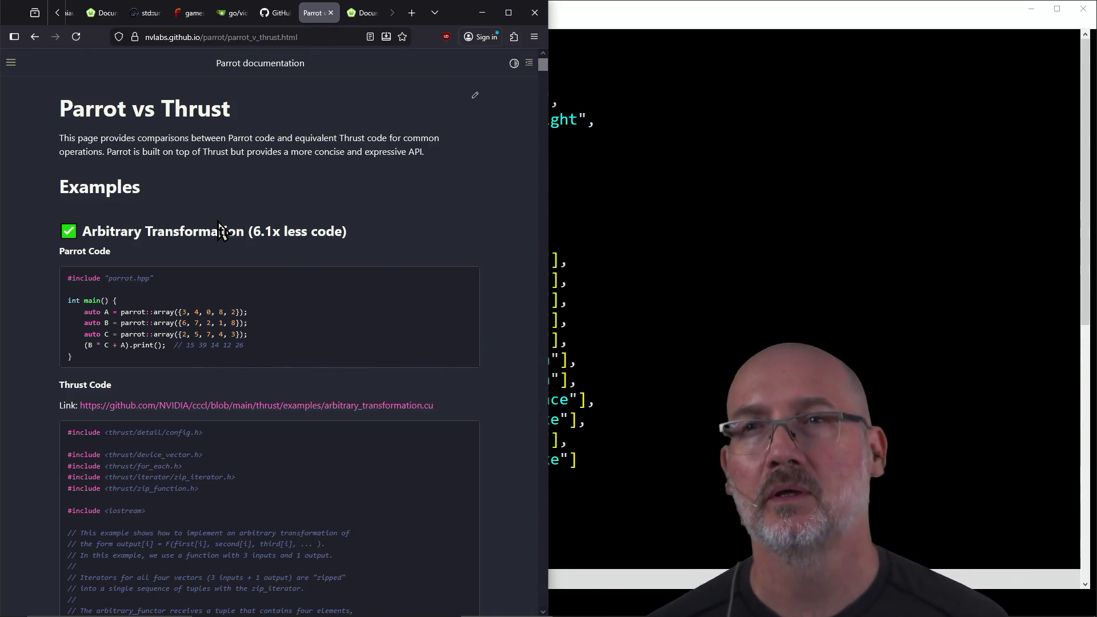
pyautogui.click(358, 21)
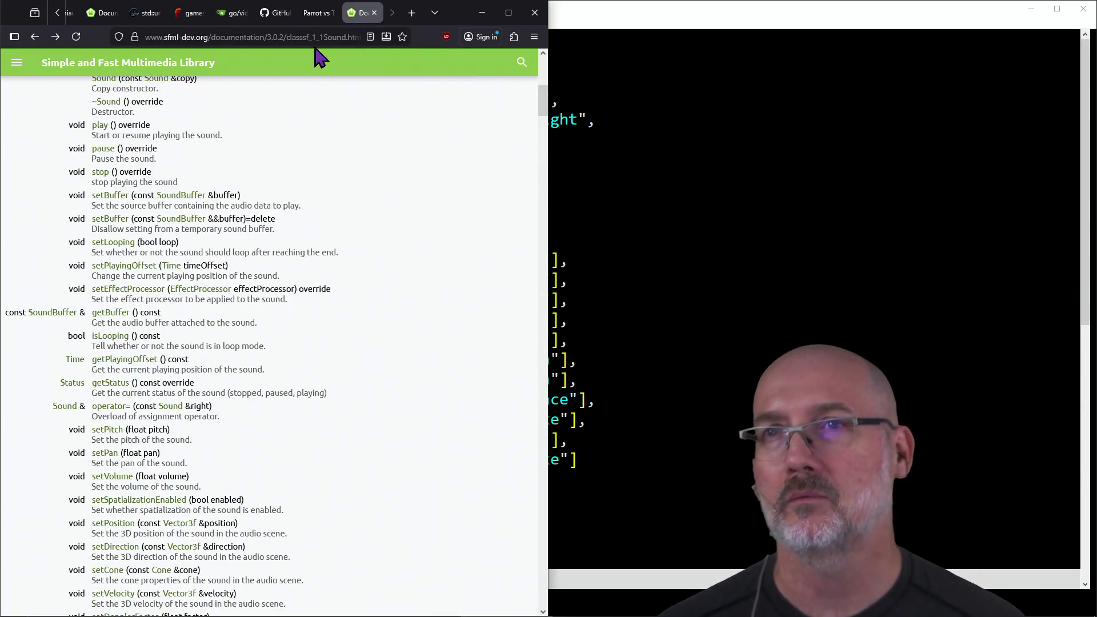
pyautogui.click(317, 14)
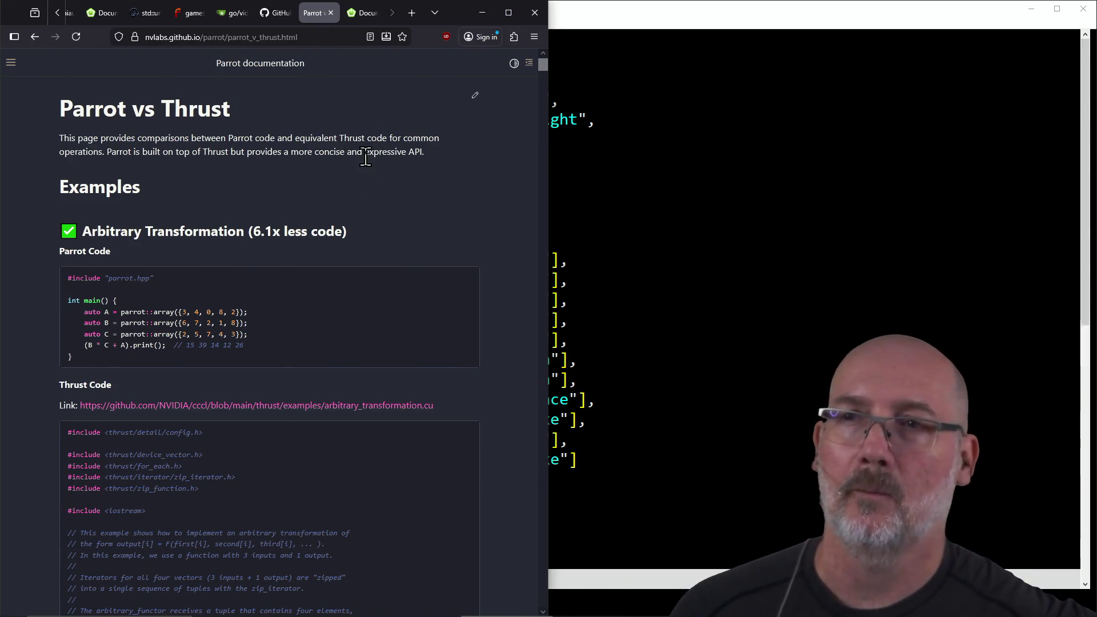
pyautogui.doubleClick(365, 157)
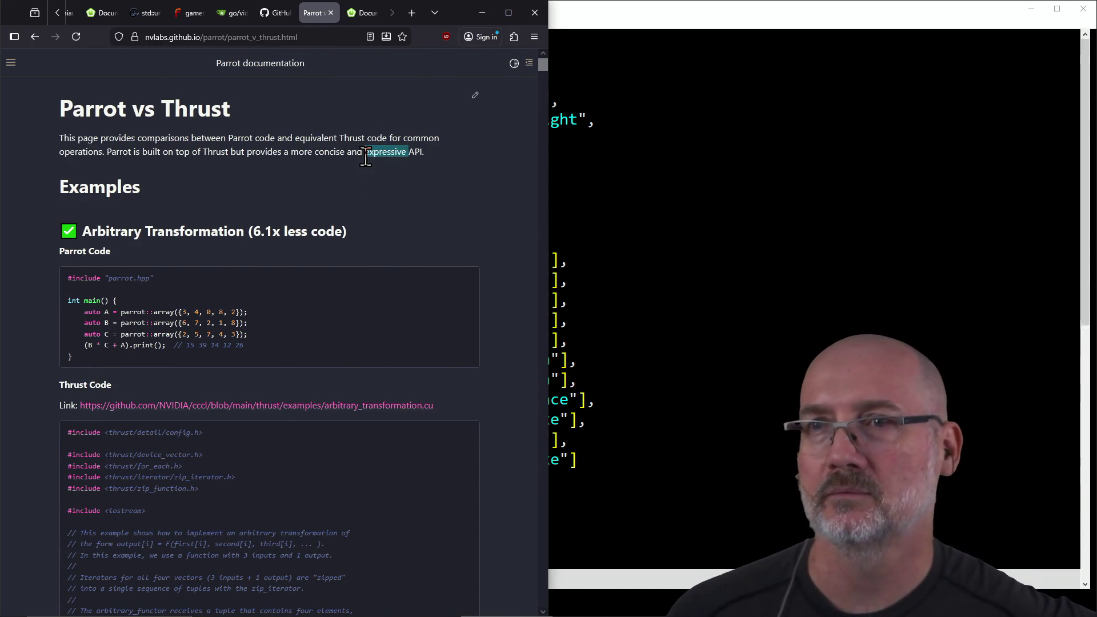
pyautogui.doubleClick(114, 153)
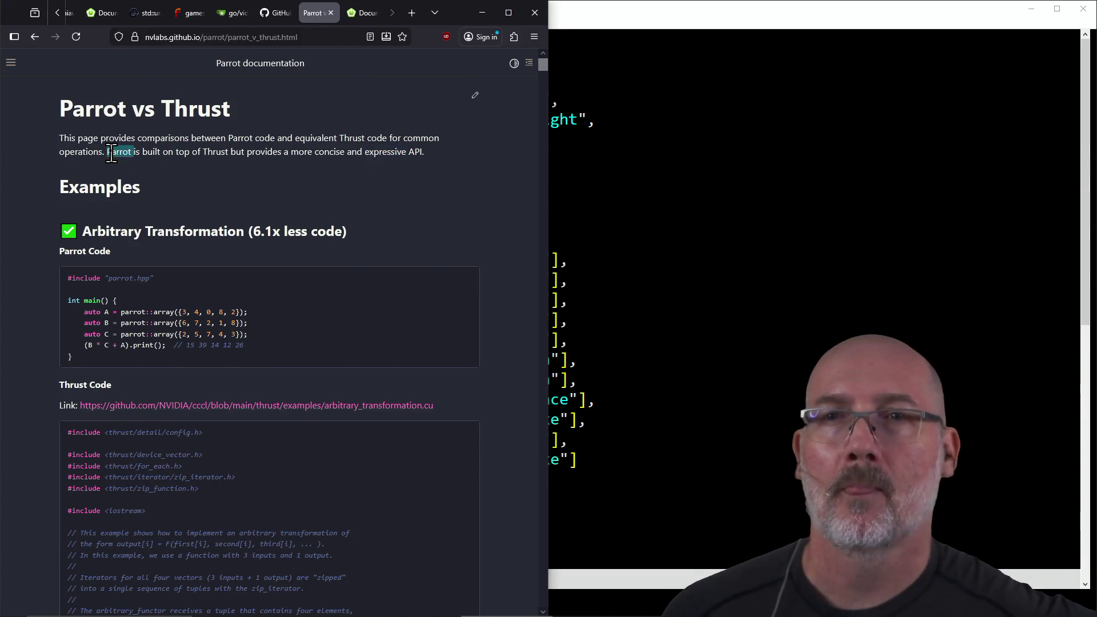
pyautogui.click(272, 170)
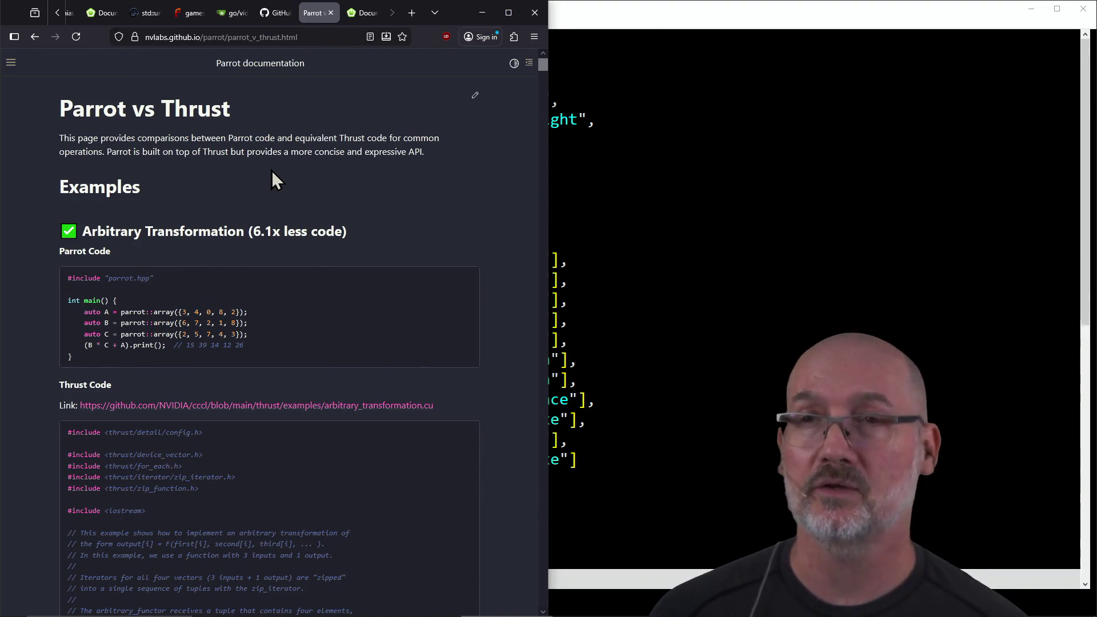
pyautogui.click(705, 180)
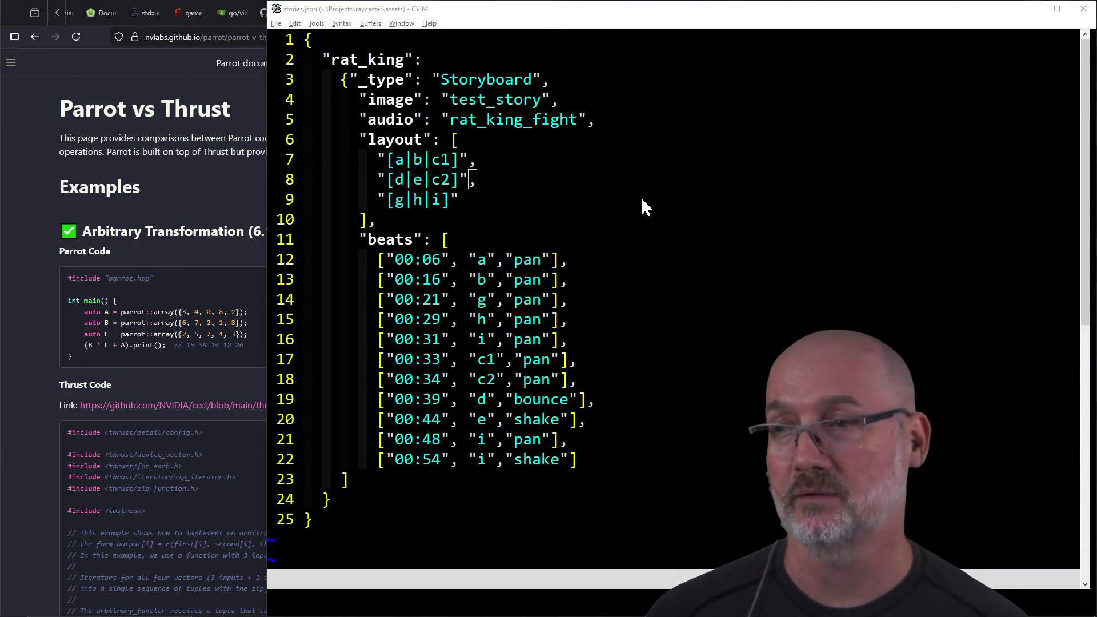
# Step: Jump to the beats list's opening bracket on line 11, then return to Parrot vs Thrust
pyautogui.hotkey('alt', 'Tab')
pyautogui.hotkey('alt', 'Tab')
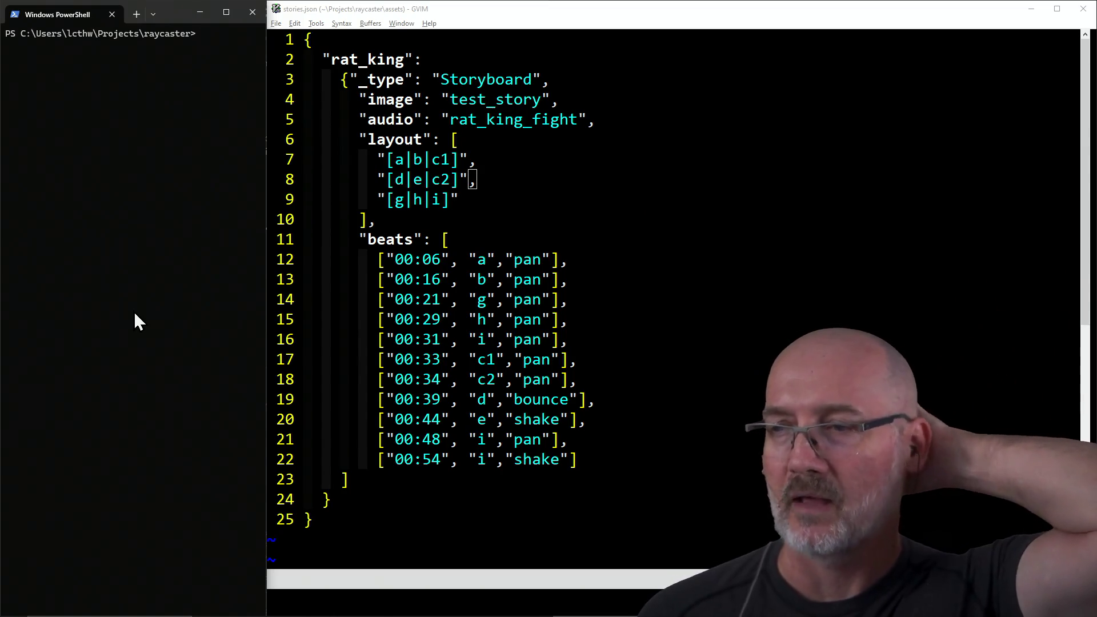
pyautogui.click(437, 262)
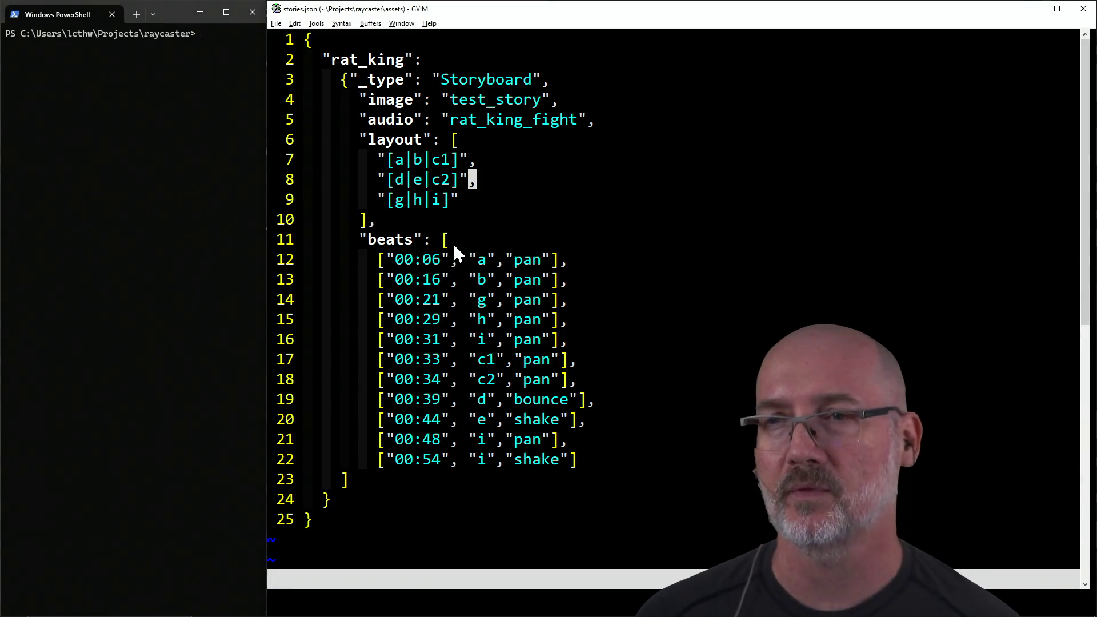
pyautogui.click(445, 240)
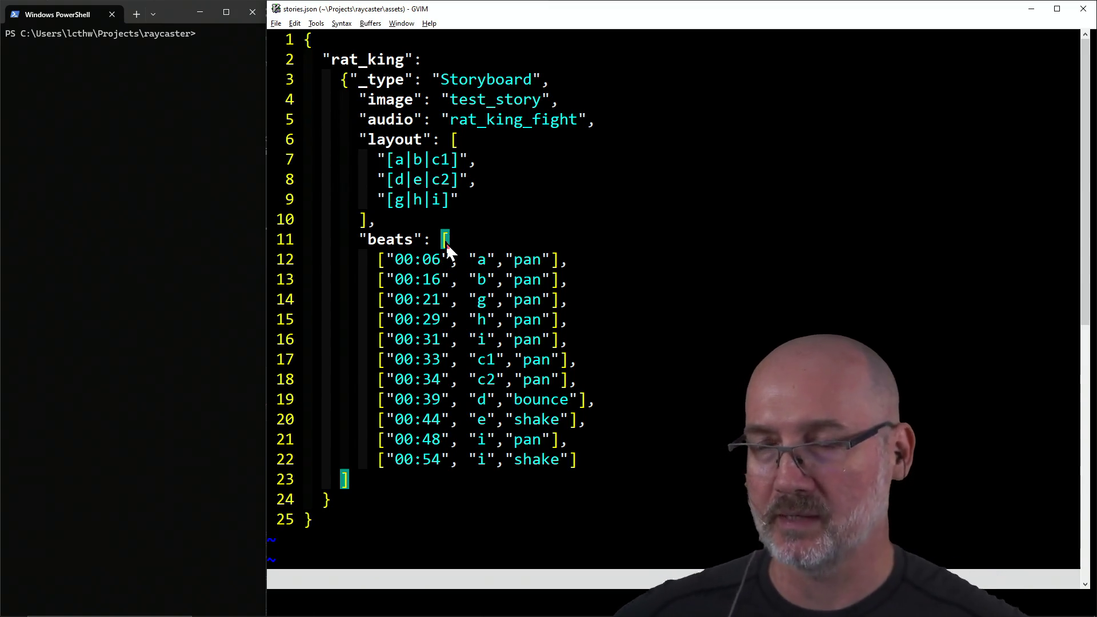
pyautogui.hotkey('alt', 'Tab')
pyautogui.hotkey('alt', 'Tab')
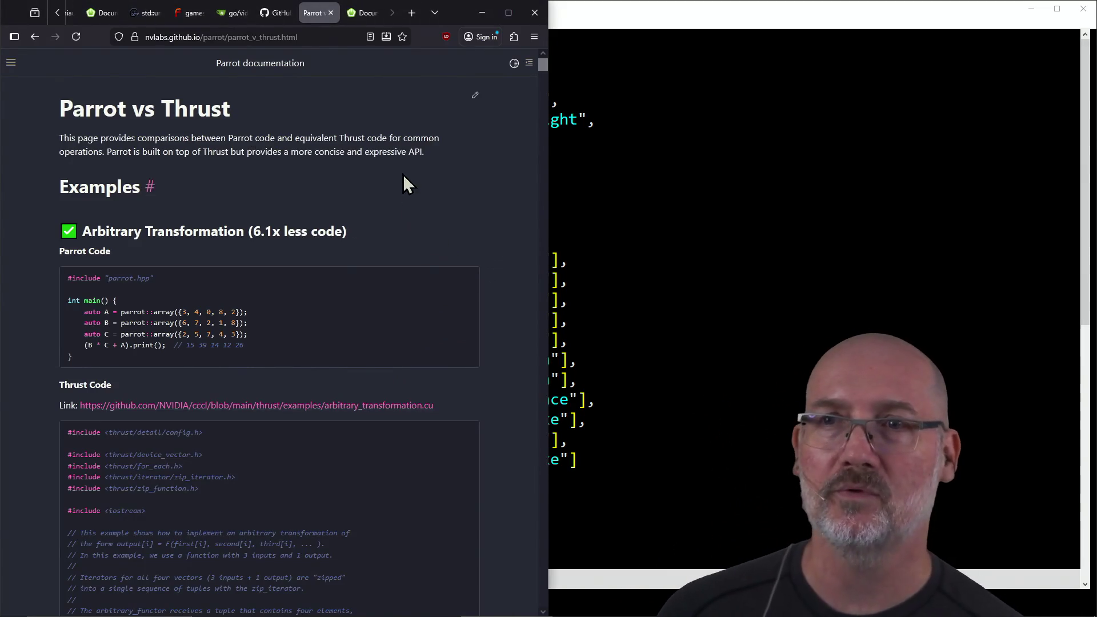
# Step: Select the intro words 'equivalent' and 'but' on the Parrot vs Thrust page
pyautogui.scroll(-15, 387, 155)
pyautogui.scroll(15, 388, 156)
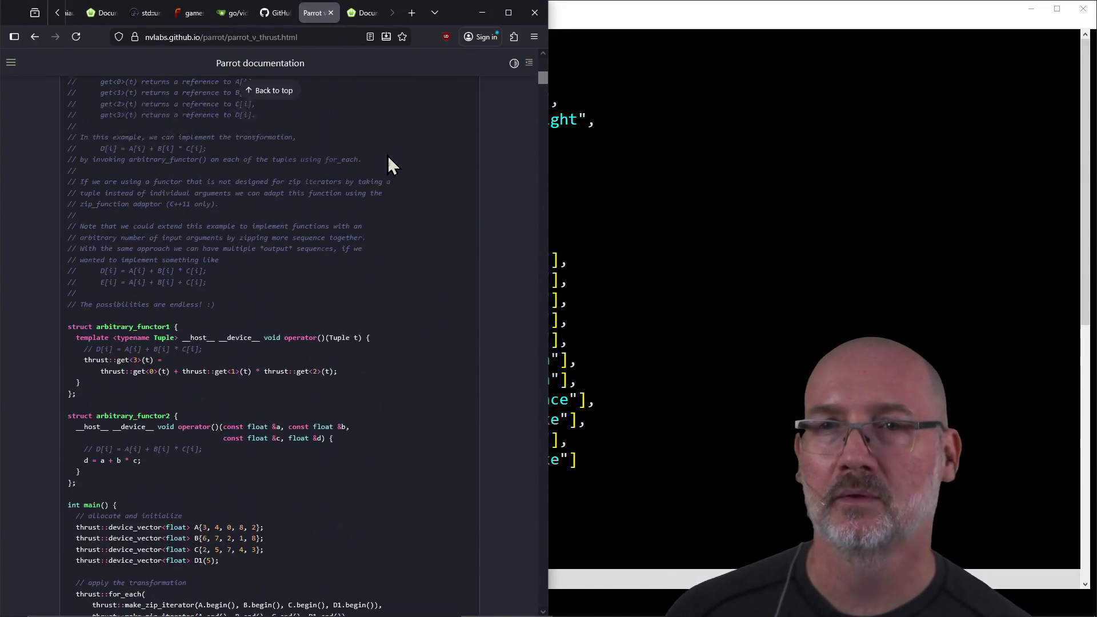
pyautogui.doubleClick(318, 137)
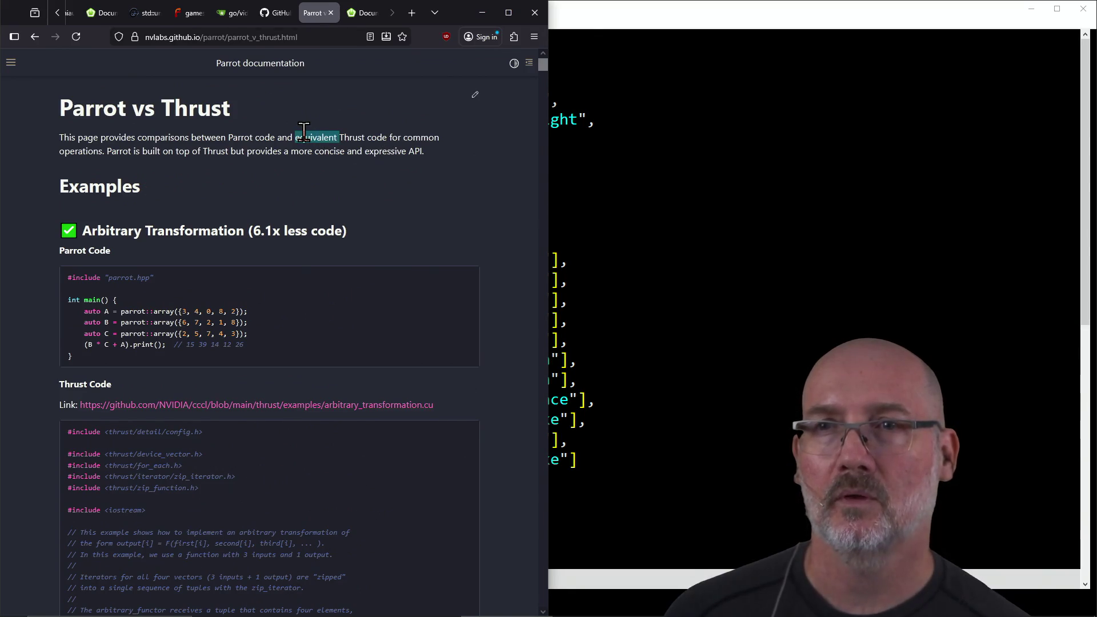
pyautogui.doubleClick(238, 151)
pyautogui.click(280, 151)
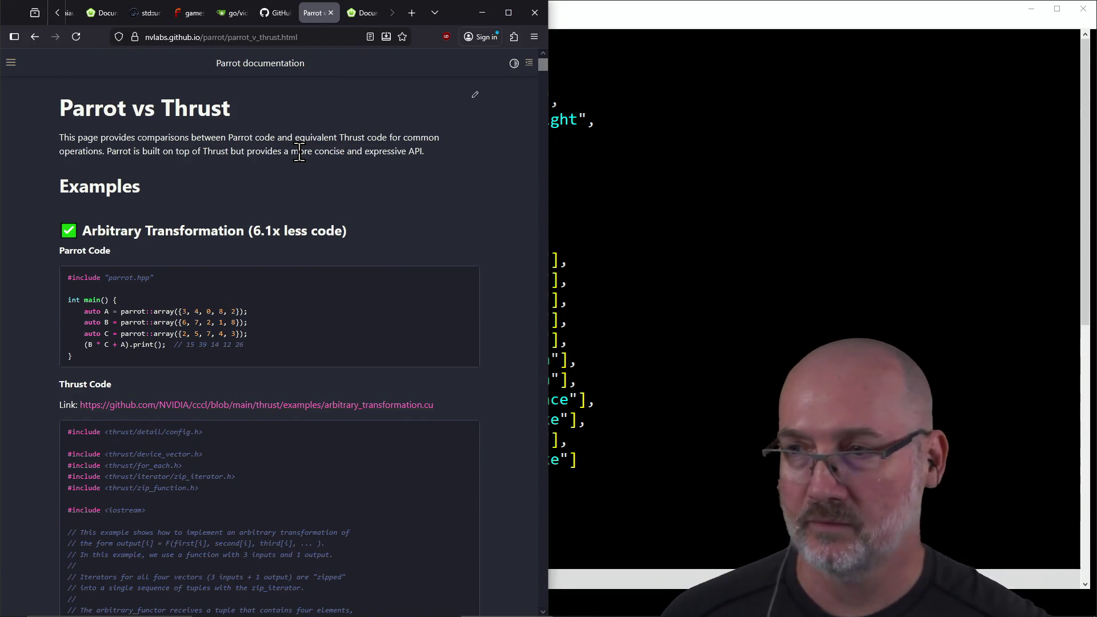
# Step: Select the intro paragraph and the words 'equivalent', 'code' and 'between', then focus stories.json
pyautogui.tripleClick(302, 137)
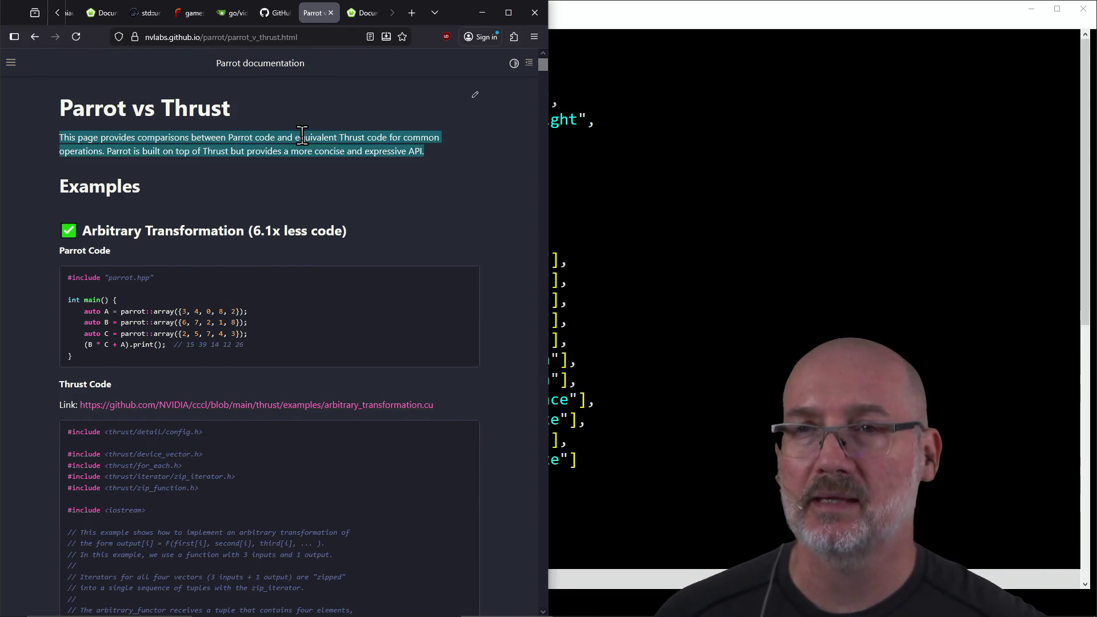
pyautogui.doubleClick(302, 137)
pyautogui.tripleClick(302, 137)
pyautogui.doubleClick(302, 137)
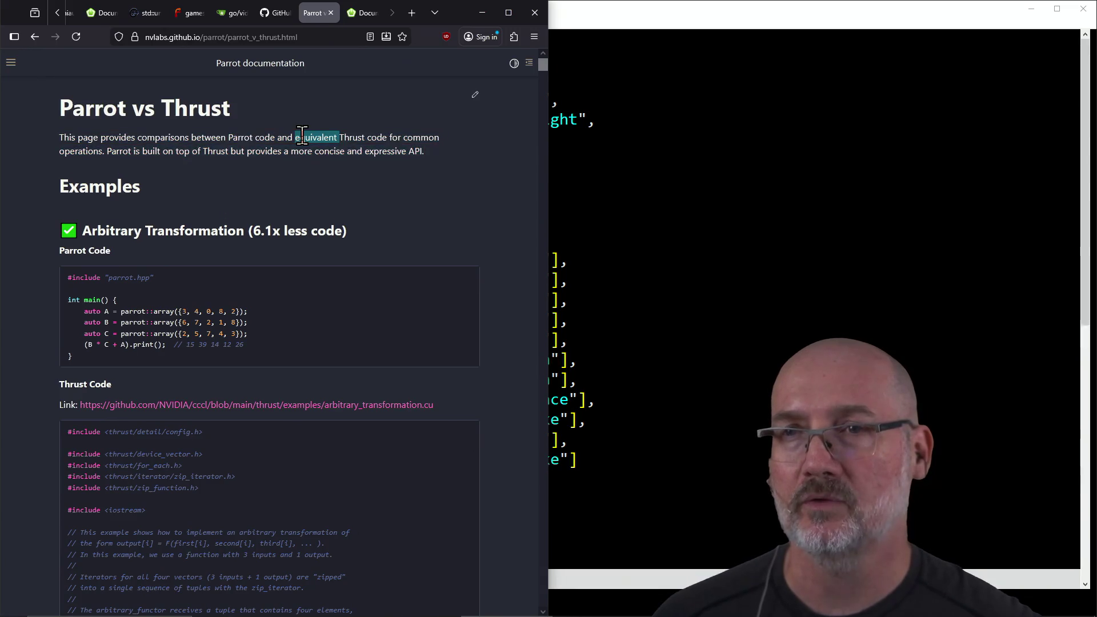
pyautogui.doubleClick(266, 137)
pyautogui.click(214, 134)
pyautogui.doubleClick(215, 137)
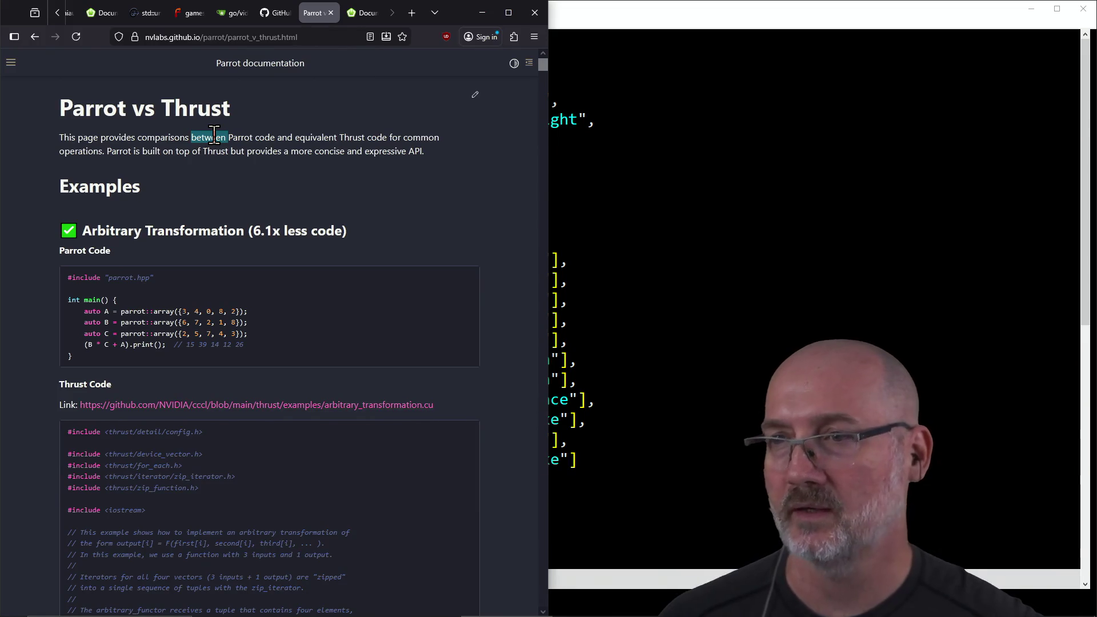
pyautogui.doubleClick(214, 137)
pyautogui.tripleClick(214, 137)
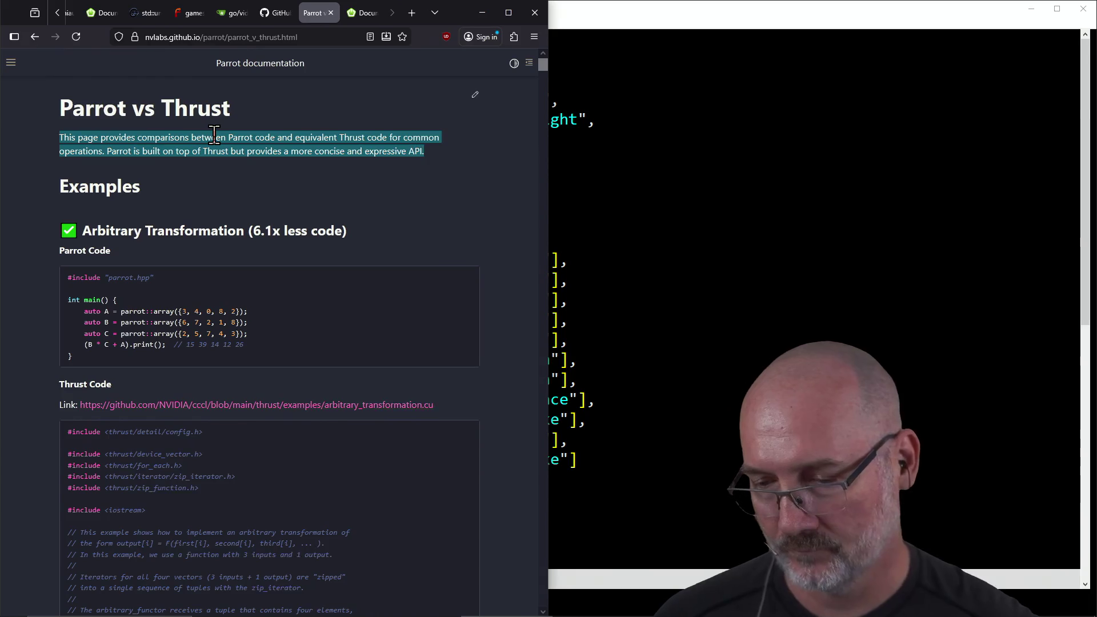
pyautogui.click(747, 220)
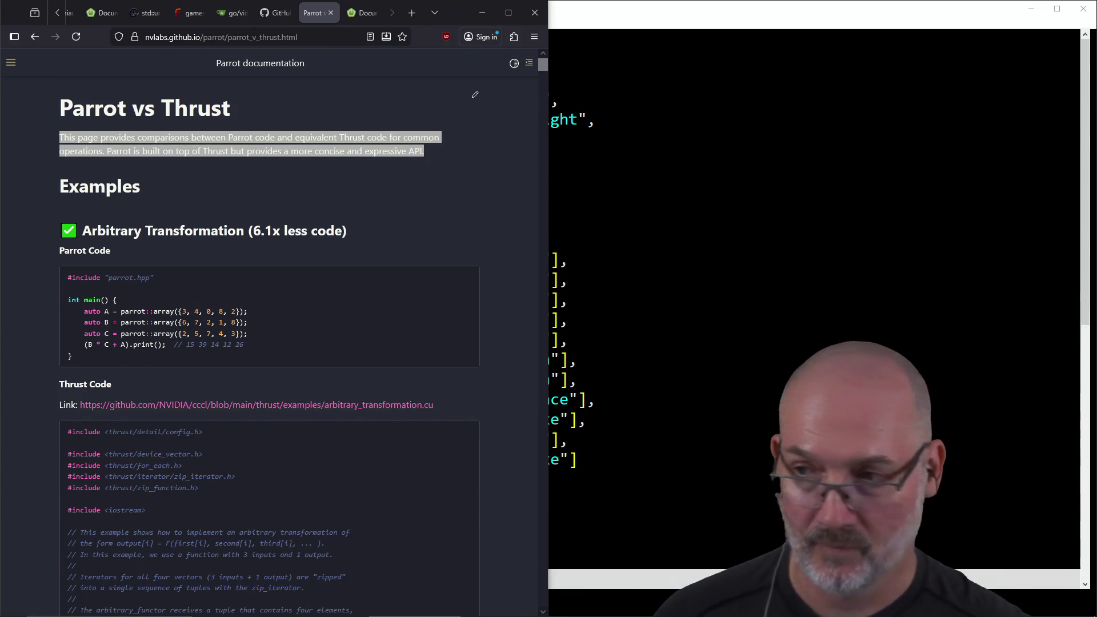
pyautogui.hotkey('alt', 'Tab')
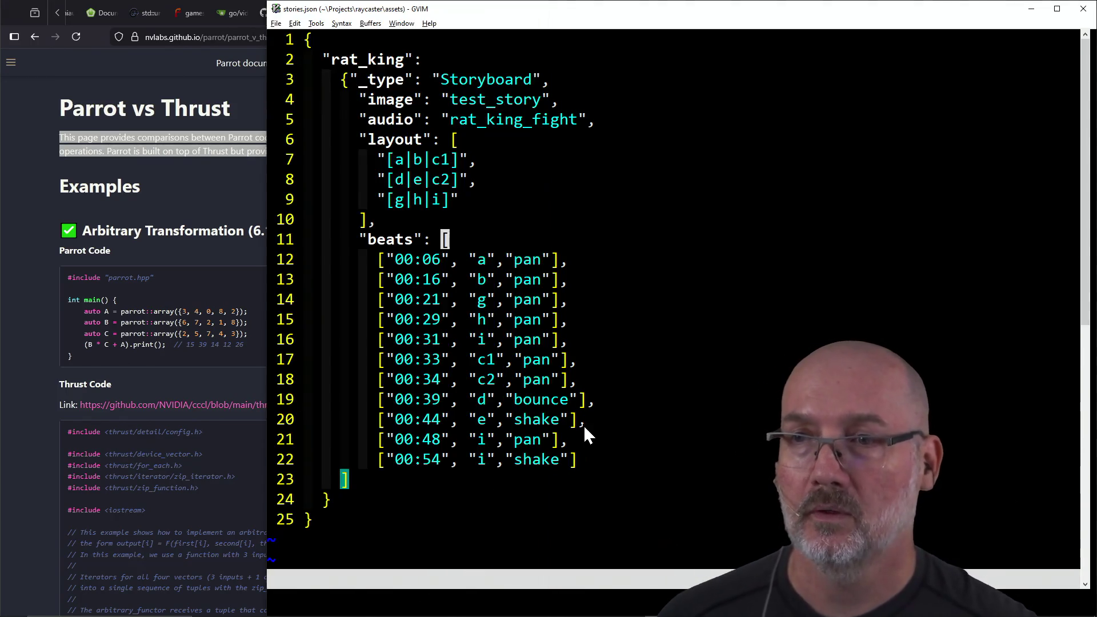
# Step: Place the PowerShell terminal in the raycaster folder beside stories.json instead of the docs
pyautogui.click(180, 382)
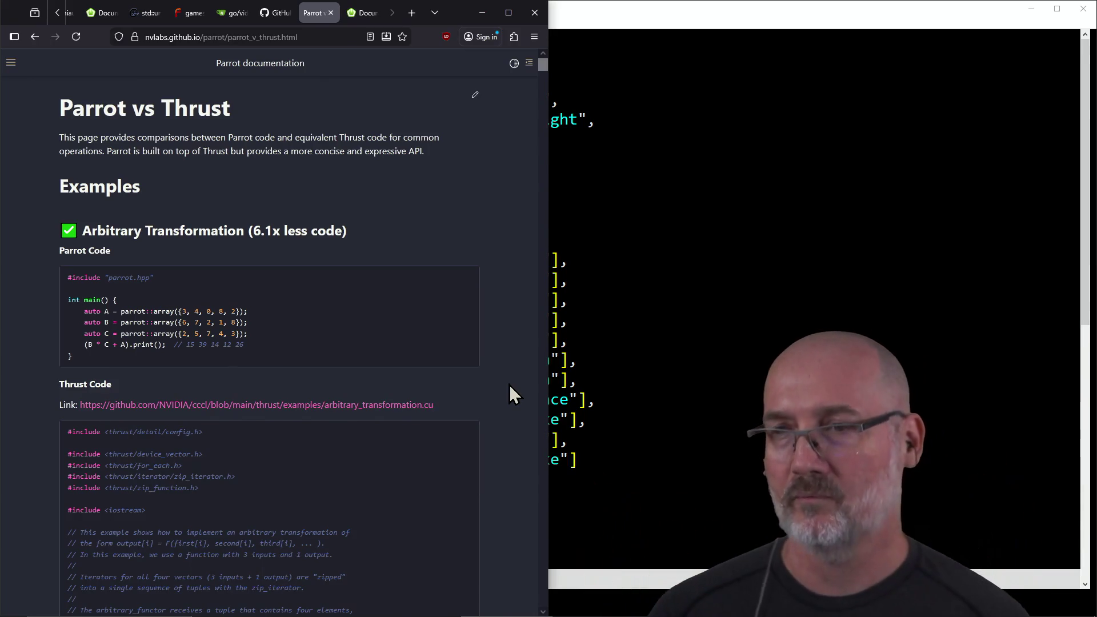
pyautogui.click(623, 344)
pyautogui.hotkey('alt', 'Tab')
pyautogui.press('Tab')
pyautogui.press('Tab')
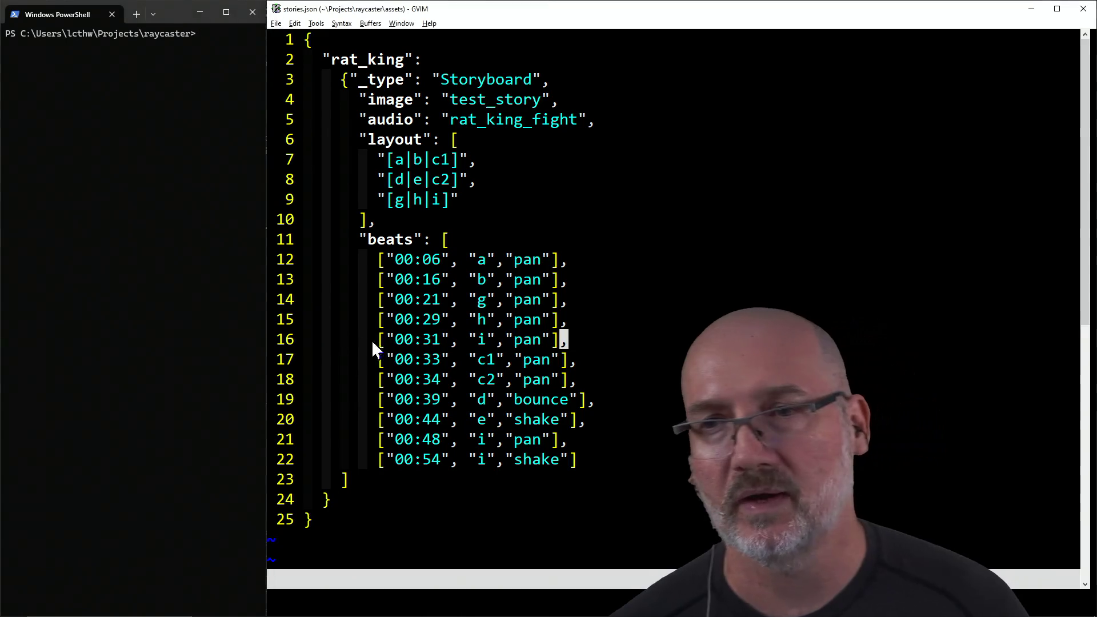
pyautogui.click(353, 416)
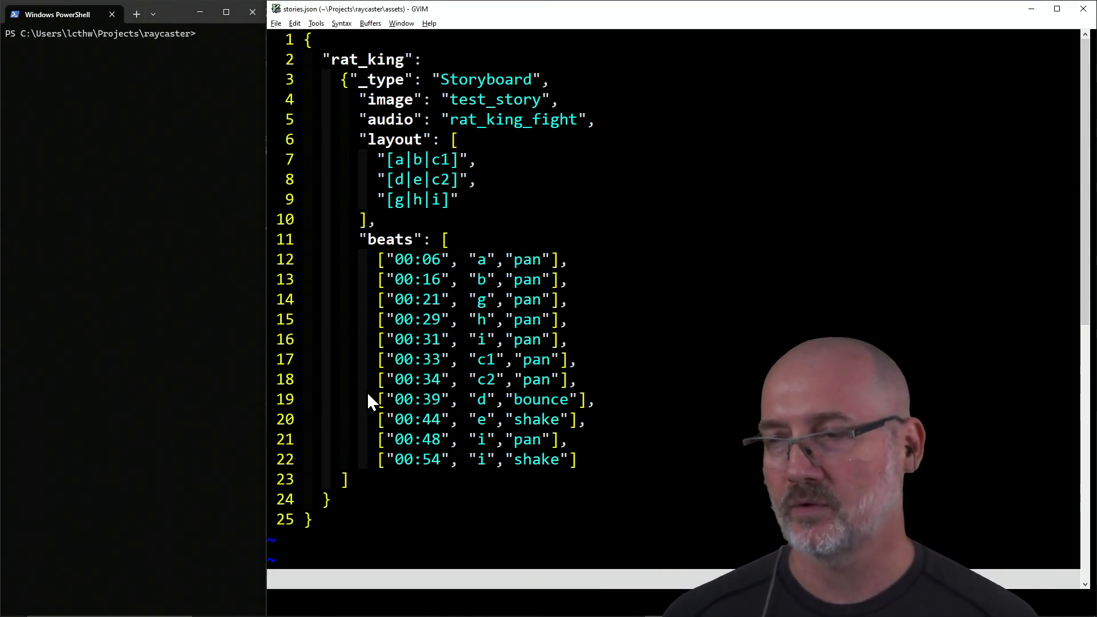
pyautogui.click(363, 342)
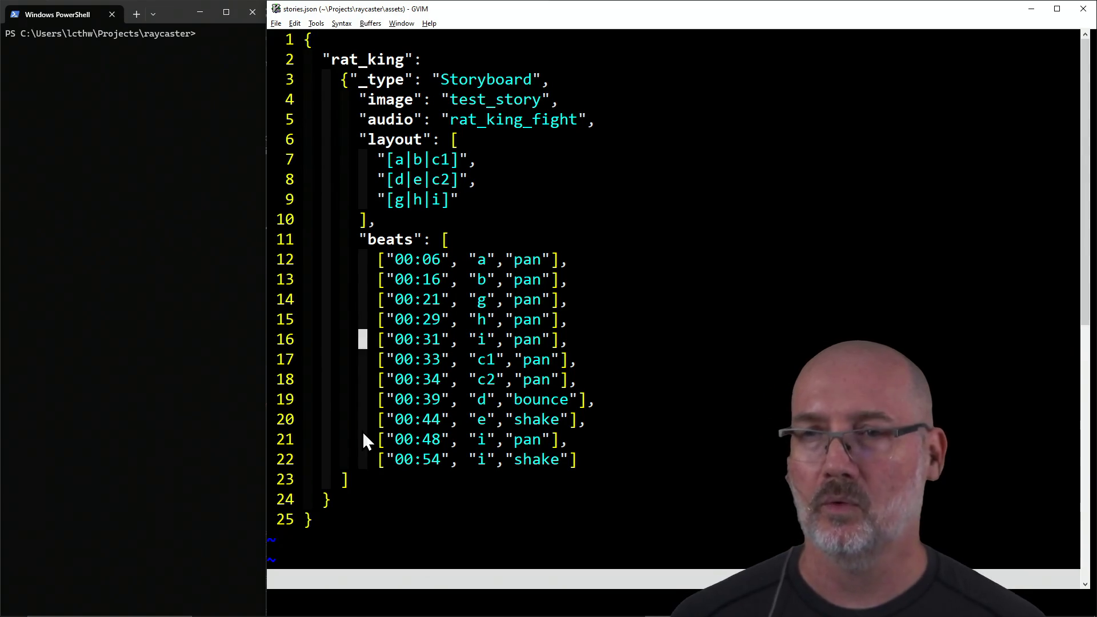
pyautogui.press('k')
pyautogui.press('k')
pyautogui.press('k')
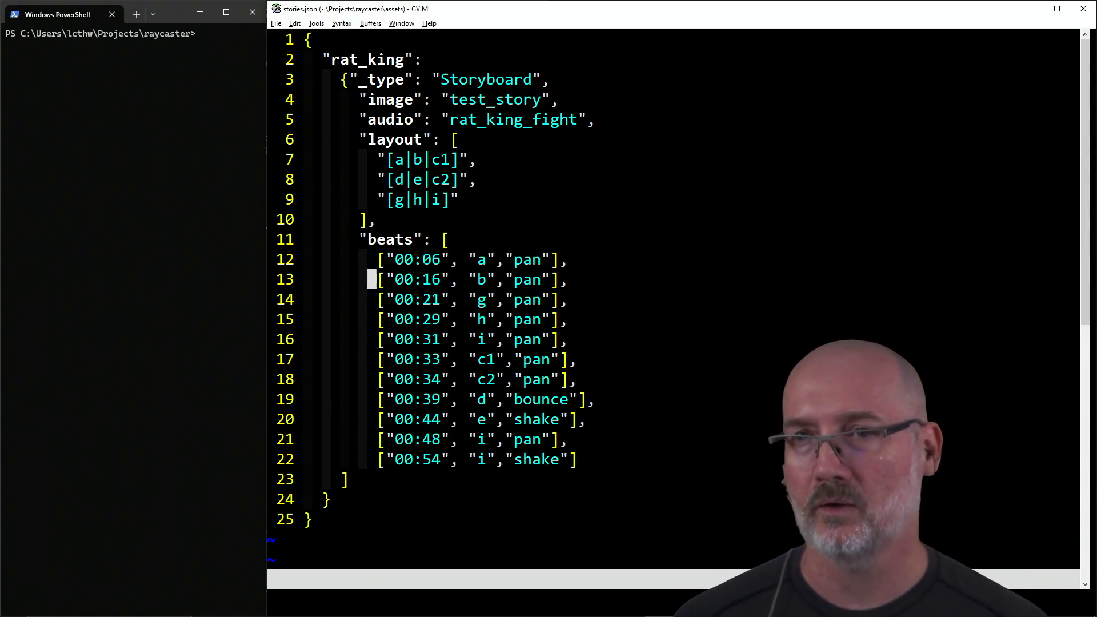
pyautogui.press('j')
pyautogui.press('j')
pyautogui.press('j')
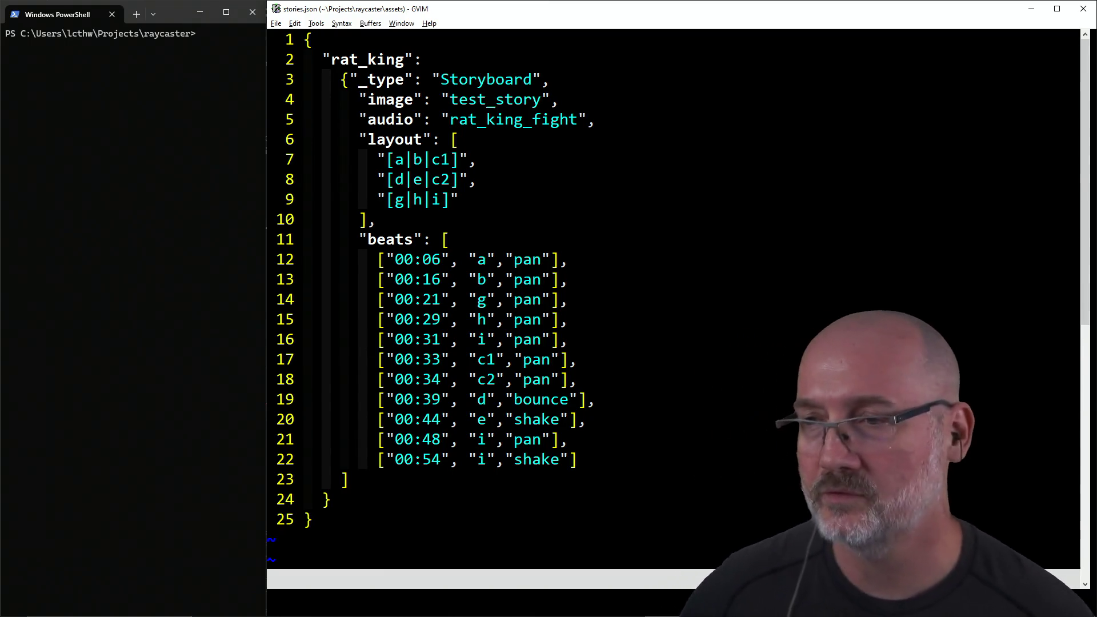
pyautogui.click(381, 339)
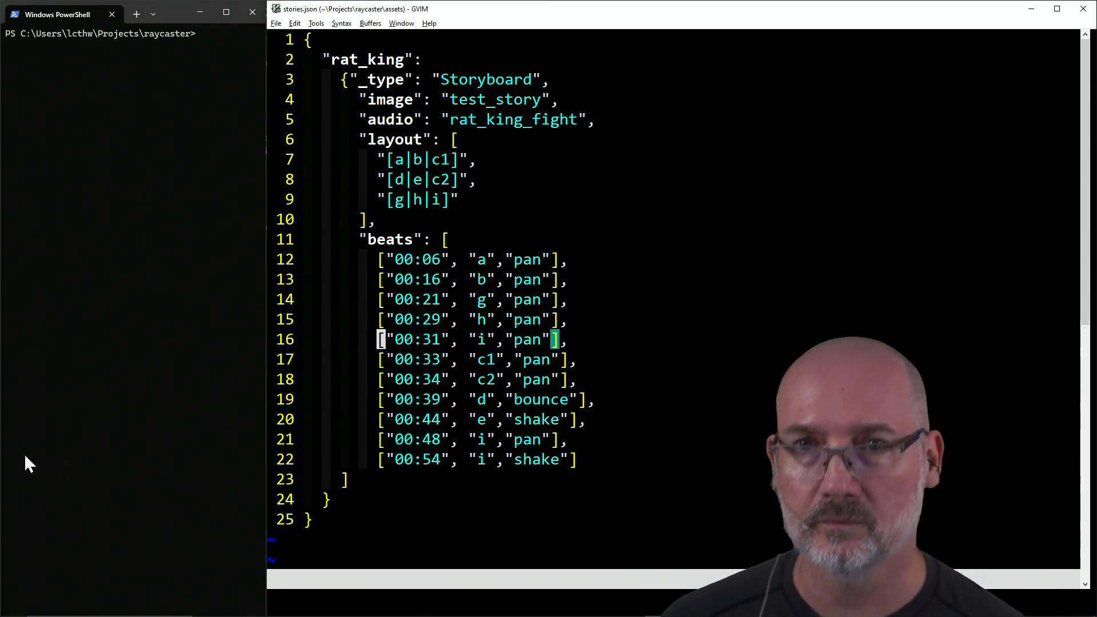
# Step: Check git status and commit all changes with message 'Cutscene is working now, just have to merge it in.'
pyautogui.click(24, 454)
pyautogui.write('git status')
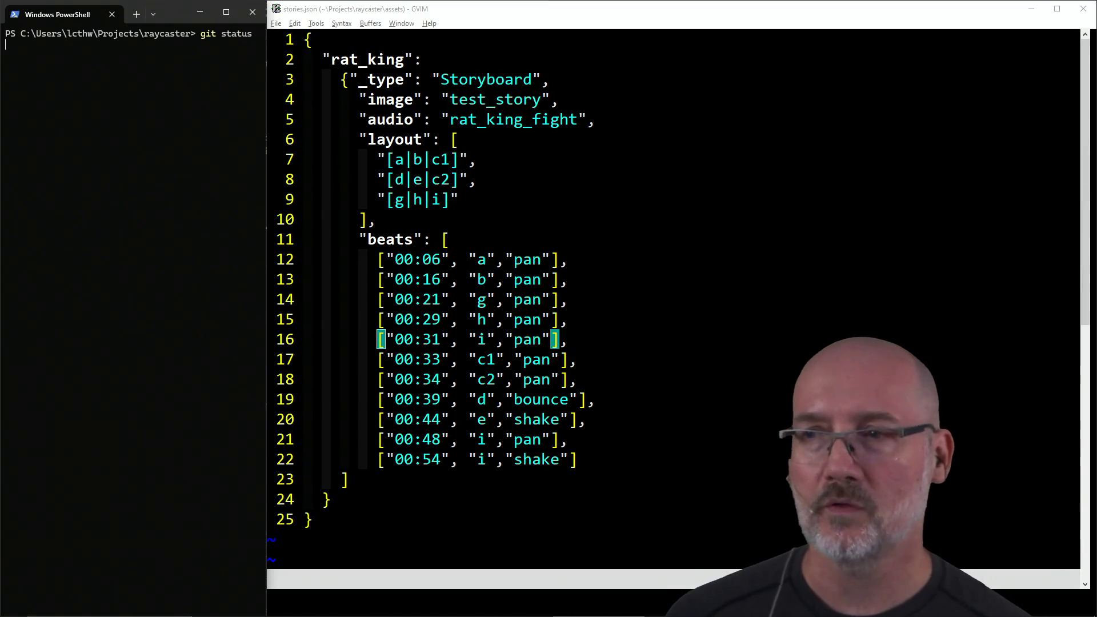
pyautogui.press('Return')
pyautogui.write('git commit -am "')
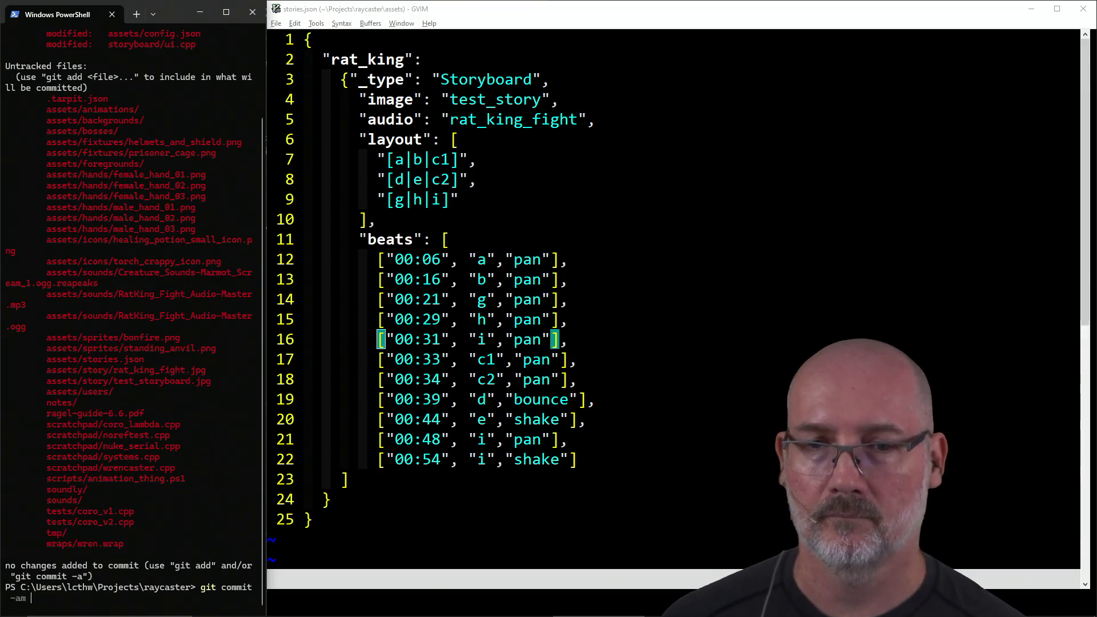
pyautogui.write('Cuts')
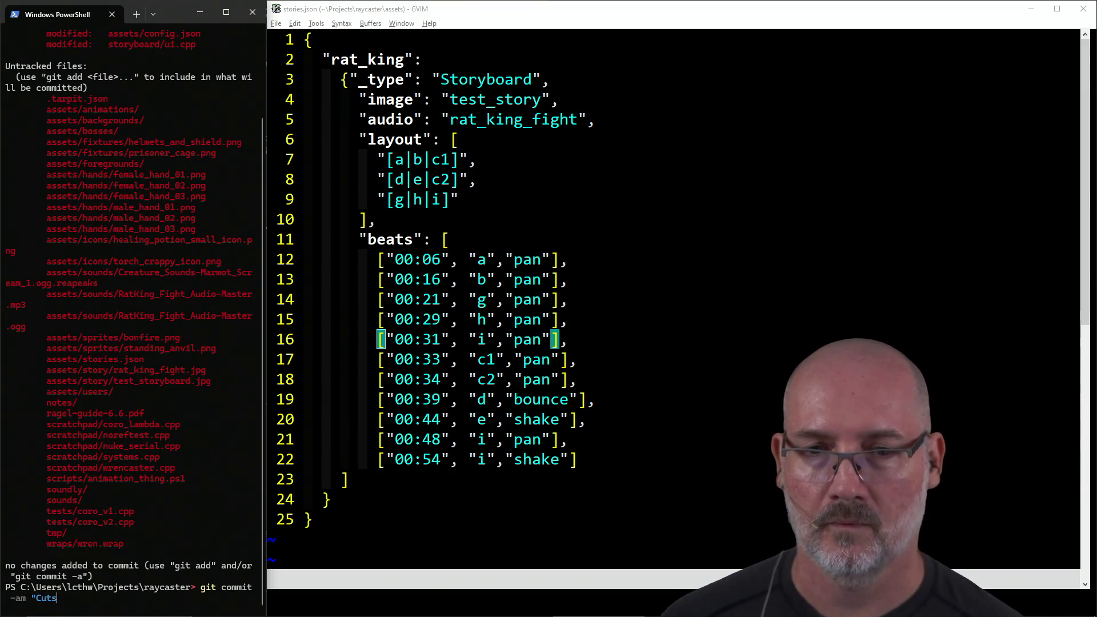
pyautogui.write('cene is working ')
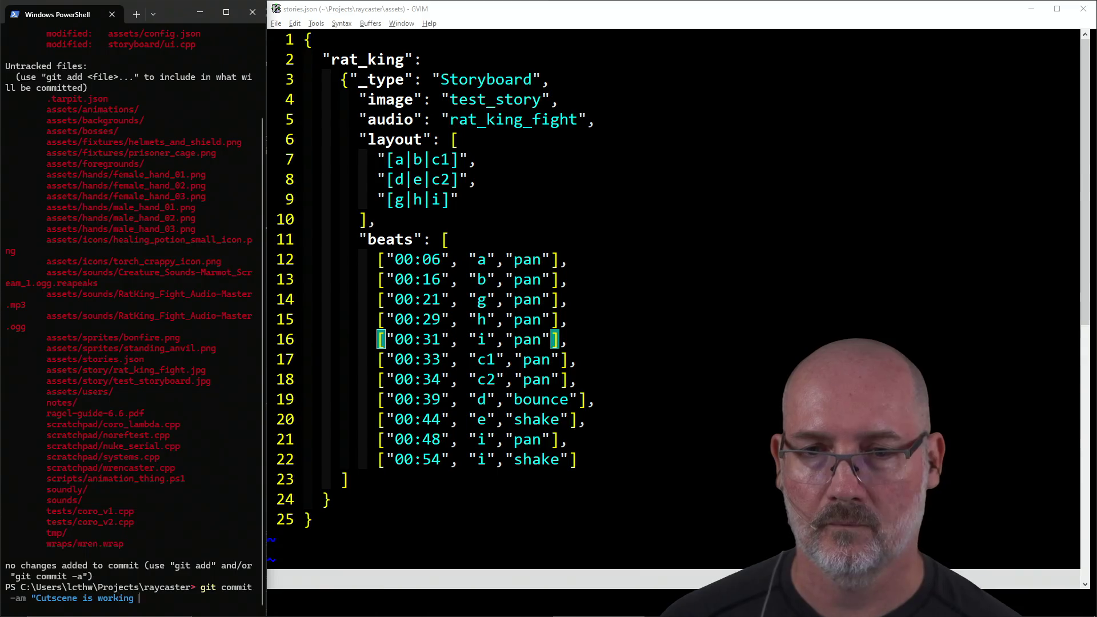
pyautogui.write('now, jus')
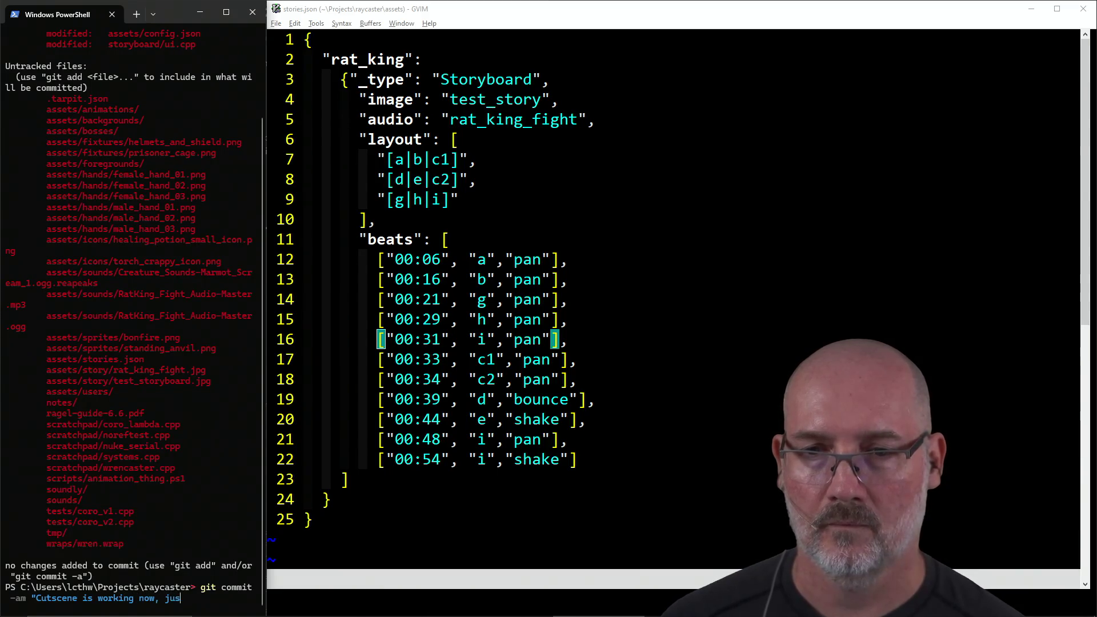
pyautogui.write('t have to merge it in ')
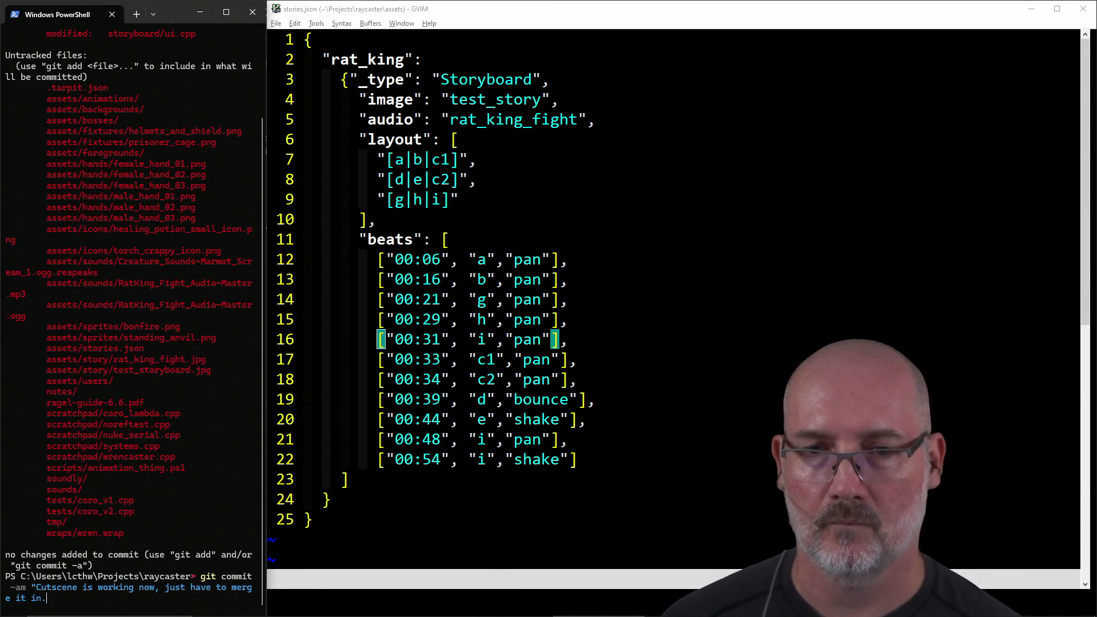
pyautogui.write('."')
pyautogui.press('Return')
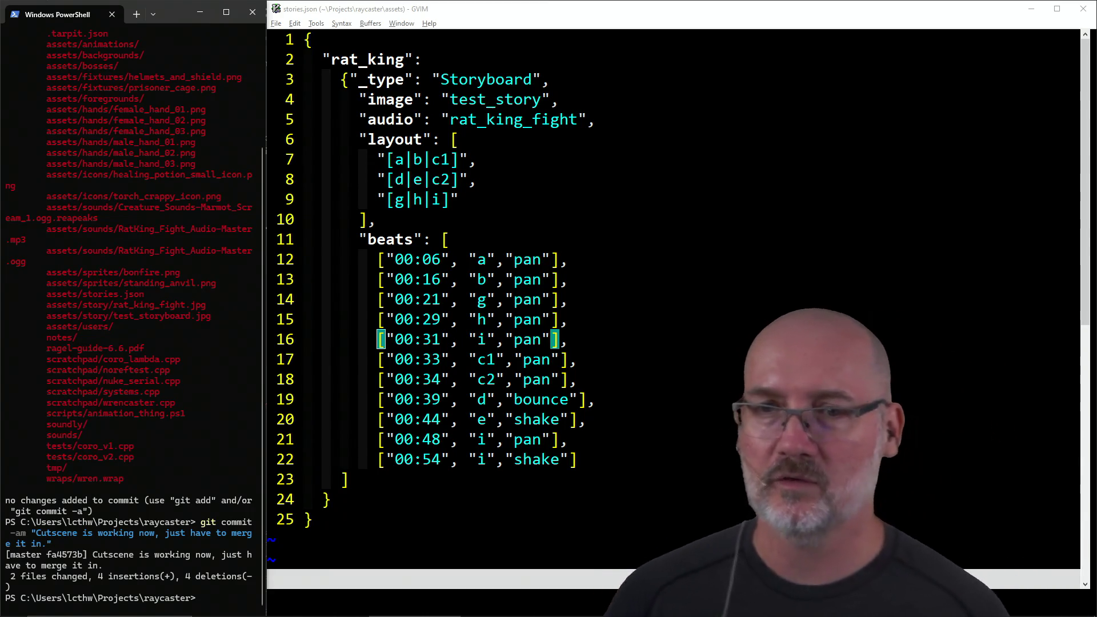
# Step: Clear the PowerShell terminal to a fresh raycaster prompt
pyautogui.click(215, 480)
pyautogui.press('Return')
pyautogui.press('Return')
pyautogui.write('clear')
pyautogui.press('Return')
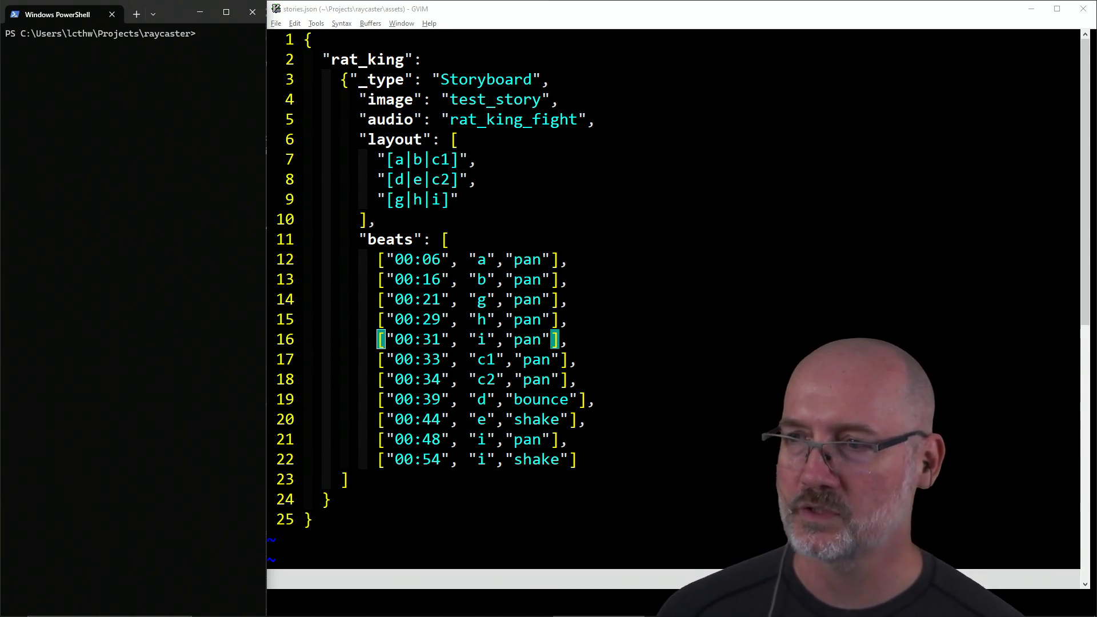